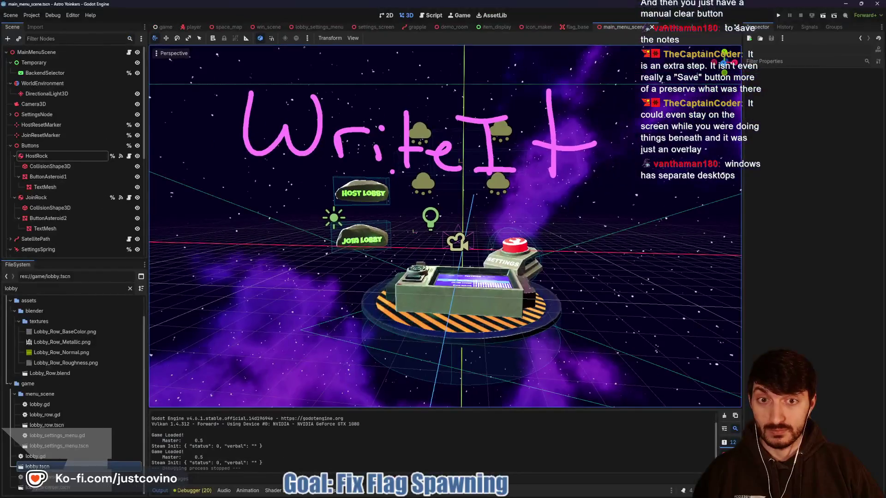
Step: Scroll through the Freedom Forge Studios leaderboard's spending rankings
{"action": "left_click_drag", "start_coordinate": [217, 184], "coordinate": [651, 193]}
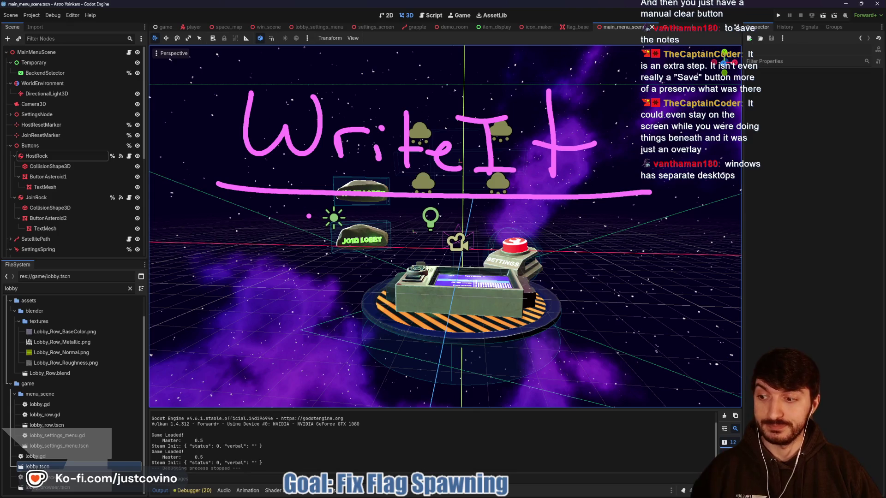
{"action": "key", "text": "Escape"}
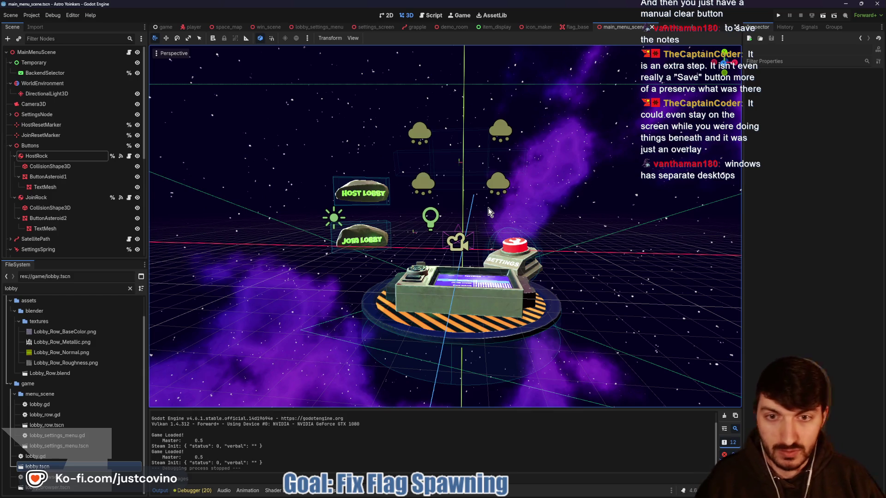
{"action": "left_click", "coordinate": [54, 146]}
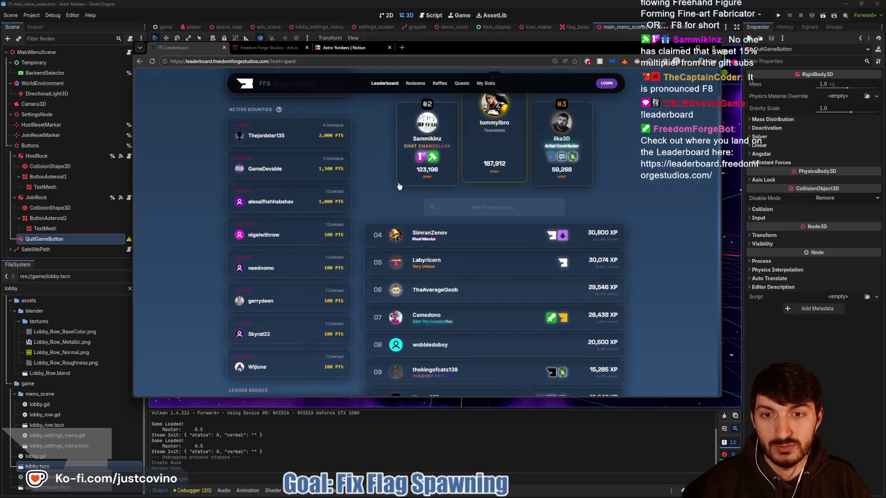
{"action": "scroll", "coordinate": [389, 187], "scroll_direction": "up", "scroll_amount": 3}
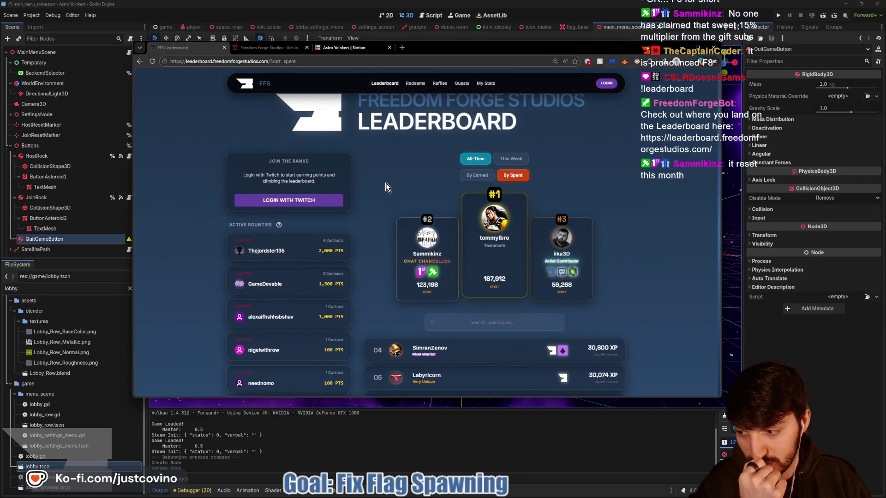
{"action": "scroll", "coordinate": [385, 183], "scroll_direction": "down", "scroll_amount": 2}
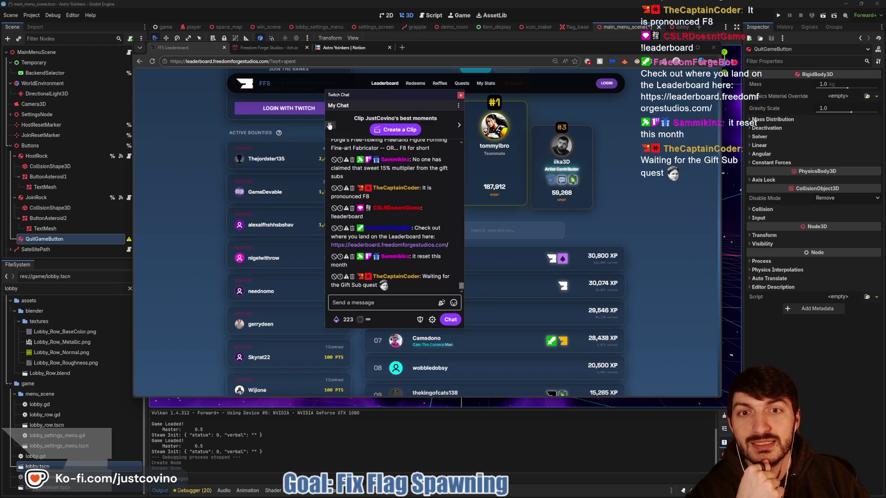
Step: Dismiss the Twitch Chat popup and switch back to the Godot main menu scene
{"action": "left_click", "coordinate": [461, 122]}
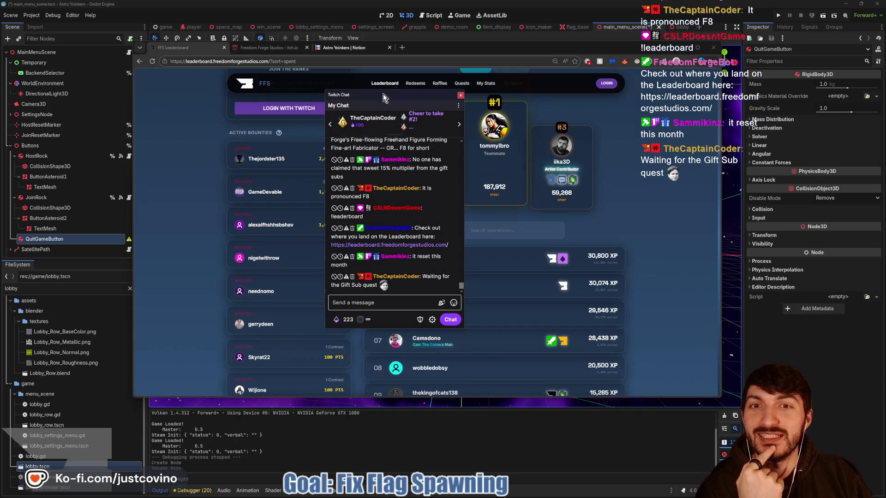
{"action": "left_click", "coordinate": [702, 62]}
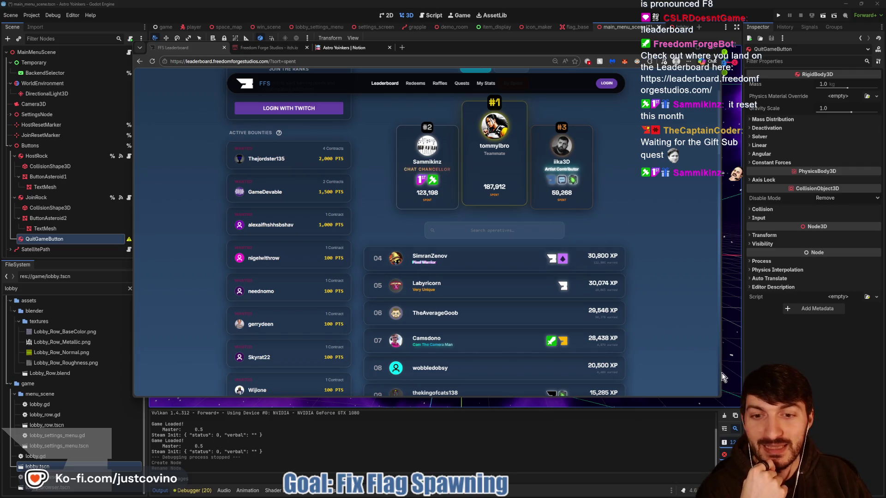
{"action": "key", "text": "alt+Tab"}
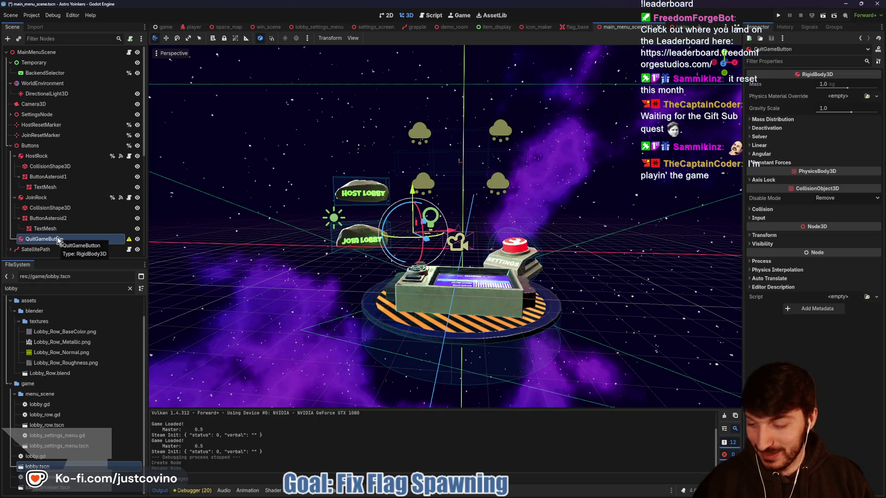
Step: Add a MeshInstance3D child under QuitGameButton
{"action": "key", "text": "ctrl+a"}
{"action": "type", "text": "mesh"}
{"action": "key", "text": "Return"}
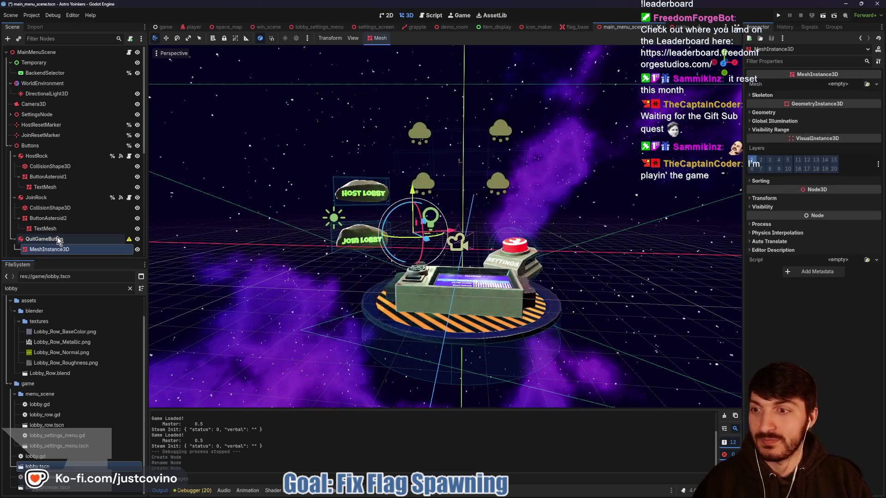
Step: Name the new node ButtonAsteroid and bring up the Quick Load mesh picker for it
{"action": "double_click", "coordinate": [49, 249]}
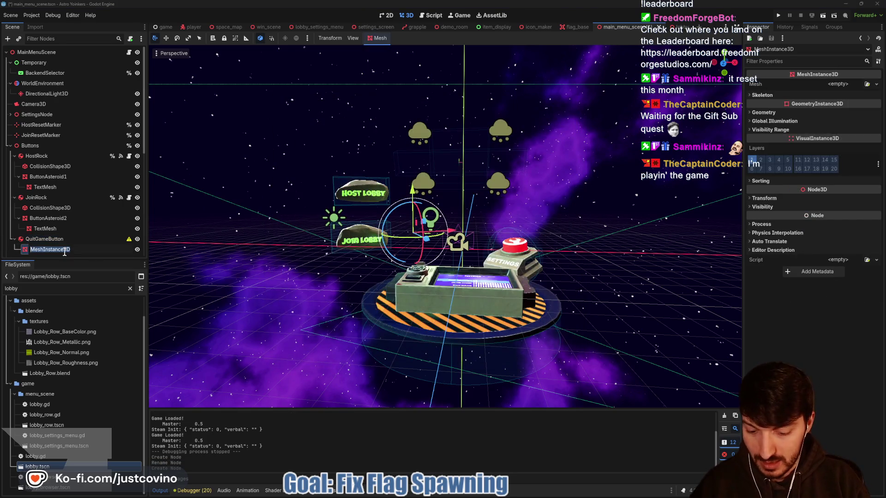
{"action": "type", "text": "ButtonAsteroid"}
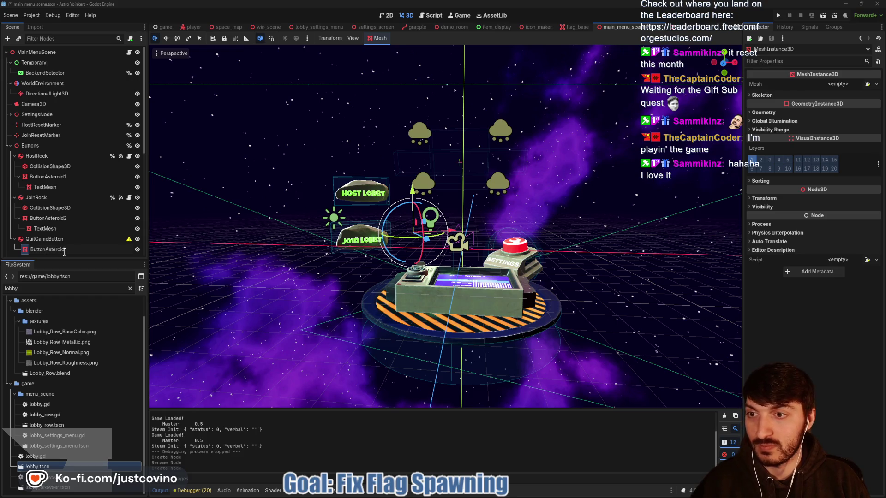
{"action": "key", "text": "Return"}
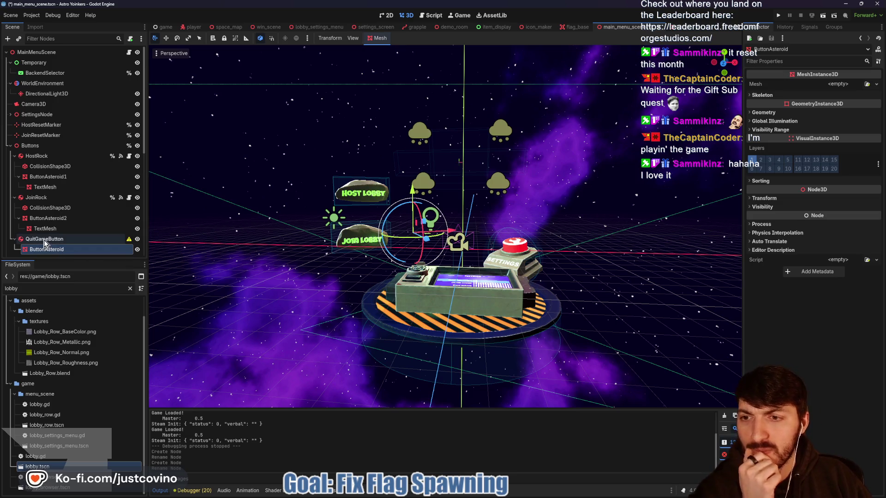
{"action": "left_click", "coordinate": [837, 86]}
{"action": "left_click", "coordinate": [847, 242]}
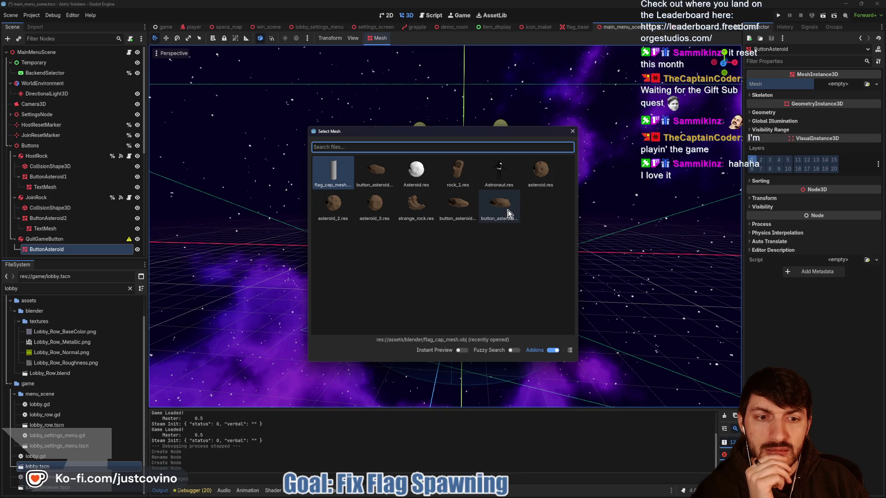
Step: Assign the button asteroid rock mesh to ButtonAsteroid from the Select Mesh dialog
{"action": "mouse_move", "coordinate": [577, 239]}
{"action": "left_mouse_down"}
{"action": "mouse_move", "coordinate": [618, 240]}
{"action": "mouse_move", "coordinate": [561, 241]}
{"action": "mouse_move", "coordinate": [572, 240]}
{"action": "left_mouse_up"}
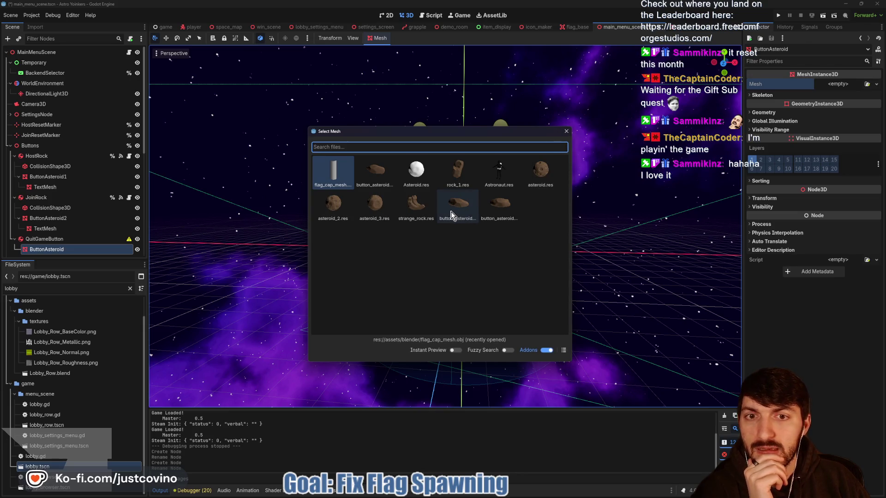
{"action": "mouse_move", "coordinate": [416, 133]}
{"action": "left_mouse_down"}
{"action": "mouse_move", "coordinate": [629, 133]}
{"action": "mouse_move", "coordinate": [440, 136]}
{"action": "left_mouse_up"}
{"action": "double_click", "coordinate": [526, 205]}
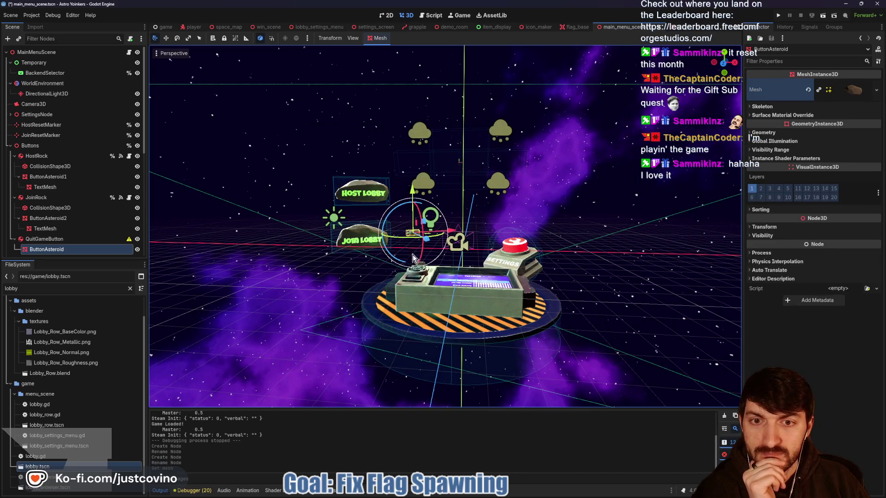
Step: Compare the Join rock's mesh setup, then tilt ButtonAsteroid around its X axis
{"action": "left_click", "coordinate": [48, 218]}
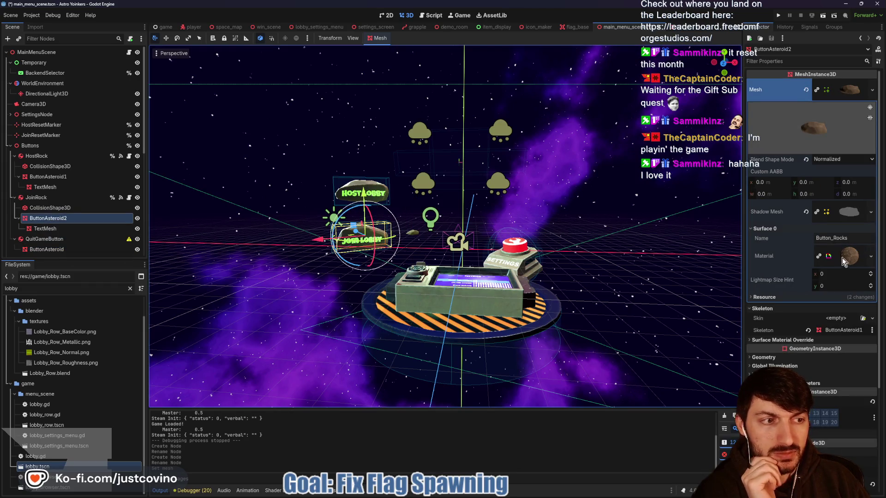
{"action": "scroll", "coordinate": [806, 286], "scroll_direction": "down", "scroll_amount": 3}
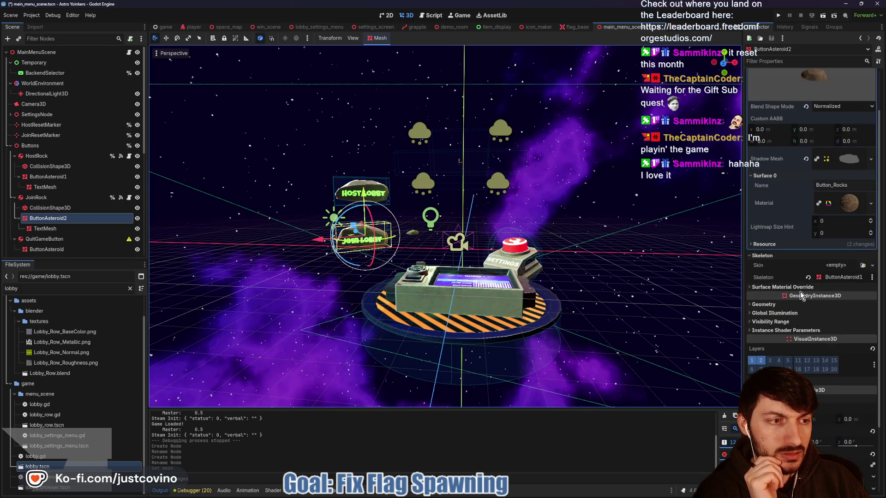
{"action": "scroll", "coordinate": [790, 333], "scroll_direction": "down", "scroll_amount": 5}
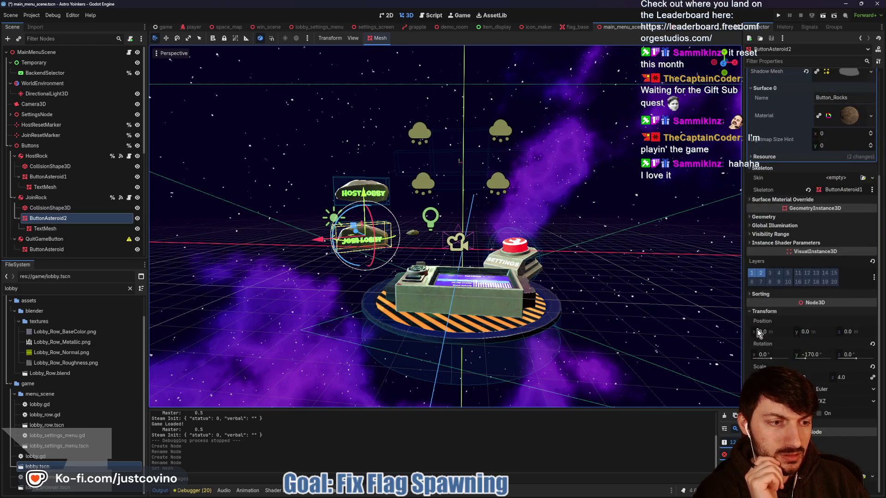
{"action": "left_click", "coordinate": [46, 249]}
{"action": "left_click_drag", "start_coordinate": [418, 262], "coordinate": [427, 234]}
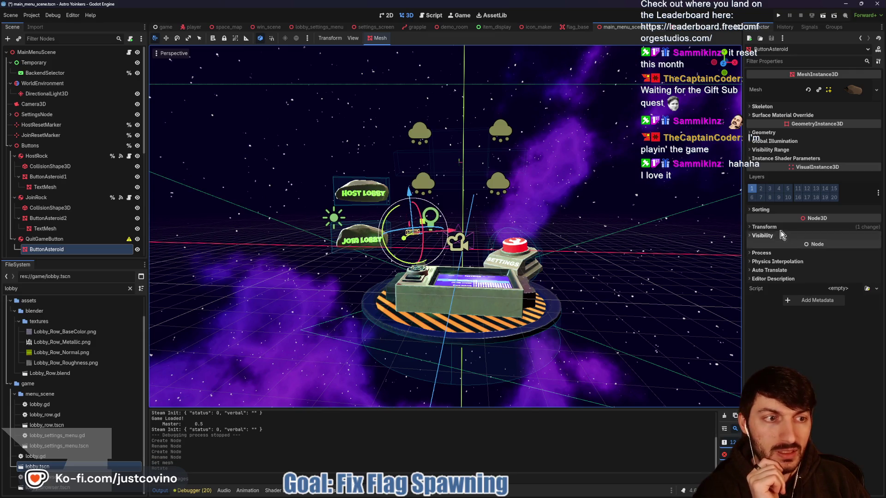
Step: Check the Join rock's transform, then set ButtonAsteroid's scale to 4 on all axes
{"action": "left_click", "coordinate": [765, 226]}
{"action": "left_click", "coordinate": [63, 218]}
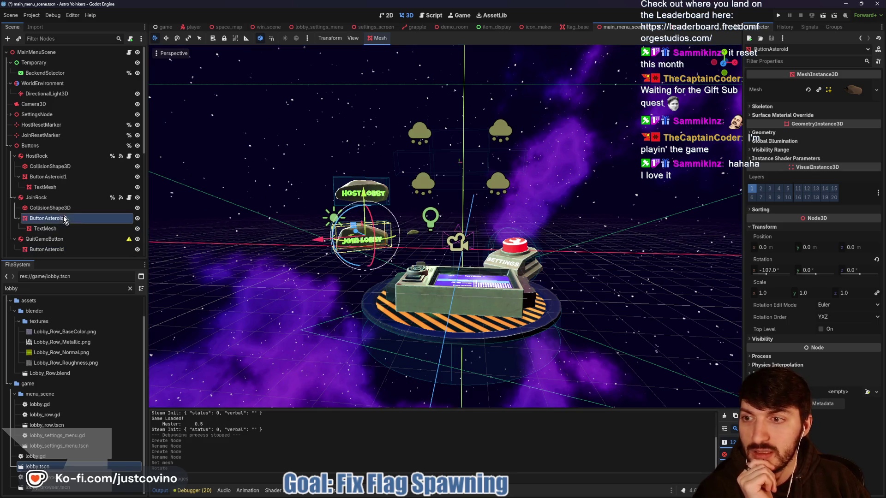
{"action": "left_click", "coordinate": [52, 249]}
{"action": "left_click", "coordinate": [764, 293]}
{"action": "type", "text": "4"}
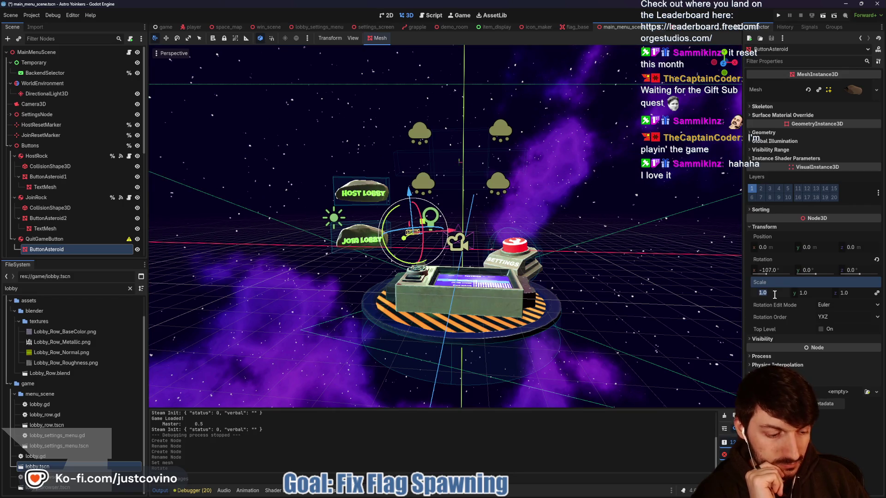
{"action": "key", "text": "Return"}
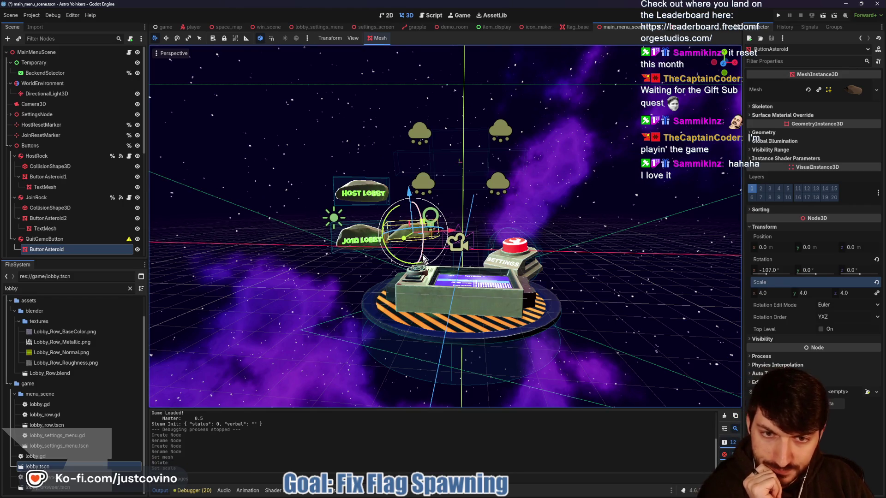
Step: Reorient the rock and reset ButtonAsteroid's position to zero relative to its parent
{"action": "mouse_move", "coordinate": [423, 259]}
{"action": "left_mouse_down"}
{"action": "mouse_move", "coordinate": [427, 236]}
{"action": "mouse_move", "coordinate": [418, 279]}
{"action": "left_mouse_up"}
{"action": "left_click_drag", "start_coordinate": [414, 219], "coordinate": [551, 189]}
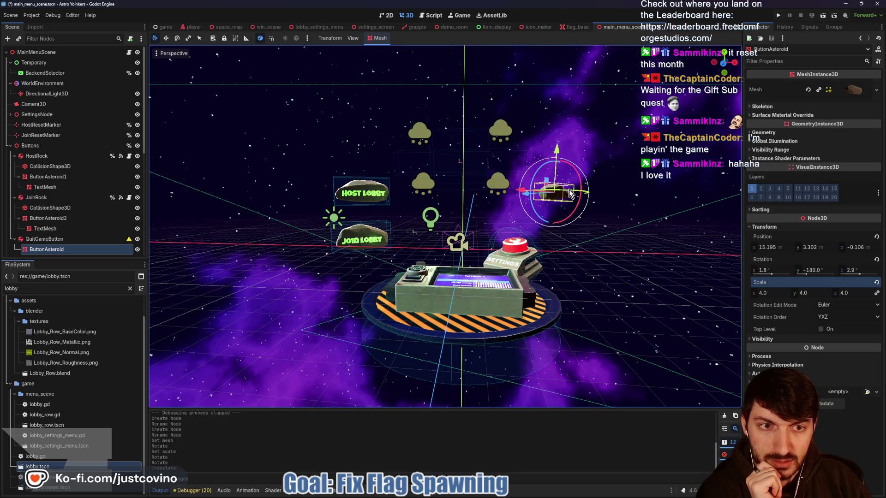
{"action": "left_click", "coordinate": [577, 203]}
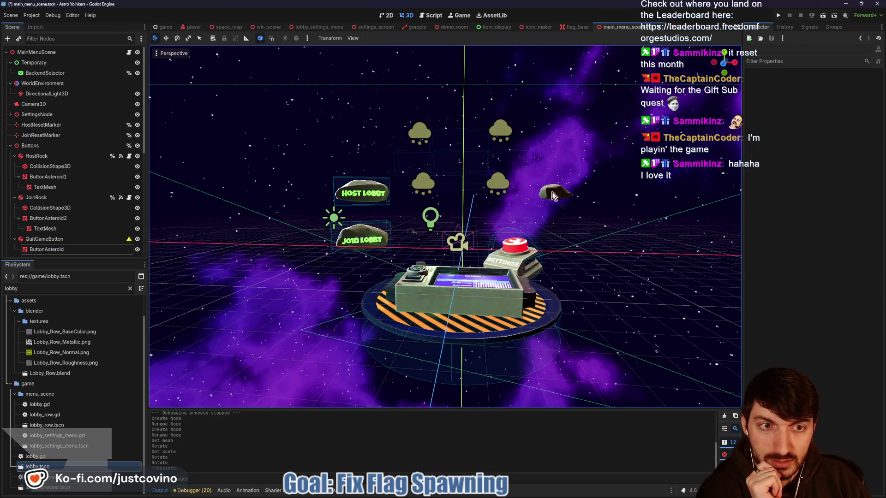
{"action": "left_click", "coordinate": [80, 243]}
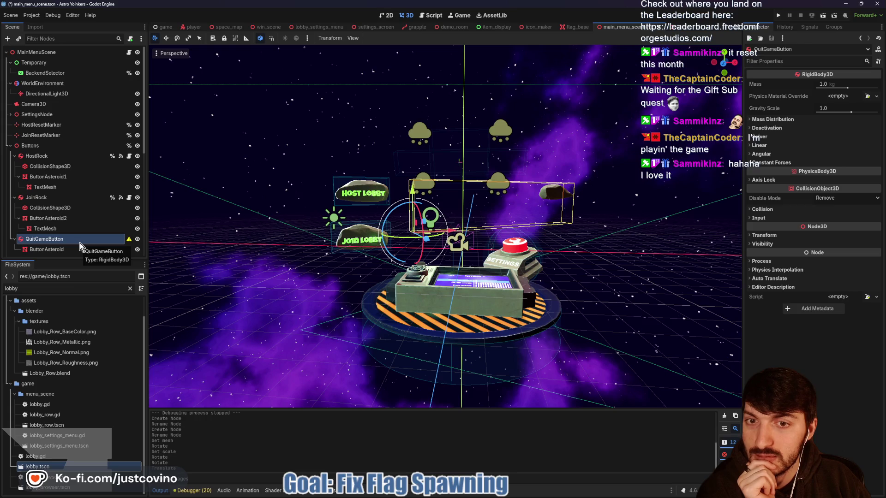
{"action": "left_click", "coordinate": [49, 200]}
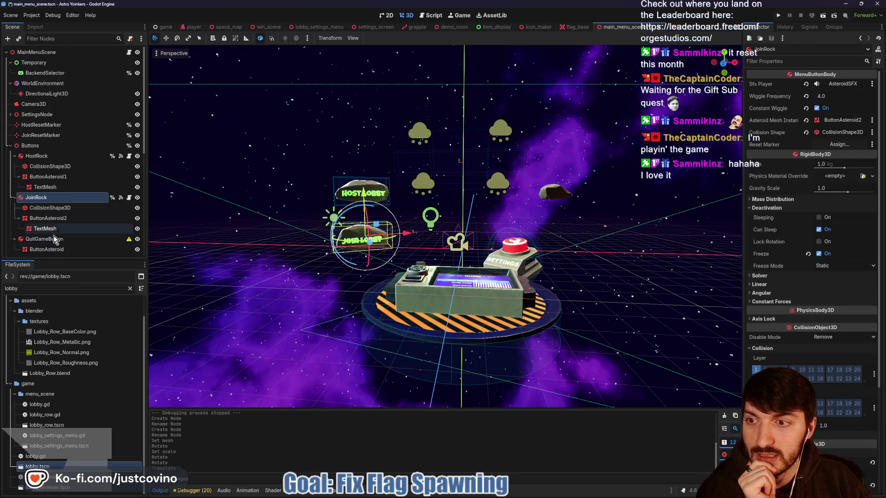
{"action": "left_click", "coordinate": [46, 249]}
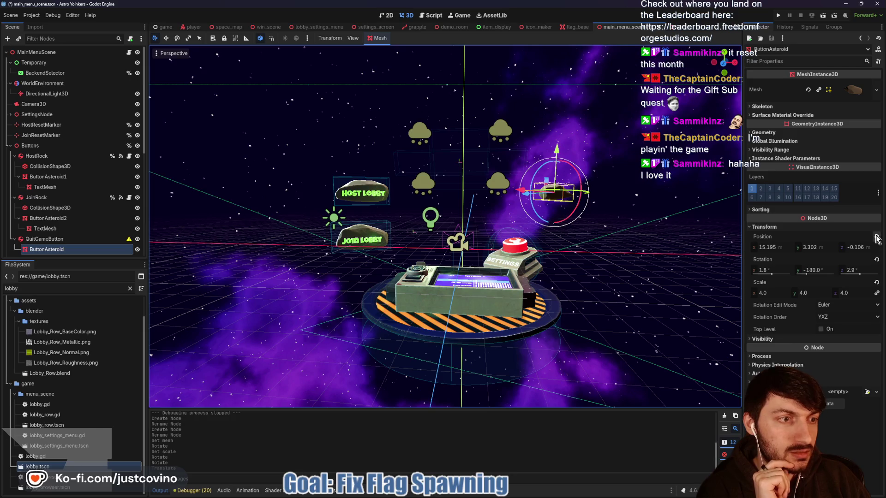
{"action": "left_click", "coordinate": [877, 237]}
Step: Move the whole QuitGameButton up and to the right of the lobby rocks
{"action": "left_click", "coordinate": [44, 239]}
{"action": "mouse_move", "coordinate": [424, 226]}
{"action": "left_mouse_down"}
{"action": "mouse_move", "coordinate": [542, 201]}
{"action": "mouse_move", "coordinate": [527, 193]}
{"action": "left_mouse_up"}
{"action": "left_click", "coordinate": [541, 196]}
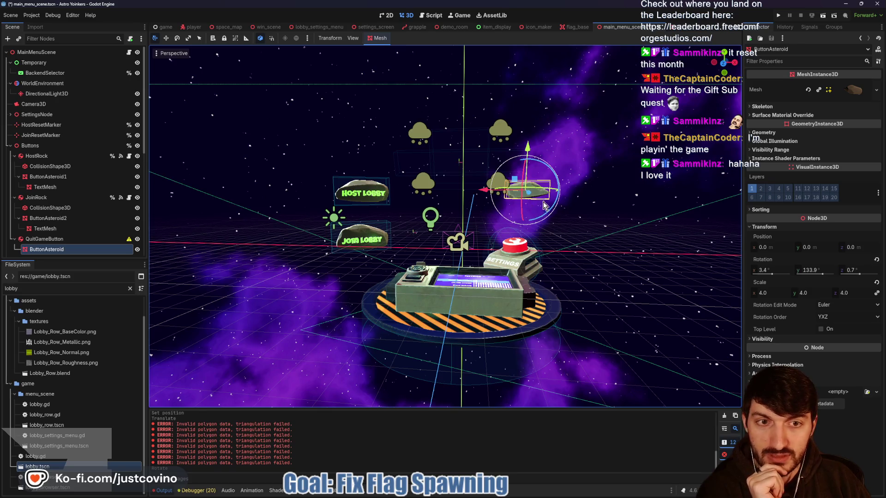
Step: Shift QuitGameButton over toward the Host and Join rocks
{"action": "scroll", "coordinate": [543, 200], "scroll_direction": "up", "scroll_amount": 5}
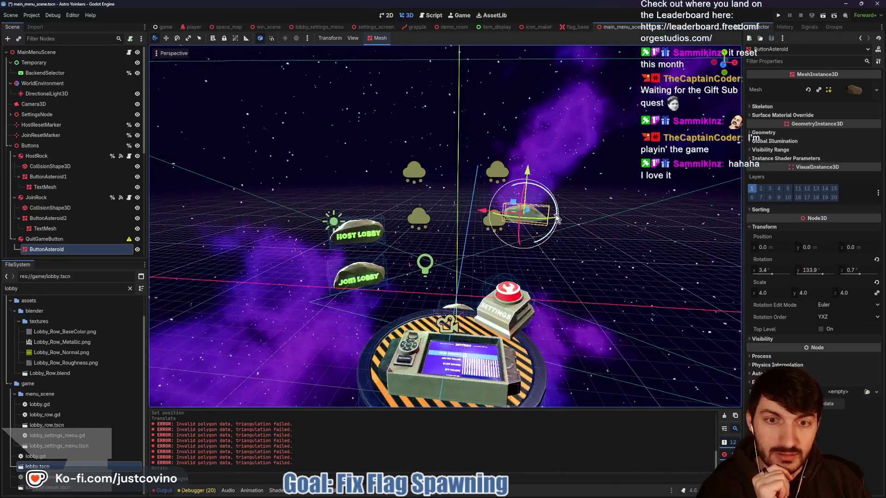
{"action": "left_click_drag", "start_coordinate": [586, 230], "coordinate": [513, 238]}
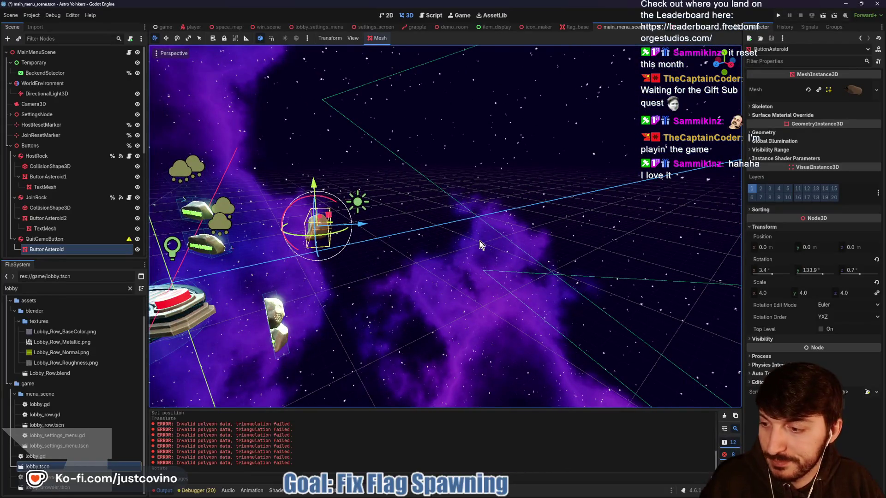
{"action": "left_click_drag", "start_coordinate": [408, 259], "coordinate": [368, 274]}
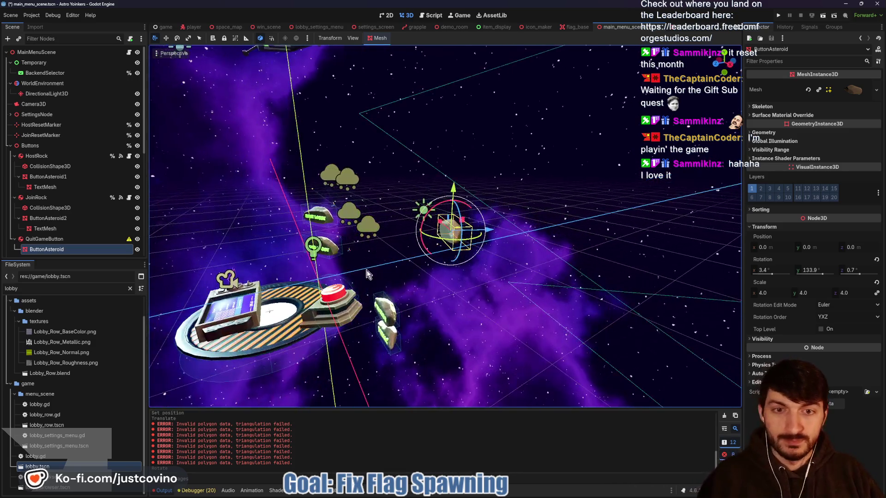
{"action": "left_click", "coordinate": [50, 241]}
{"action": "left_click_drag", "start_coordinate": [412, 238], "coordinate": [316, 252]}
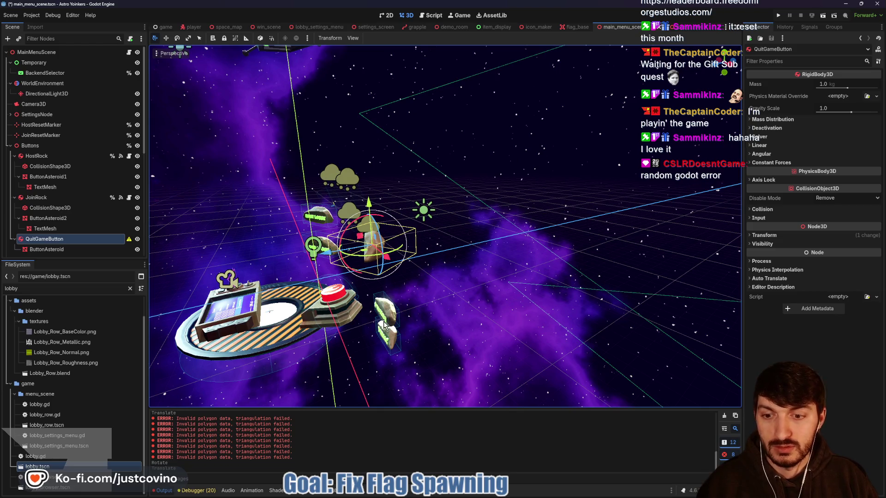
Step: Raise QuitGameButton to height 4.21 beside the other menu rocks
{"action": "mouse_move", "coordinate": [317, 254]}
{"action": "left_mouse_down"}
{"action": "mouse_move", "coordinate": [312, 267]}
{"action": "mouse_move", "coordinate": [569, 283]}
{"action": "left_mouse_up"}
{"action": "scroll", "coordinate": [569, 283], "scroll_direction": "up", "scroll_amount": 3}
{"action": "mouse_move", "coordinate": [607, 230]}
{"action": "left_mouse_down"}
{"action": "mouse_move", "coordinate": [603, 222]}
{"action": "mouse_move", "coordinate": [243, 226]}
{"action": "left_mouse_up"}
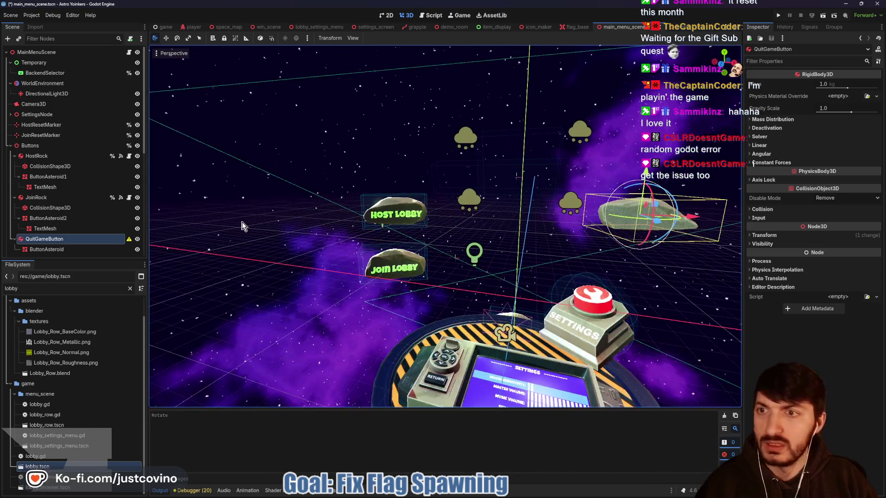
{"action": "key", "text": "ctrl+z"}
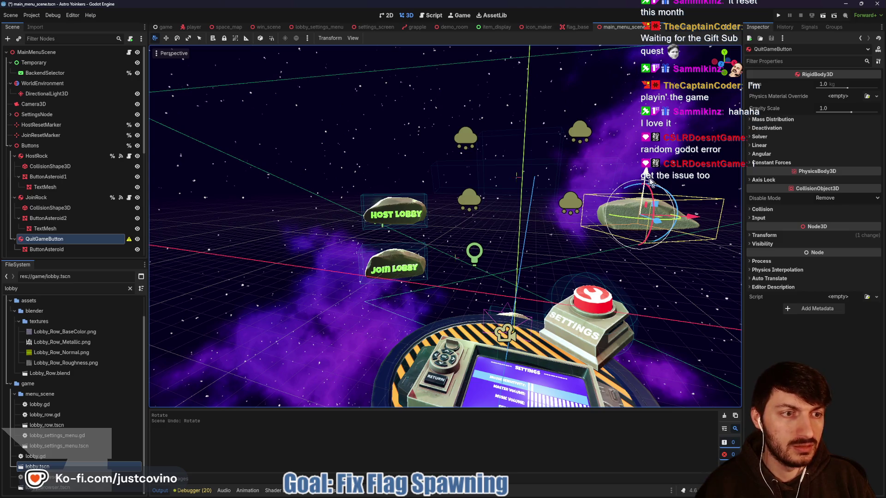
{"action": "left_click", "coordinate": [764, 235]}
{"action": "left_click_drag", "start_coordinate": [644, 171], "coordinate": [649, 157]}
Step: Shrink ButtonAsteroid to scale 3 and turn it slightly around its vertical axis
{"action": "left_click", "coordinate": [47, 249]}
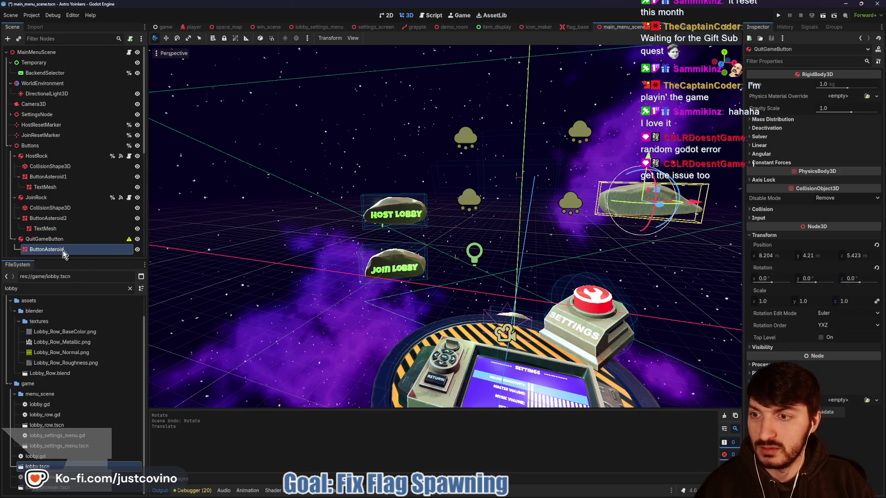
{"action": "left_click", "coordinate": [772, 293]}
{"action": "type", "text": "3"}
{"action": "key", "text": "Return"}
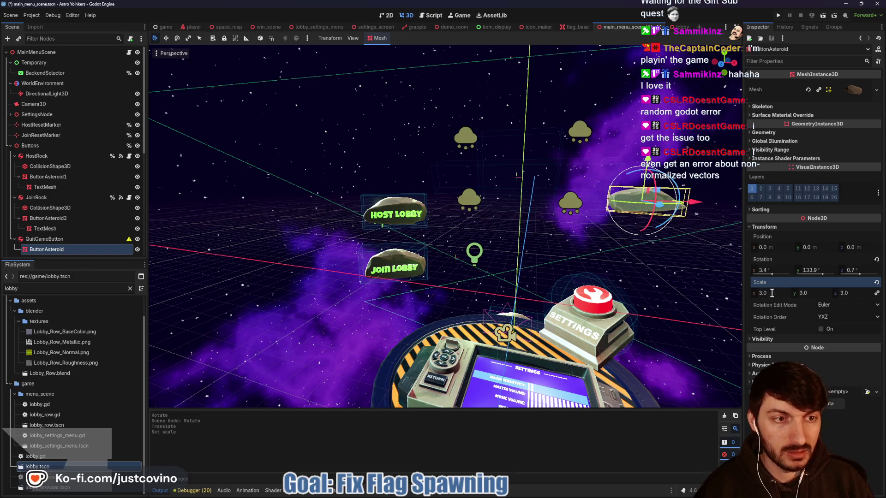
{"action": "left_click_drag", "start_coordinate": [631, 207], "coordinate": [134, 262]}
{"action": "key", "text": "ctrl+a"}
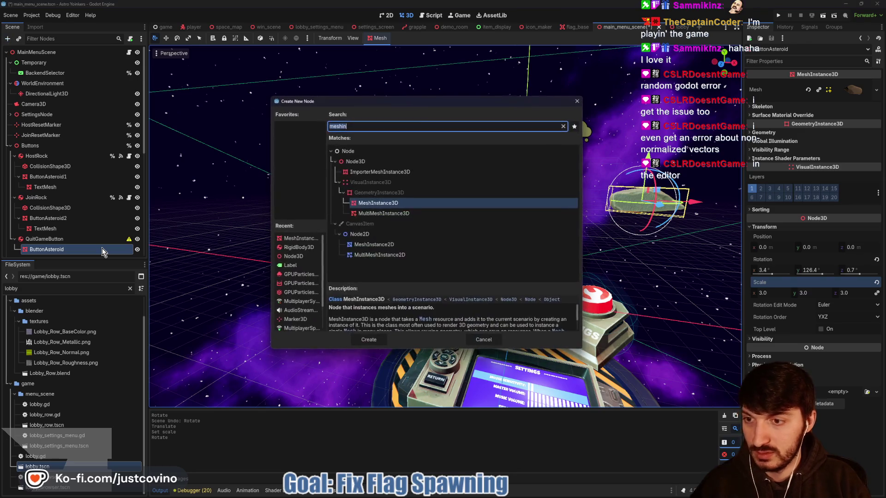
Step: Add a MeshInstance3D child named TextMesh under ButtonAsteroid
{"action": "type", "text": "meshinstance3d"}
{"action": "key", "text": "Return"}
{"action": "double_click", "coordinate": [102, 250]}
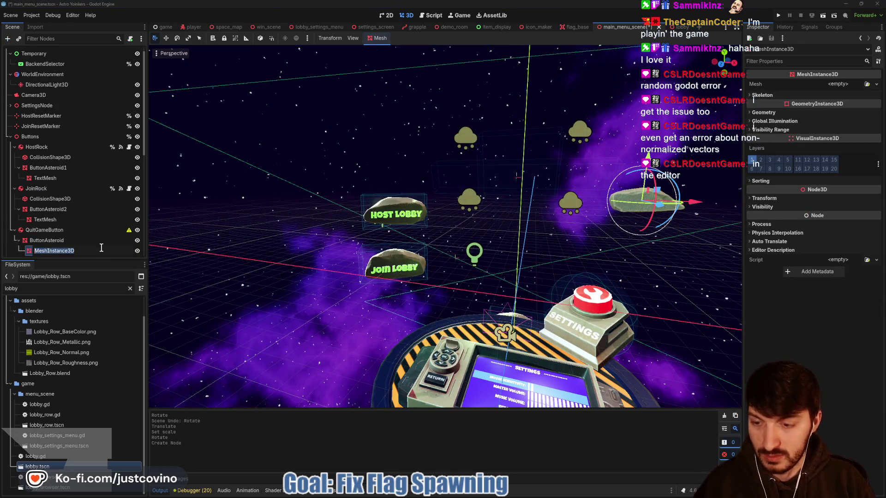
{"action": "type", "text": "esh"}
{"action": "key", "text": "Return"}
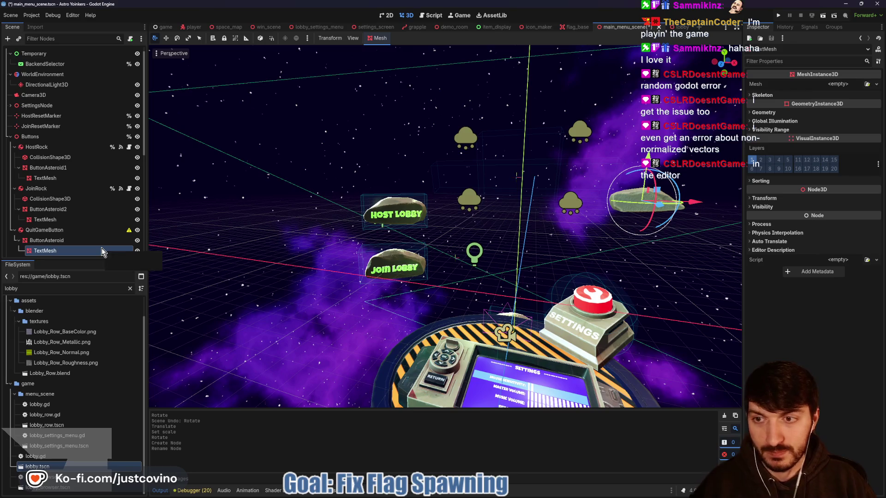
Step: Give TextMesh a new TextMesh resource with the text 'Quit'
{"action": "left_click", "coordinate": [839, 85]}
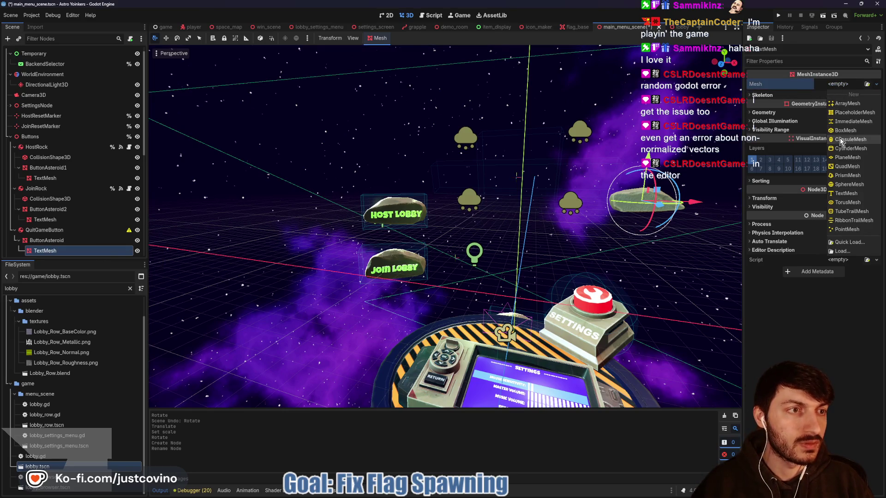
{"action": "left_click", "coordinate": [852, 189]}
{"action": "left_click", "coordinate": [846, 84]}
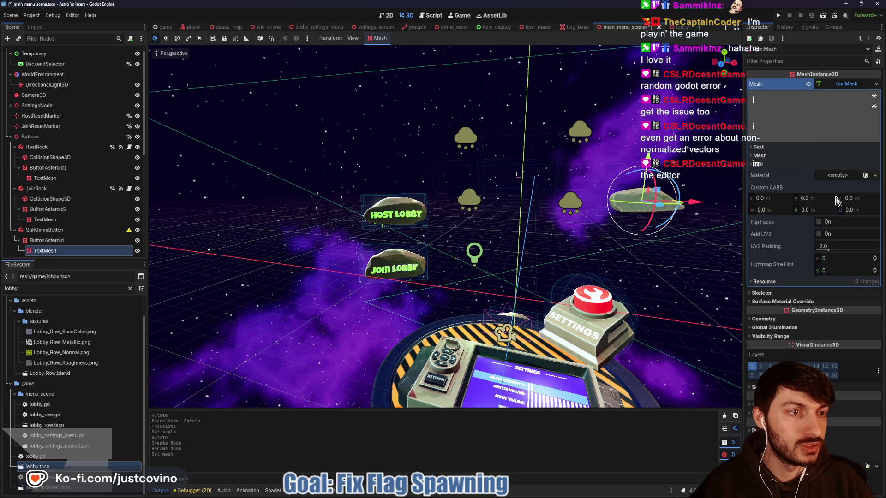
{"action": "left_click", "coordinate": [759, 147]}
{"action": "left_click", "coordinate": [797, 179]}
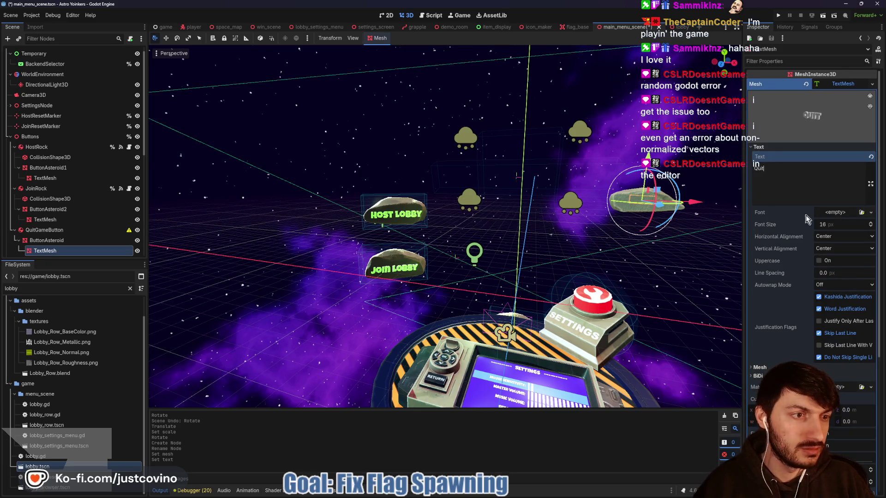
Step: Move and rotate the Quit text so it sits on the rock's front face
{"action": "left_click_drag", "start_coordinate": [700, 238], "coordinate": [378, 234]}
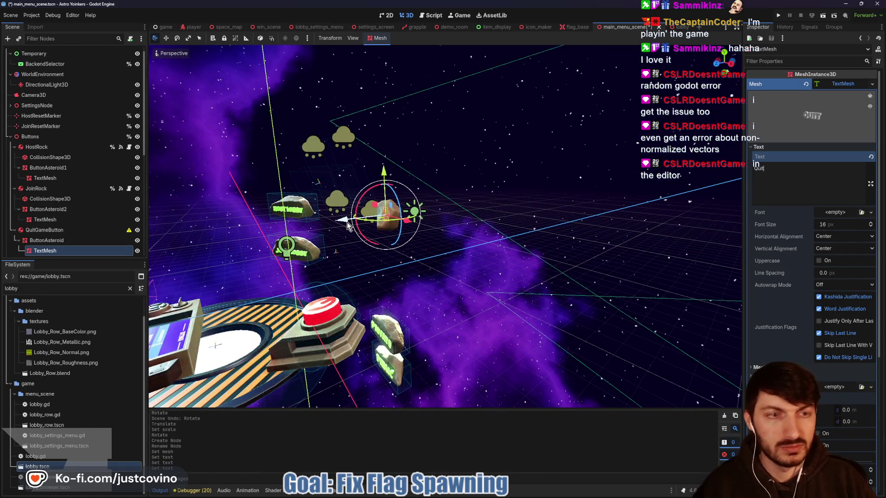
{"action": "left_click", "coordinate": [51, 240]}
{"action": "left_click", "coordinate": [52, 251]}
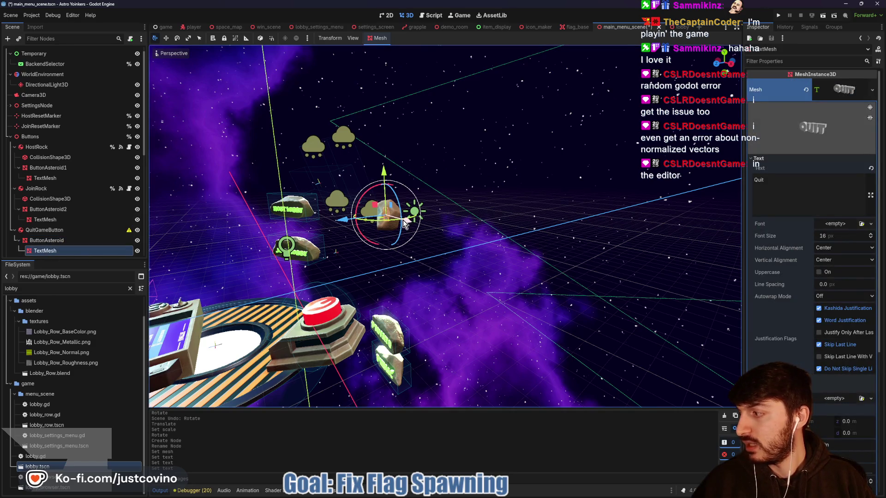
{"action": "scroll", "coordinate": [403, 220], "scroll_direction": "up", "scroll_amount": 5}
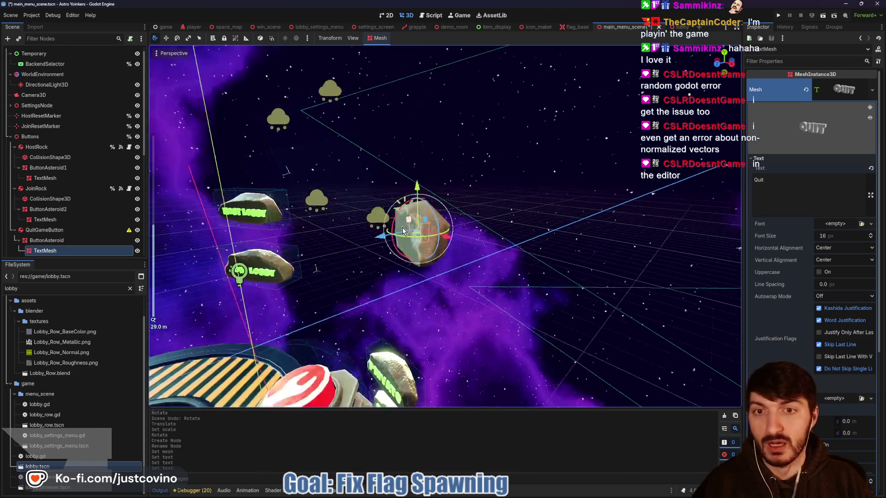
{"action": "scroll", "coordinate": [407, 233], "scroll_direction": "up", "scroll_amount": 2}
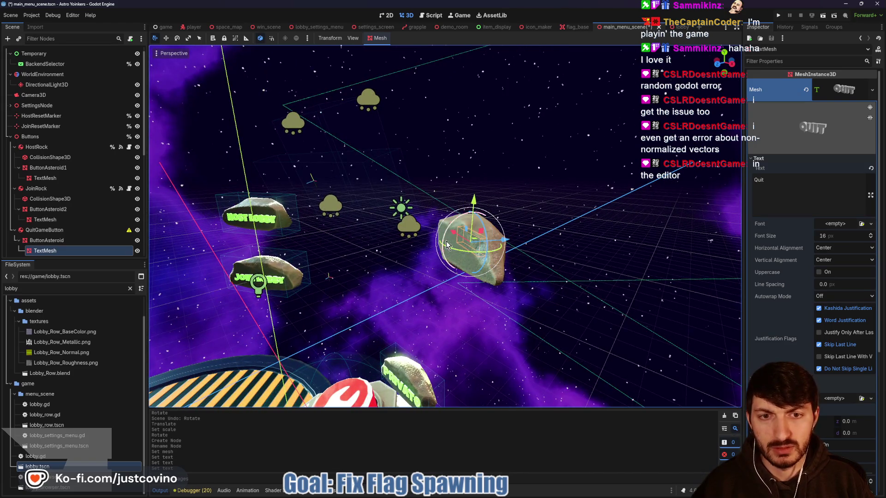
{"action": "left_click_drag", "start_coordinate": [505, 239], "coordinate": [531, 252]}
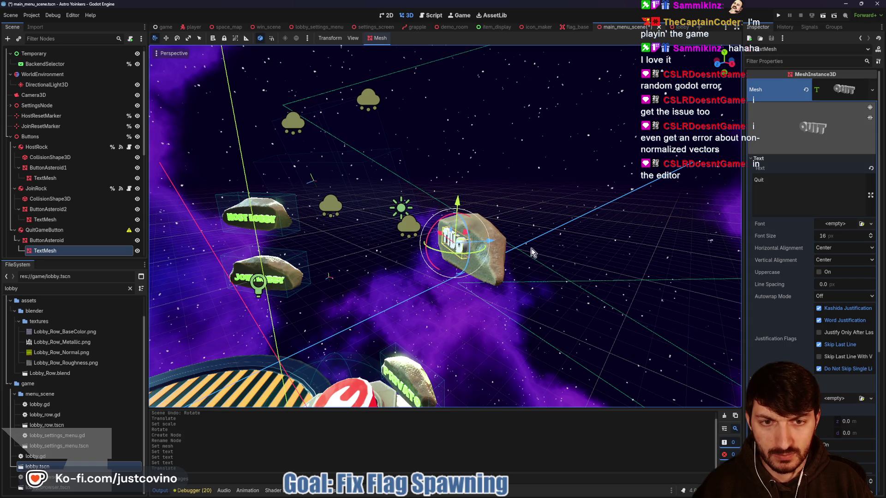
{"action": "left_click_drag", "start_coordinate": [455, 257], "coordinate": [452, 189]}
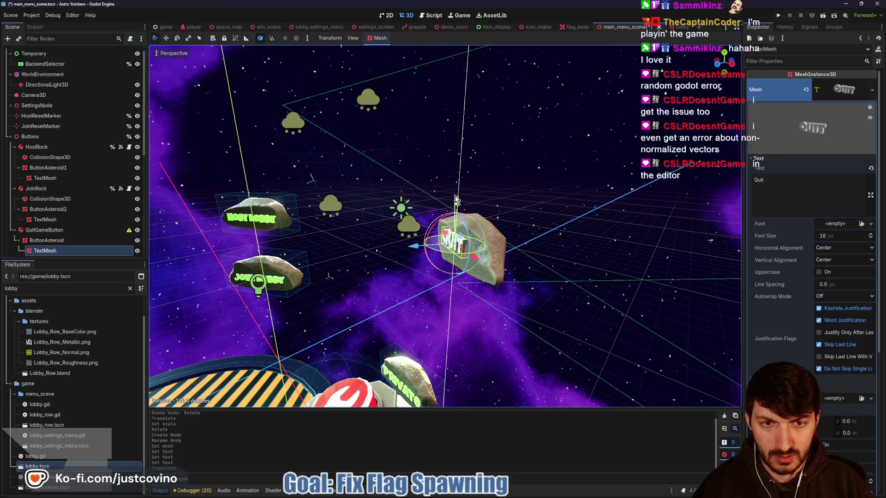
{"action": "left_click_drag", "start_coordinate": [611, 302], "coordinate": [588, 281]}
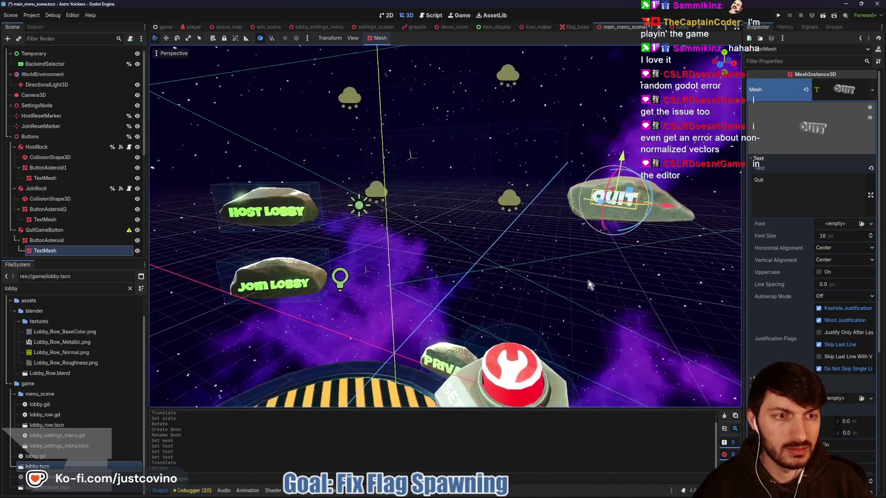
{"action": "left_click_drag", "start_coordinate": [646, 213], "coordinate": [664, 226]}
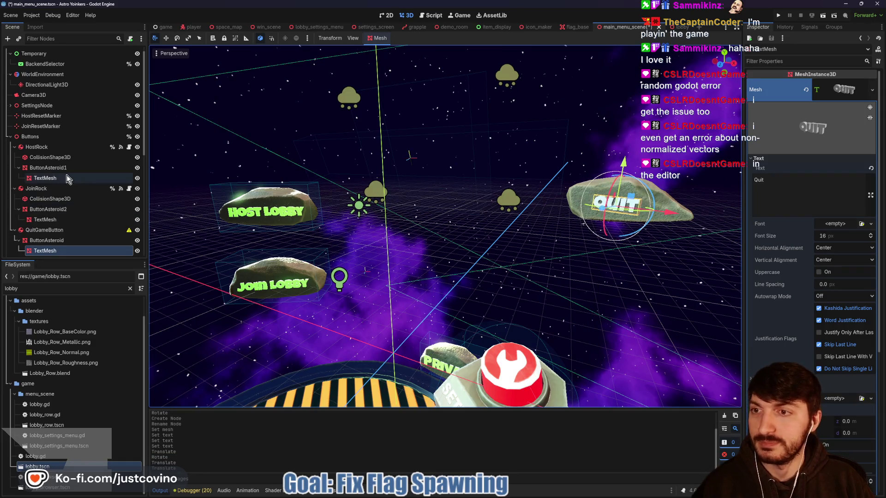
Step: Inspect the Join Lobby label's green material and the Quit text's font options
{"action": "left_click", "coordinate": [45, 220]}
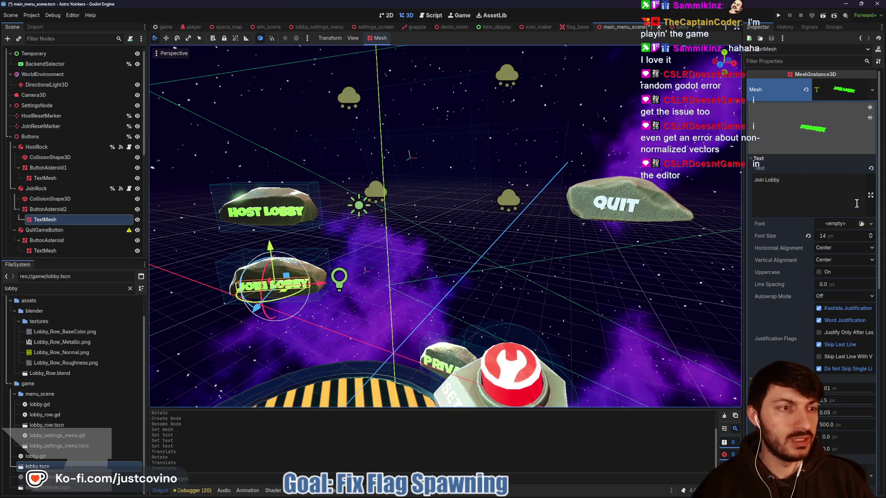
{"action": "scroll", "coordinate": [807, 346], "scroll_direction": "down", "scroll_amount": 5}
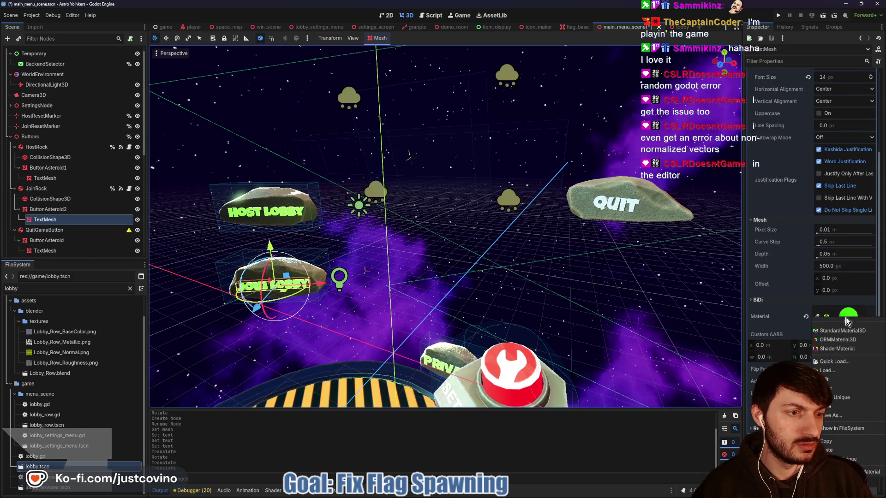
{"action": "left_click", "coordinate": [44, 250]}
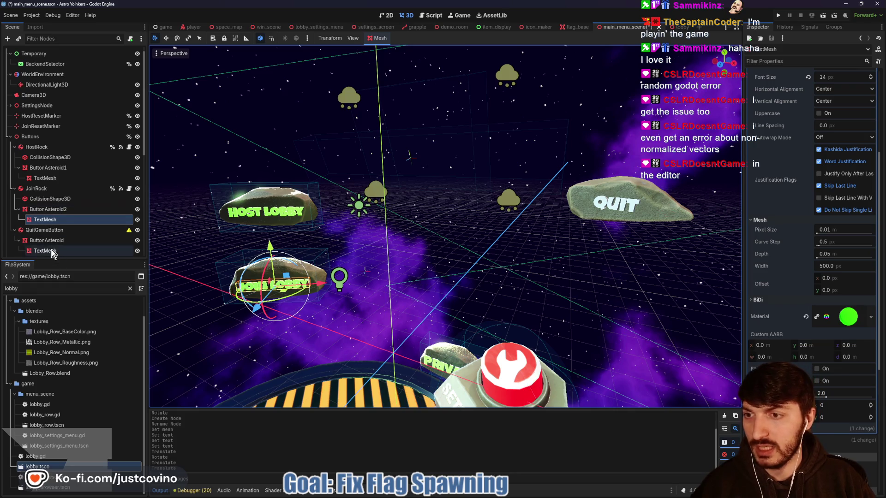
{"action": "left_click", "coordinate": [871, 224]}
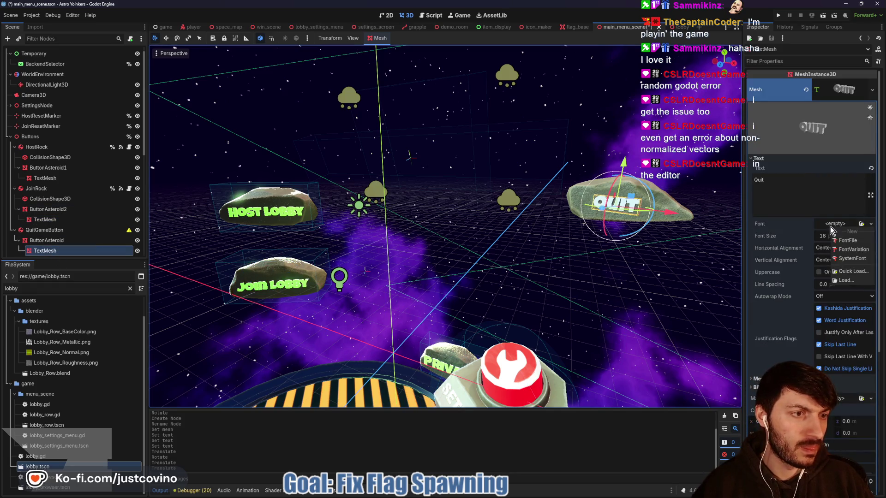
{"action": "left_click", "coordinate": [787, 287]}
{"action": "scroll", "coordinate": [771, 285], "scroll_direction": "down", "scroll_amount": 2}
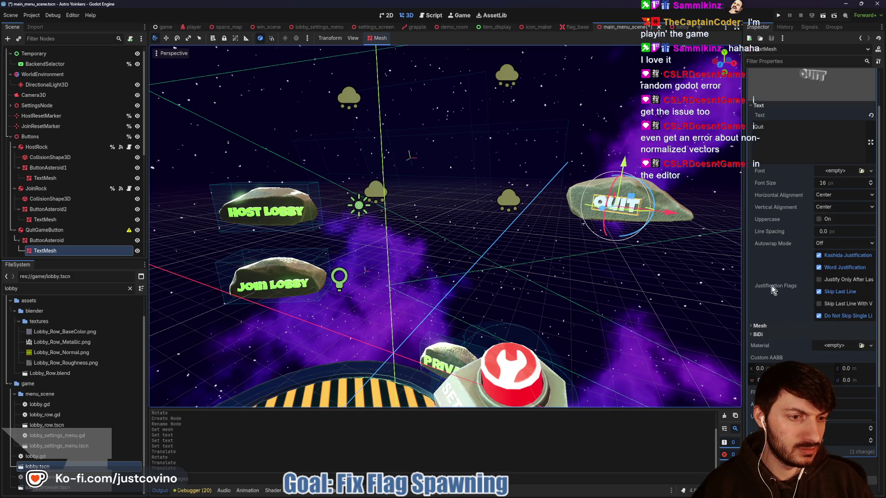
Step: Assign the green material to the Quit TextMesh's Material slot
{"action": "left_click", "coordinate": [831, 351]}
{"action": "left_click", "coordinate": [849, 393]}
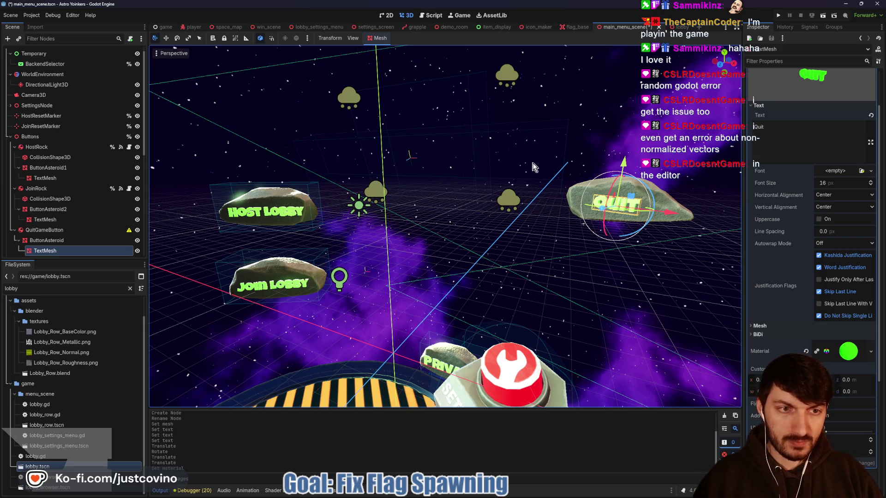
{"action": "mouse_move", "coordinate": [535, 175]}
{"action": "left_mouse_down"}
{"action": "mouse_move", "coordinate": [561, 255]}
{"action": "mouse_move", "coordinate": [577, 253]}
{"action": "left_mouse_up"}
{"action": "left_click", "coordinate": [63, 230]}
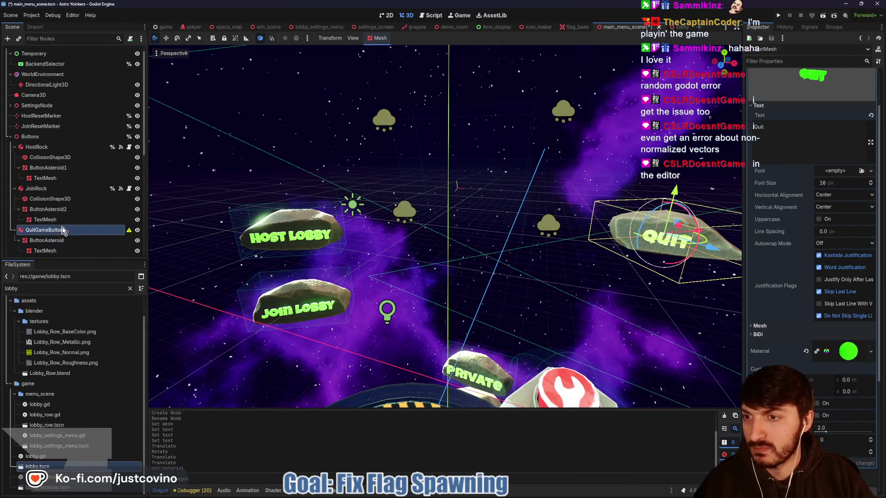
Step: Add a CollisionShape3D with a BoxShape3D under QuitGameButton
{"action": "key", "text": "ctrl+a"}
{"action": "type", "text": "colli"}
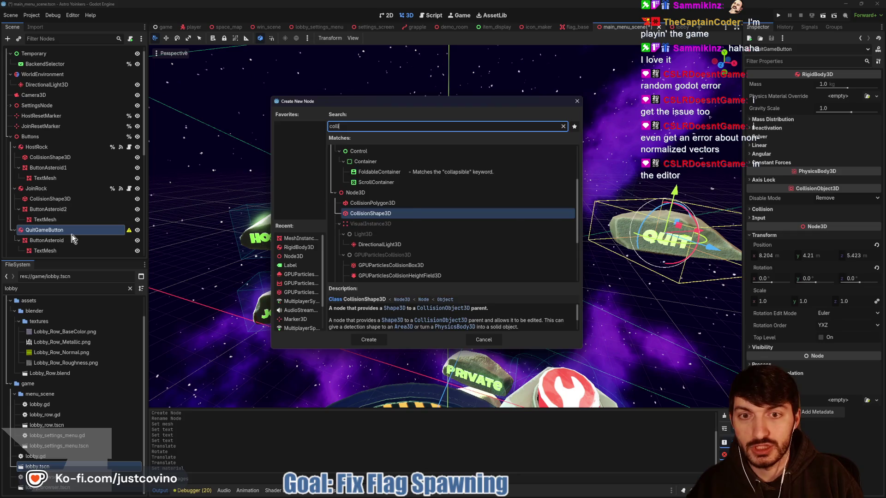
{"action": "key", "text": "Return"}
{"action": "left_click", "coordinate": [839, 84]}
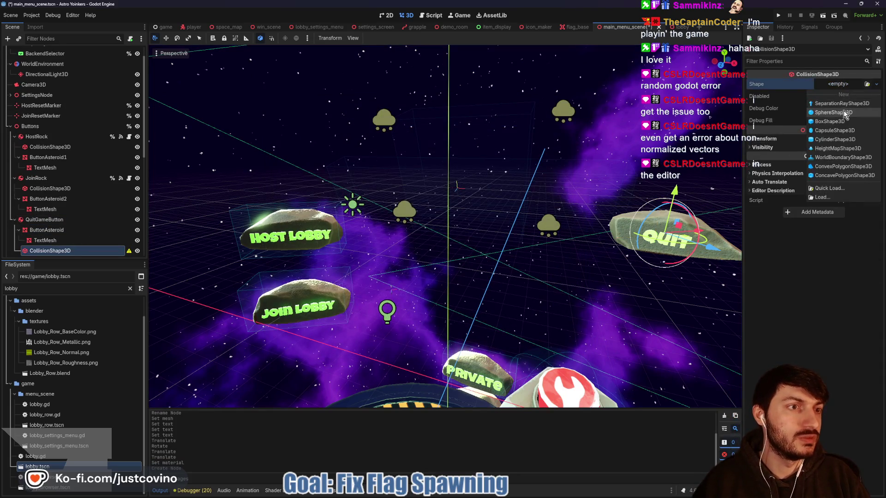
{"action": "left_click", "coordinate": [829, 121]}
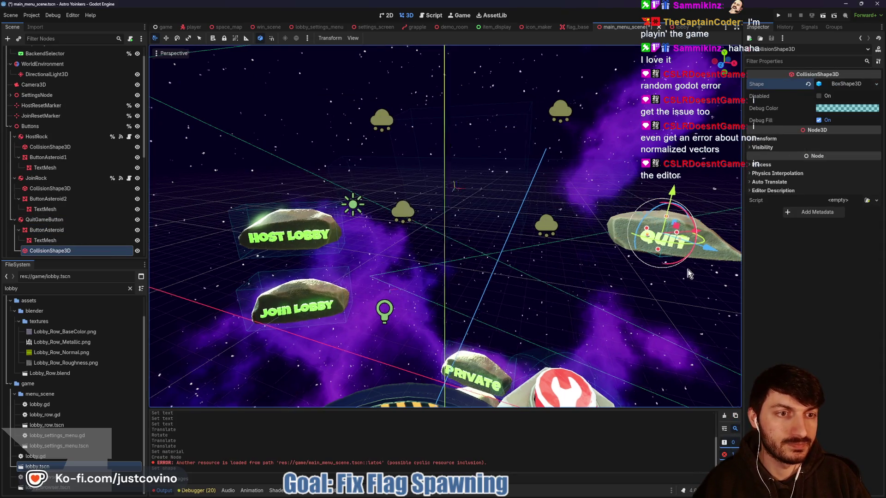
Step: Rotate and resize the collision box so it encloses the Quit rock
{"action": "key", "text": "f"}
{"action": "scroll", "coordinate": [535, 287], "scroll_direction": "up", "scroll_amount": 5}
{"action": "scroll", "coordinate": [442, 289], "scroll_direction": "down", "scroll_amount": 5}
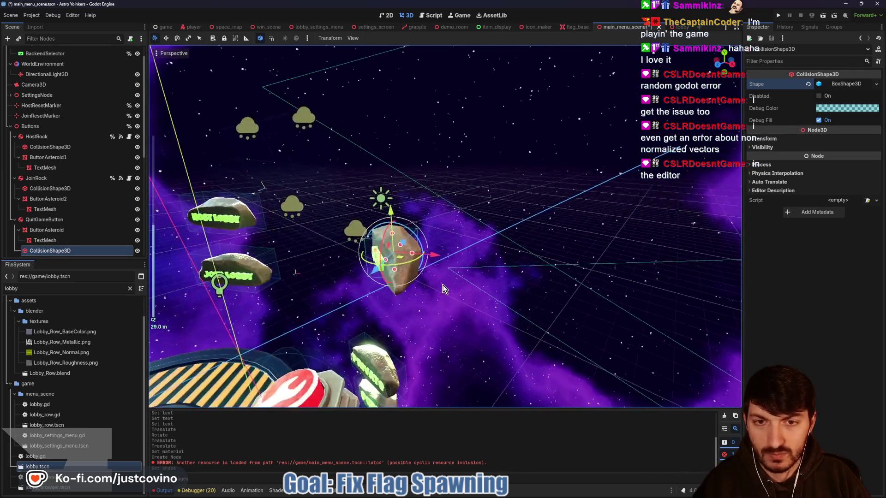
{"action": "mouse_move", "coordinate": [403, 269]}
{"action": "left_mouse_down"}
{"action": "mouse_move", "coordinate": [419, 269]}
{"action": "mouse_move", "coordinate": [405, 270]}
{"action": "left_mouse_up"}
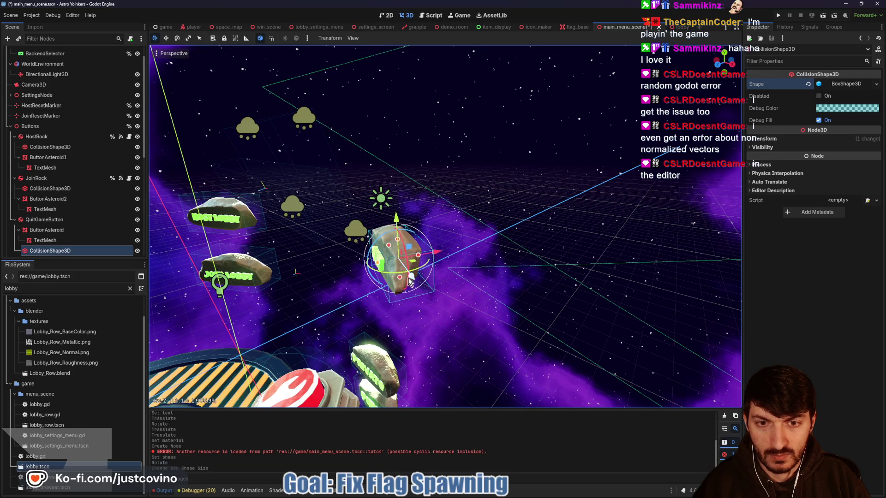
{"action": "left_click_drag", "start_coordinate": [713, 208], "coordinate": [683, 212]}
{"action": "left_click_drag", "start_coordinate": [591, 222], "coordinate": [591, 227]}
{"action": "left_click_drag", "start_coordinate": [597, 187], "coordinate": [597, 182]}
Step: Save the main menu scene and reparent CollisionShape3D directly under QuitGameButton
{"action": "key", "text": "ctrl+s"}
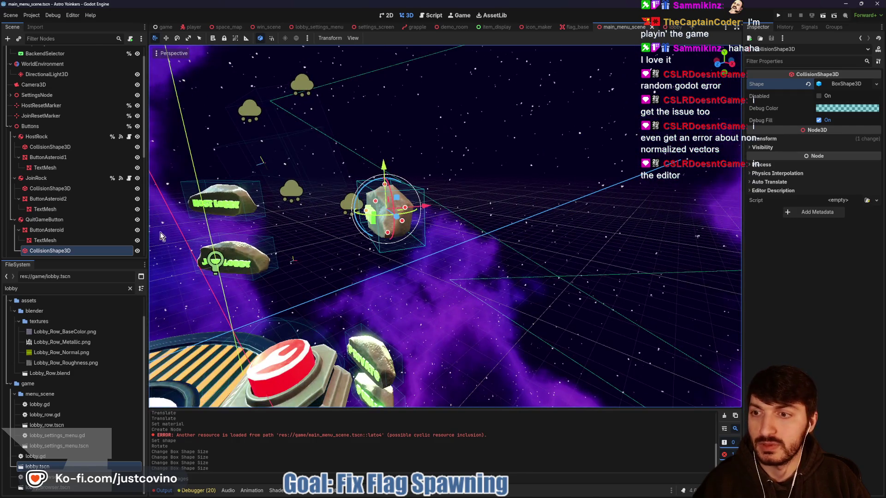
{"action": "left_click_drag", "start_coordinate": [40, 251], "coordinate": [33, 226]}
{"action": "left_click", "coordinate": [43, 220]}
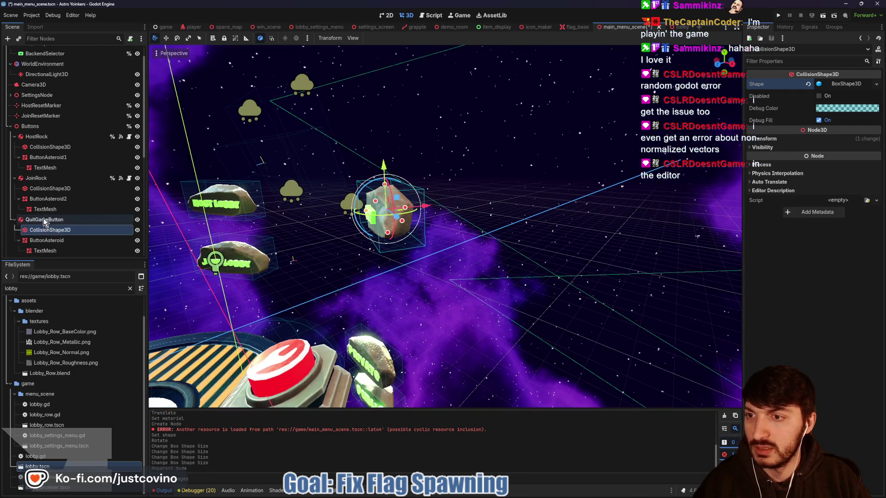
Step: Attach physical_button.gd from the menu_scene folder to QuitGameButton
{"action": "left_click", "coordinate": [130, 38]}
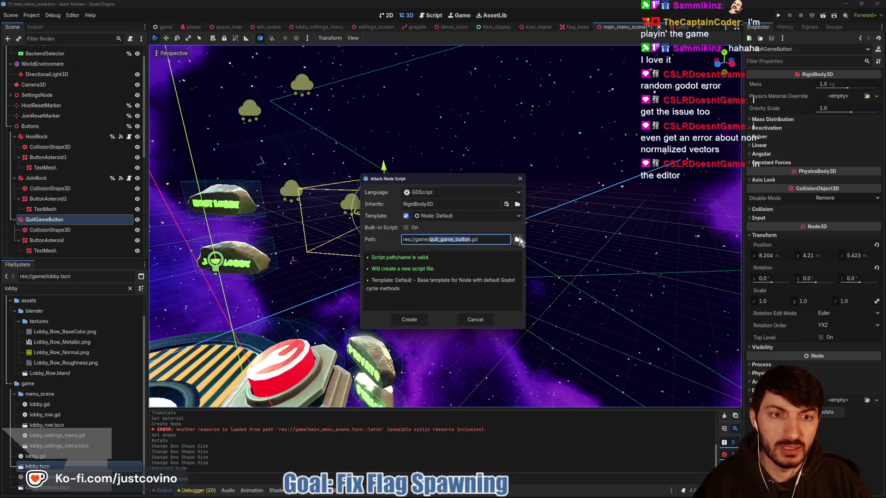
{"action": "left_click", "coordinate": [517, 240]}
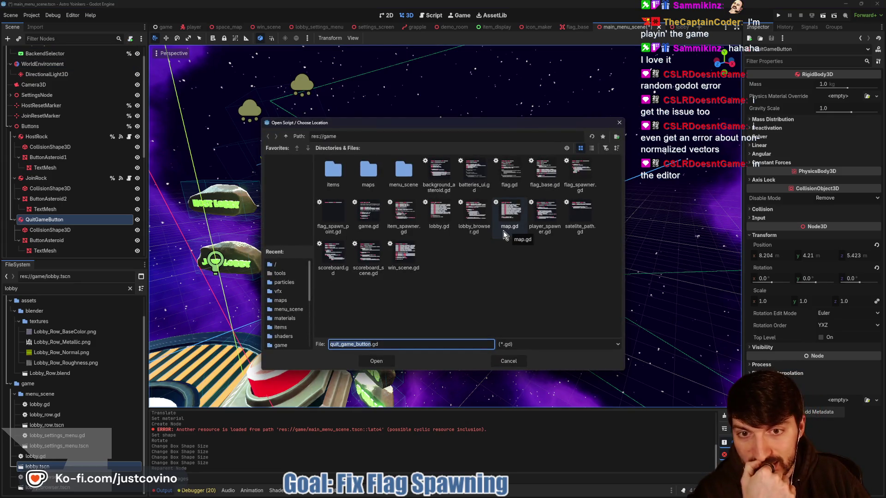
{"action": "double_click", "coordinate": [398, 178]}
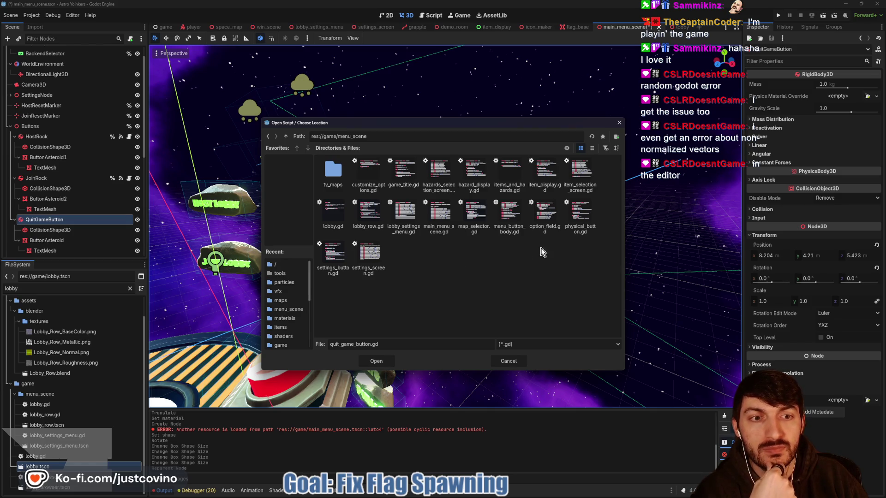
{"action": "left_click", "coordinate": [584, 223]}
{"action": "left_click", "coordinate": [385, 361]}
{"action": "left_click", "coordinate": [411, 321]}
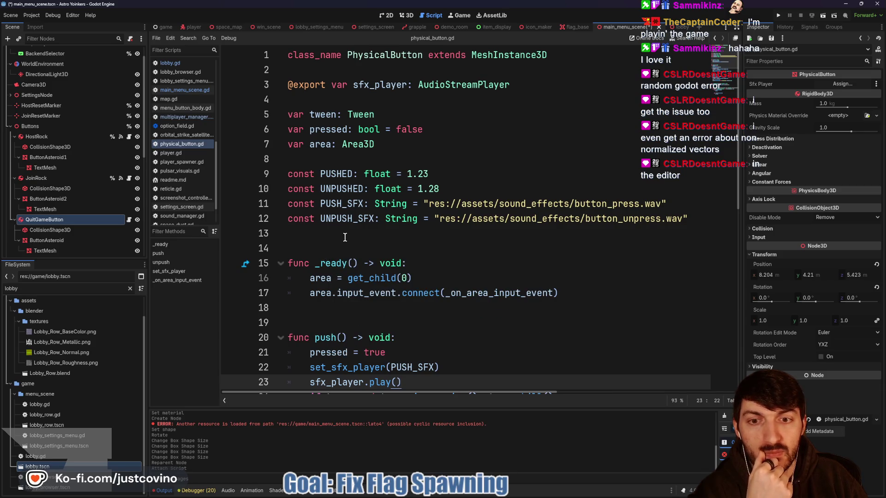
Step: Read through physical_button.gd, then detach it from QuitGameButton
{"action": "scroll", "coordinate": [346, 237], "scroll_direction": "down", "scroll_amount": 4}
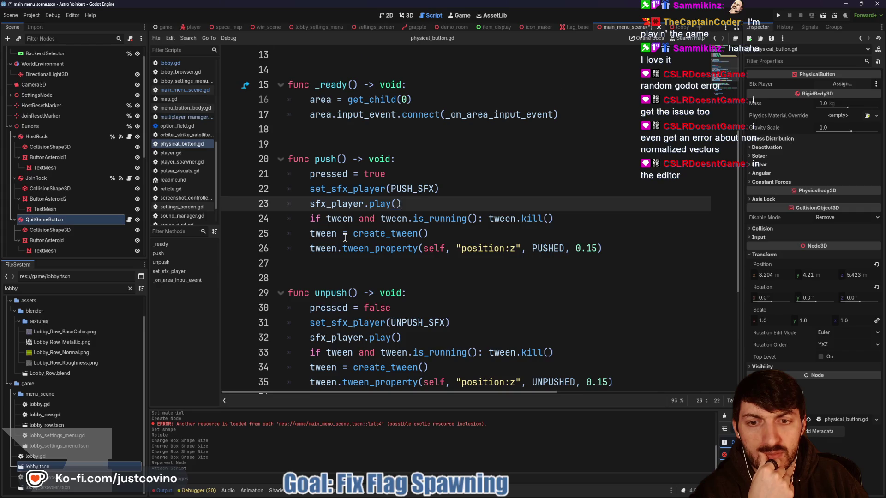
{"action": "scroll", "coordinate": [346, 238], "scroll_direction": "down", "scroll_amount": 3}
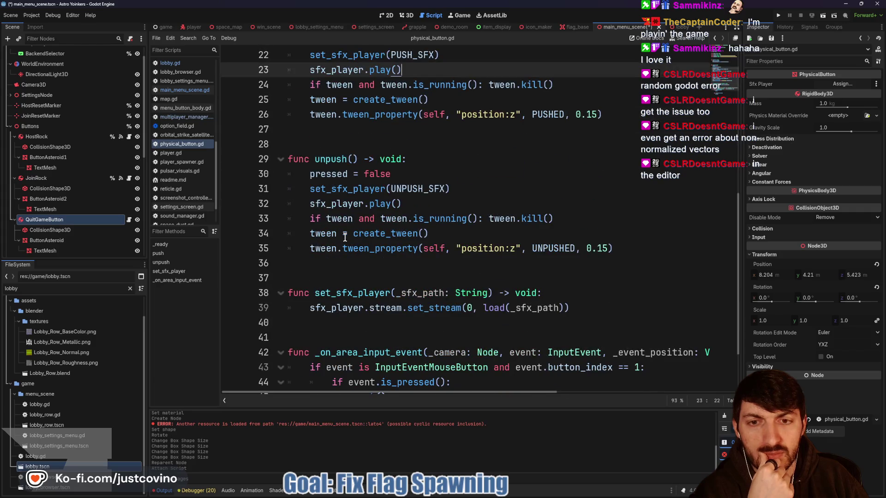
{"action": "left_click", "coordinate": [130, 39]}
Step: Reopen Attach Script, browse the menu_scene folder, then cancel without attaching anything
{"action": "left_click", "coordinate": [130, 38]}
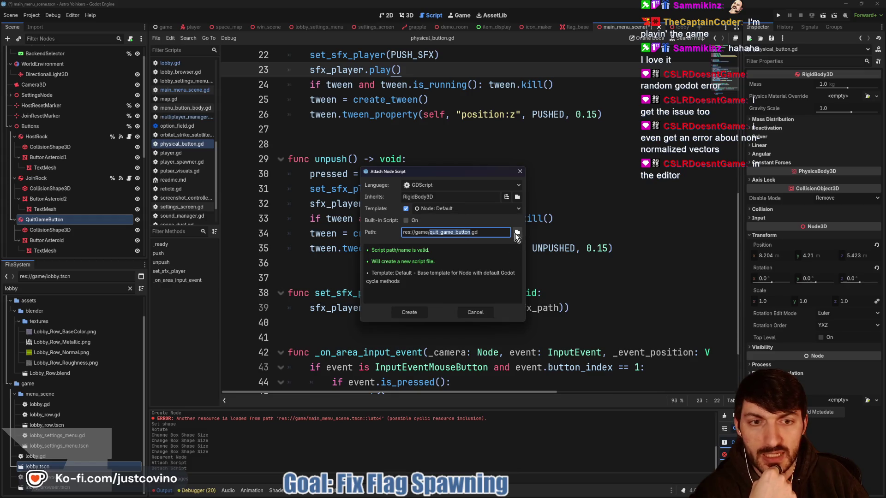
{"action": "left_click", "coordinate": [516, 233]}
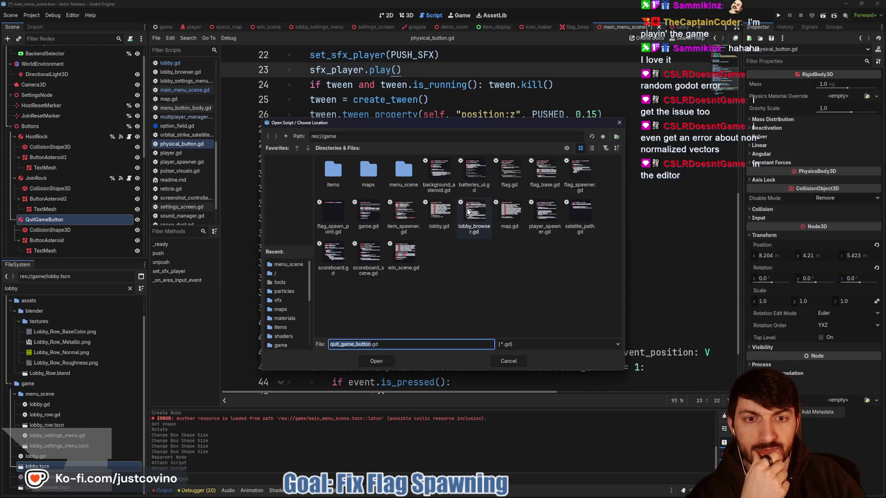
{"action": "double_click", "coordinate": [406, 181]}
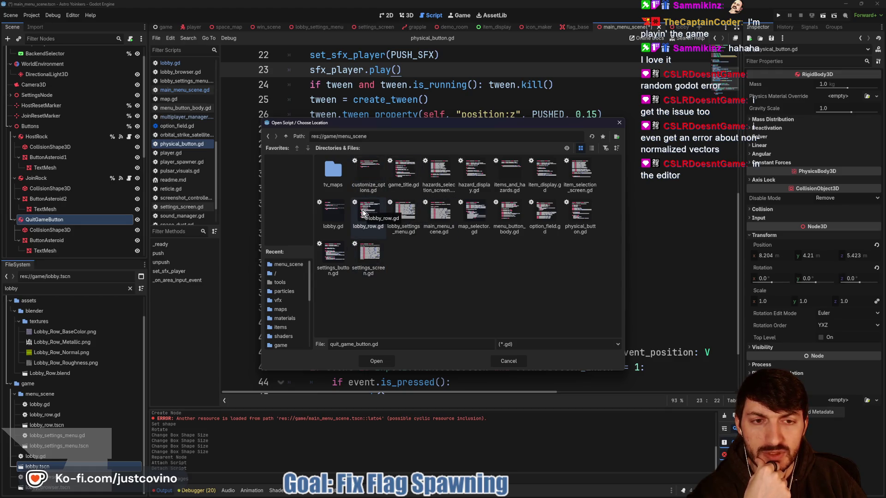
{"action": "left_click", "coordinate": [508, 363]}
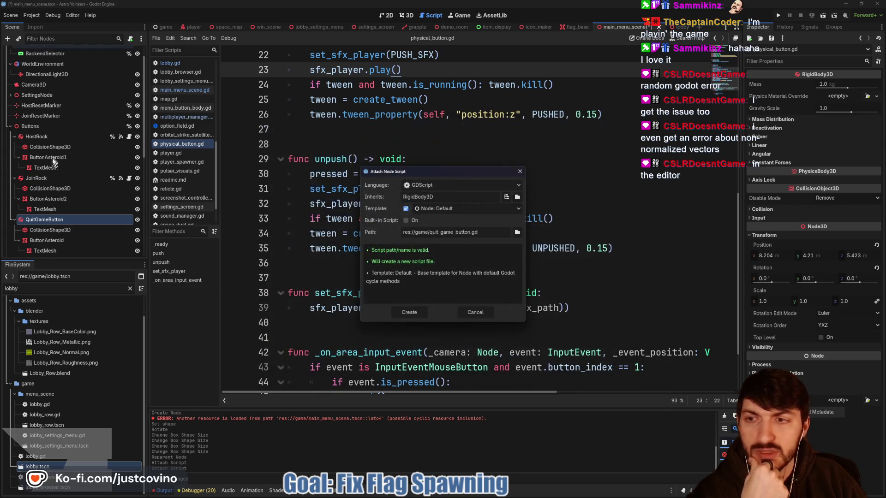
{"action": "left_click", "coordinate": [477, 313]}
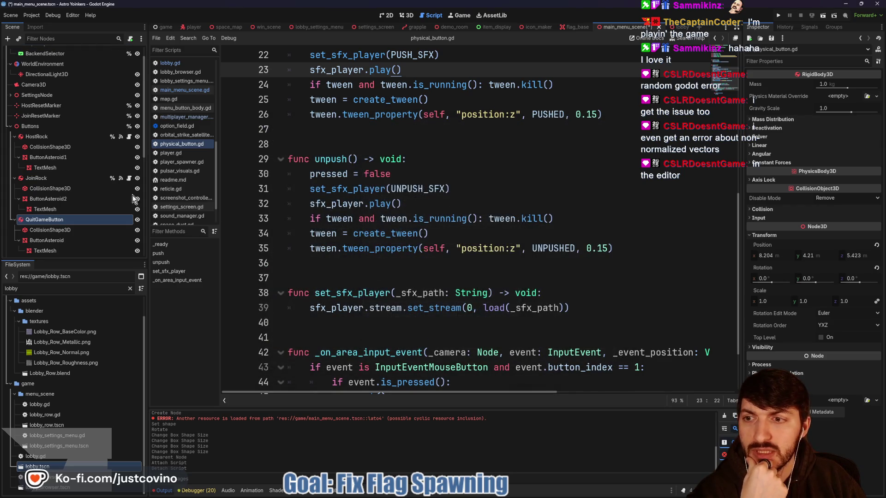
{"action": "left_click", "coordinate": [76, 179]}
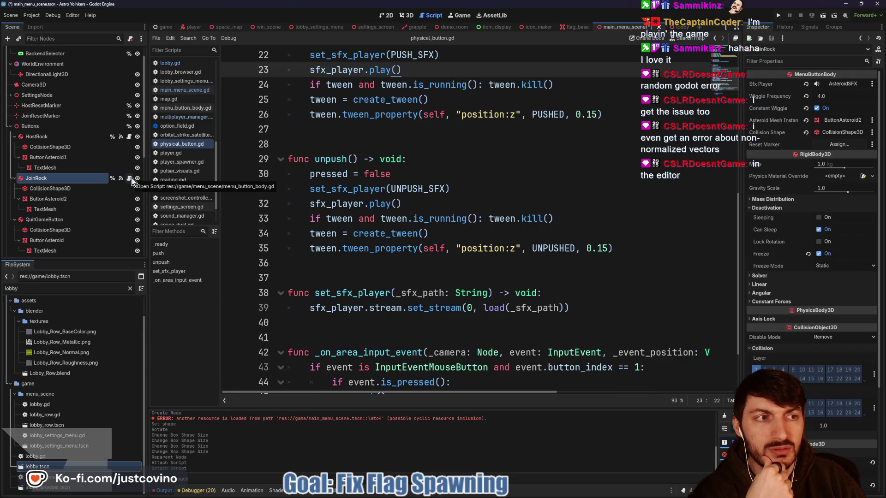
Step: Review JoinRock's menu_button_body.gd, then start attaching quit_game_button.gd to QuitGameButton
{"action": "left_click", "coordinate": [130, 179]}
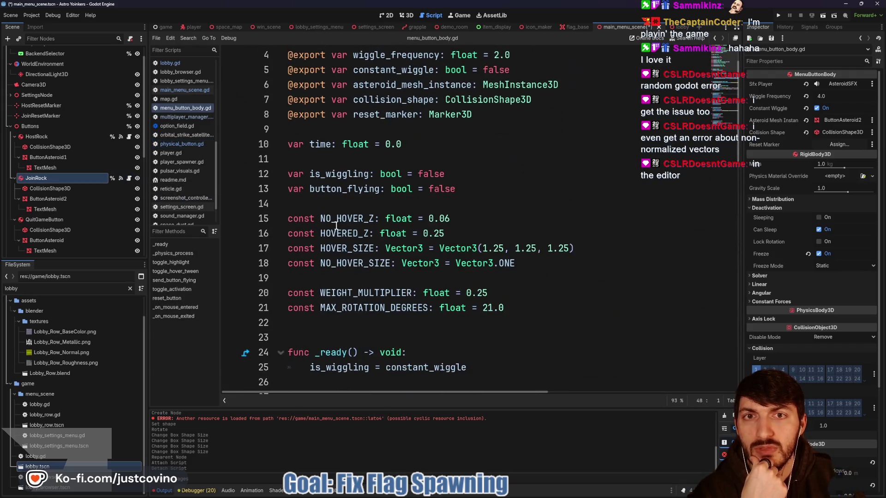
{"action": "left_click", "coordinate": [46, 220]}
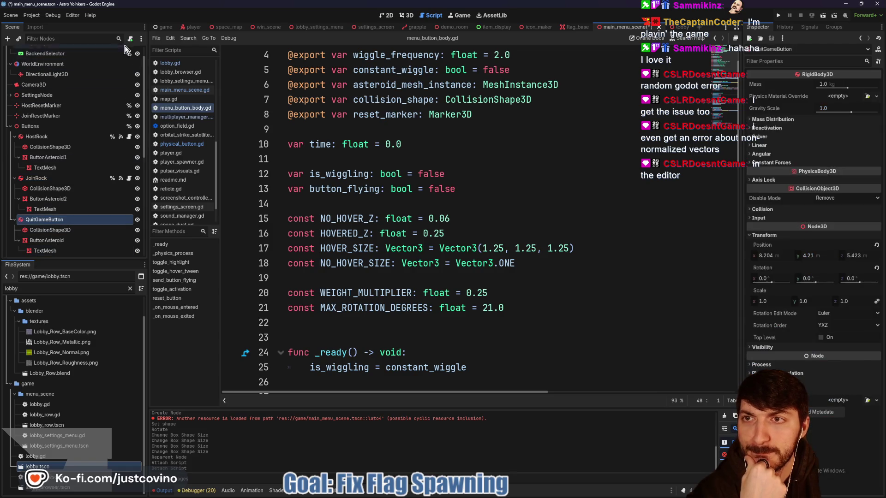
{"action": "left_click", "coordinate": [130, 182]}
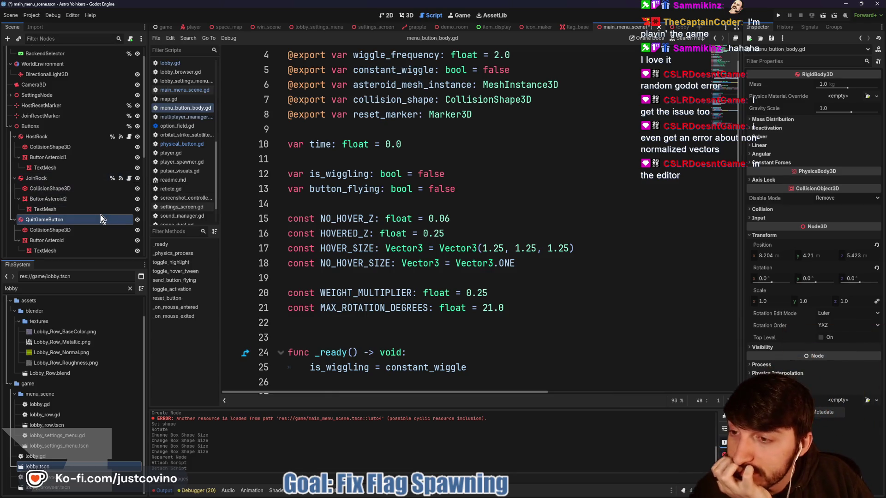
{"action": "left_click", "coordinate": [131, 39]}
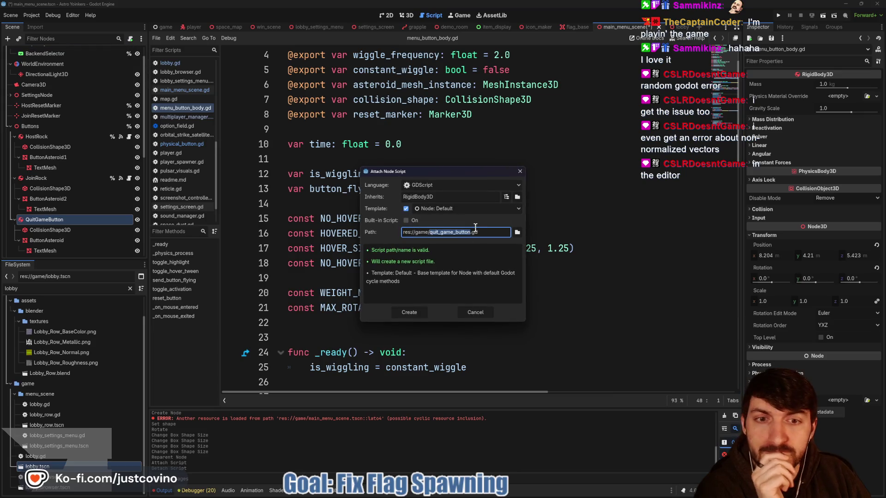
Step: Load the existing res://game/menu_scene/menu_button_body.gd script onto QuitGameButton
{"action": "left_click", "coordinate": [519, 232]}
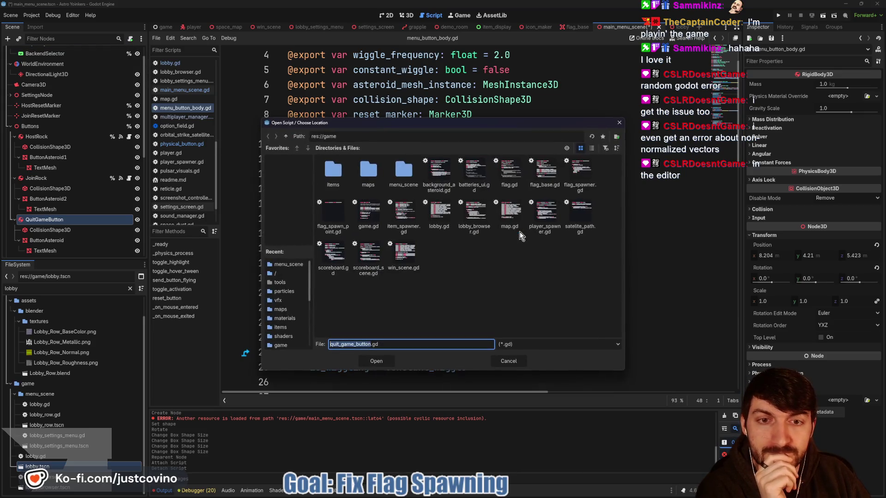
{"action": "double_click", "coordinate": [404, 171]}
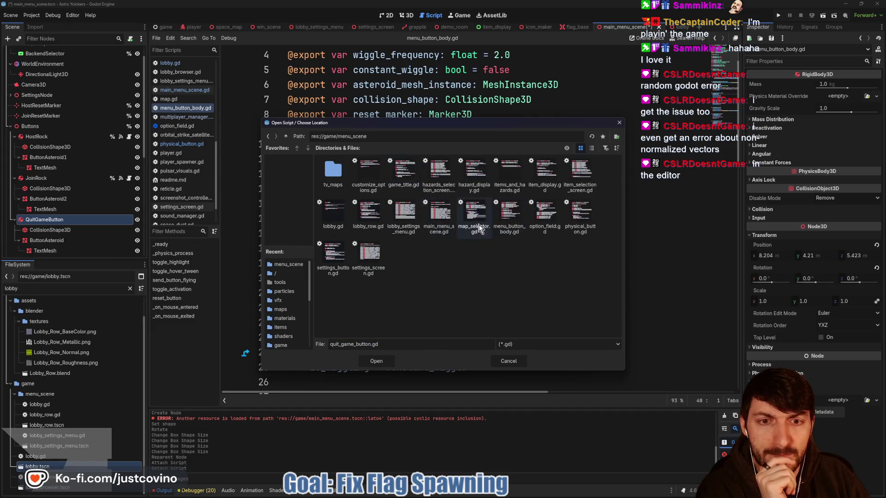
{"action": "left_click", "coordinate": [510, 214]}
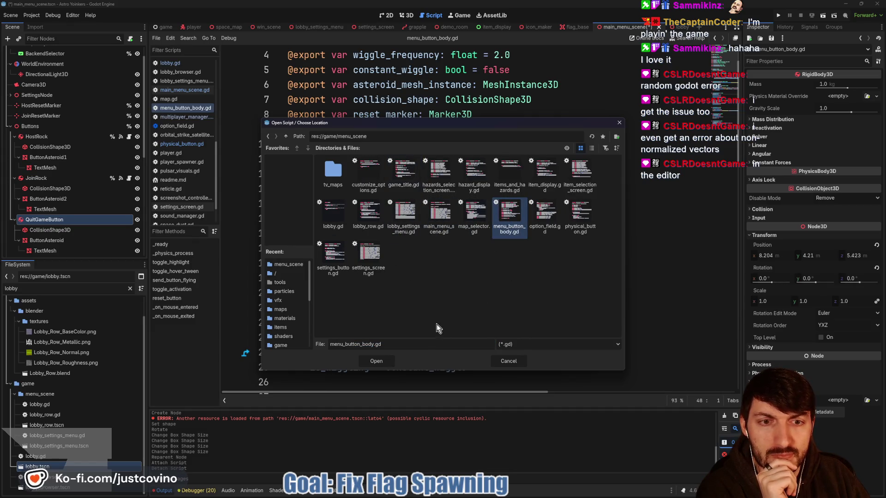
{"action": "left_click", "coordinate": [377, 362]}
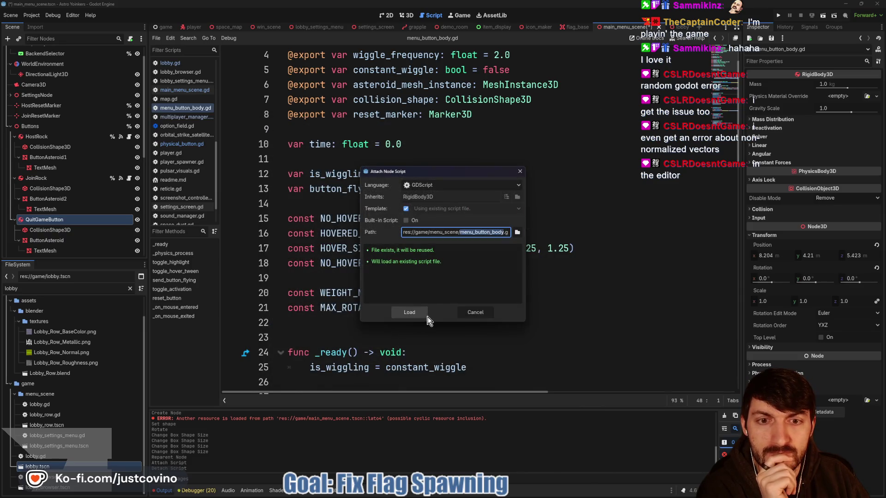
{"action": "left_click", "coordinate": [418, 315]}
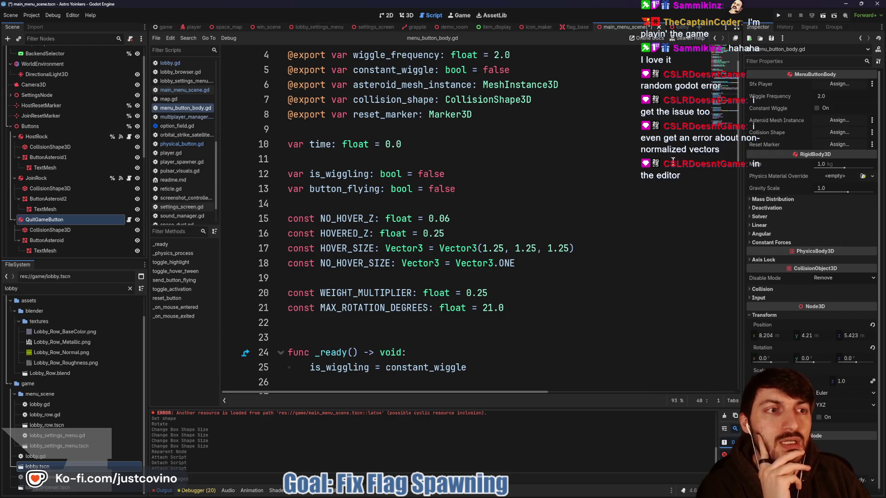
Step: Set QuitGameButton's Asteroid Mesh Instance to its own ButtonAsteroid
{"action": "left_click", "coordinate": [826, 121]}
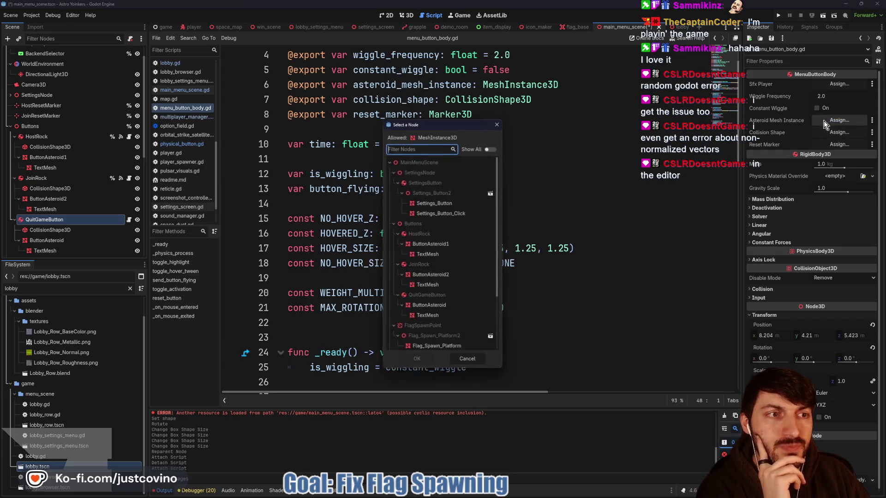
{"action": "scroll", "coordinate": [440, 258], "scroll_direction": "down", "scroll_amount": 3}
{"action": "left_click", "coordinate": [439, 335]}
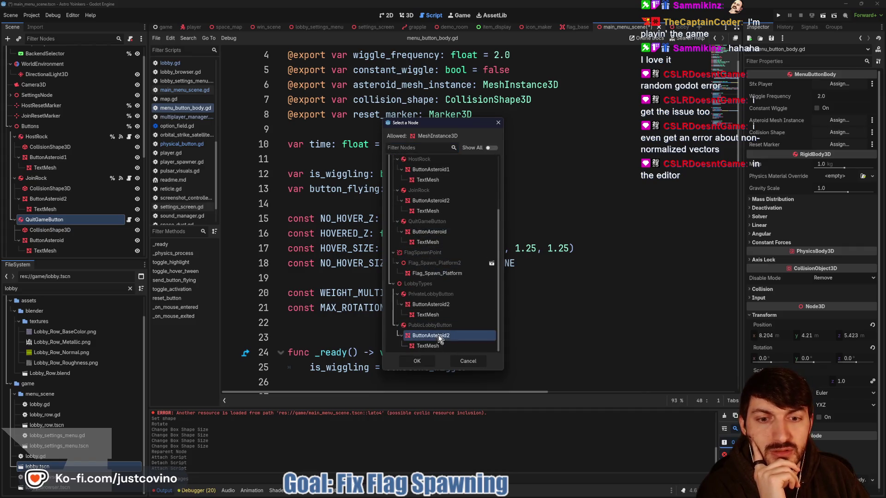
{"action": "scroll", "coordinate": [438, 308], "scroll_direction": "up", "scroll_amount": 2}
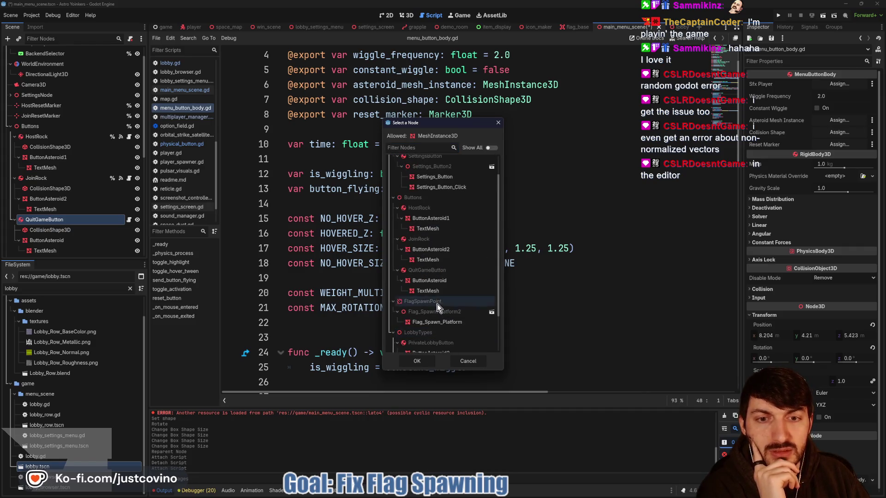
{"action": "left_click", "coordinate": [429, 281]}
{"action": "left_click", "coordinate": [419, 363]}
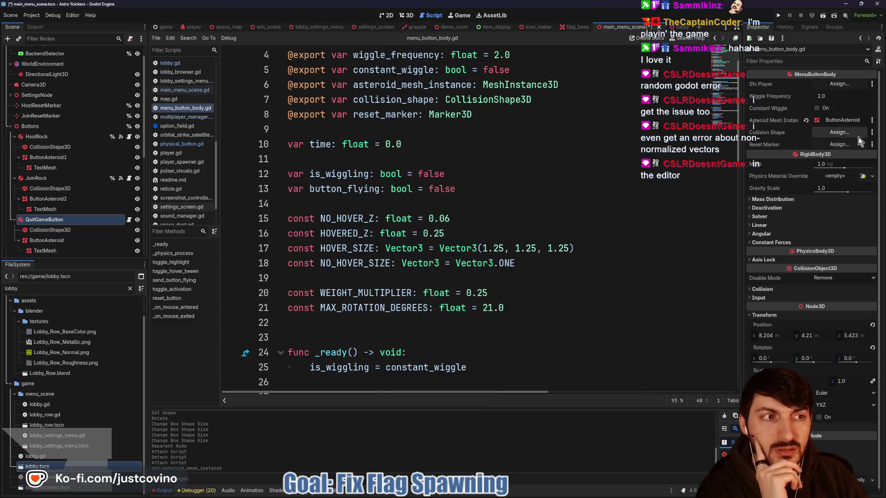
Step: Assign the Quit button's own CollisionShape3D as its Collision Shape, then select ButtonAsteroid in 3D
{"action": "left_click", "coordinate": [848, 133]}
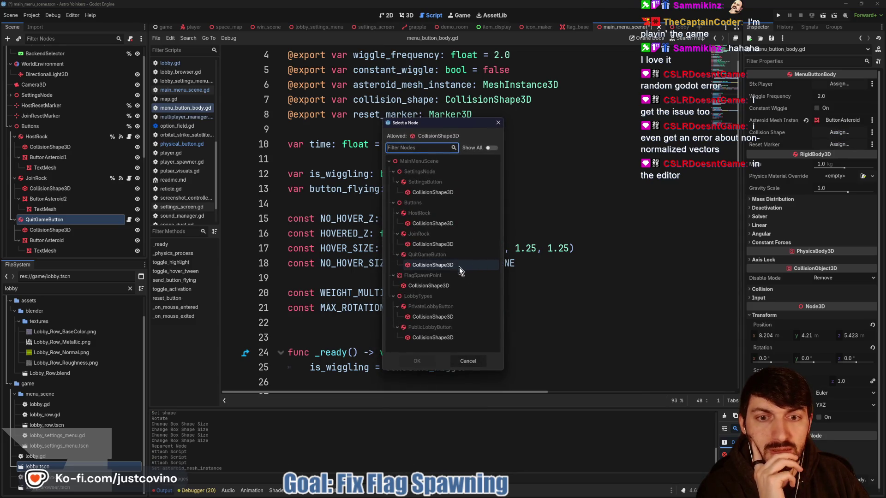
{"action": "left_click", "coordinate": [458, 267]}
{"action": "left_click", "coordinate": [417, 361]}
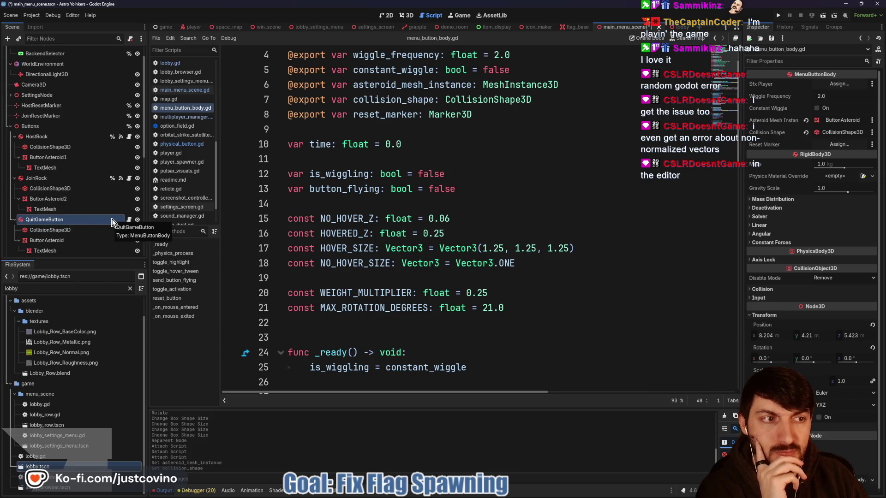
{"action": "scroll", "coordinate": [378, 248], "scroll_direction": "down", "scroll_amount": 3}
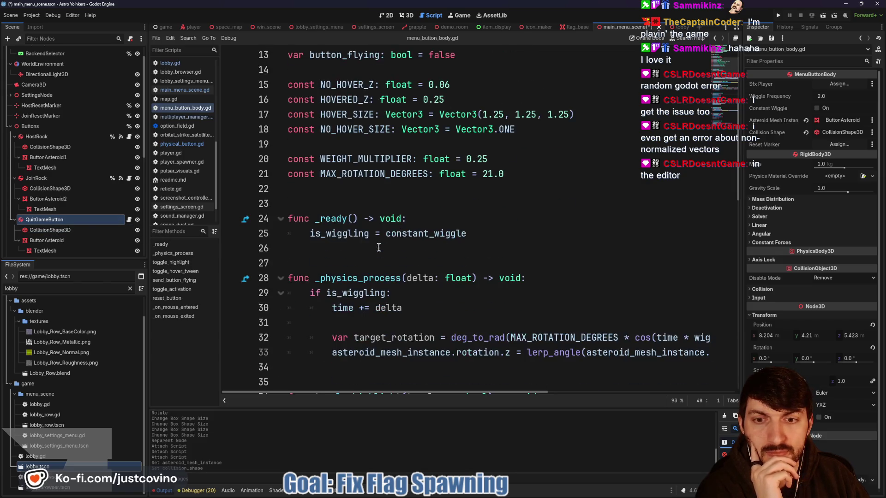
{"action": "left_click", "coordinate": [57, 241]}
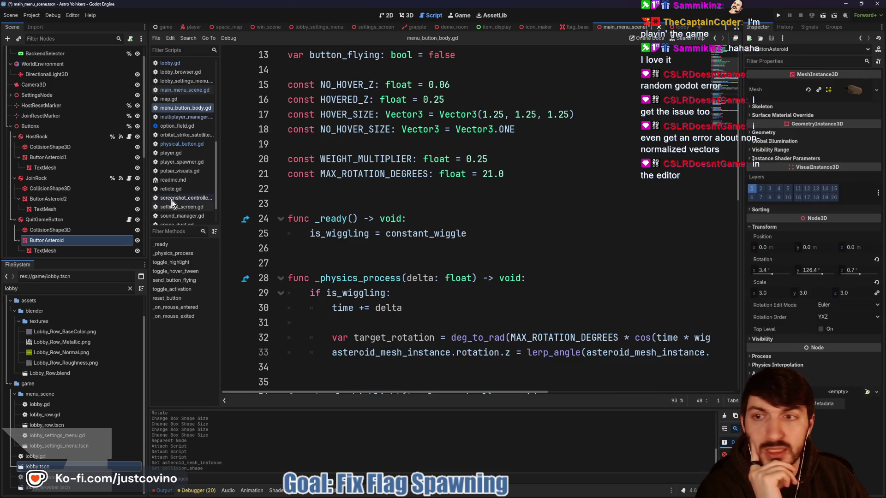
{"action": "left_click", "coordinate": [405, 16]}
Step: Copy the highlightable material from the Join rock's mesh ButtonAsteroid2
{"action": "left_click", "coordinate": [51, 199]}
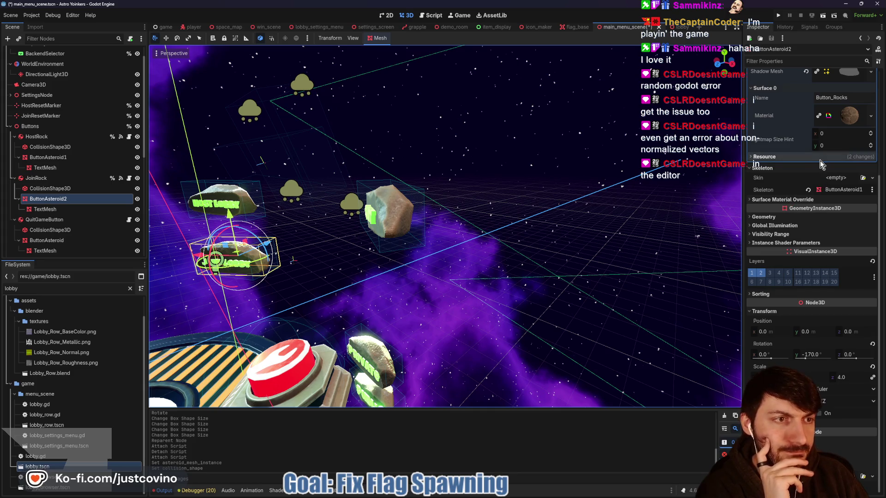
{"action": "mouse_move", "coordinate": [849, 117]}
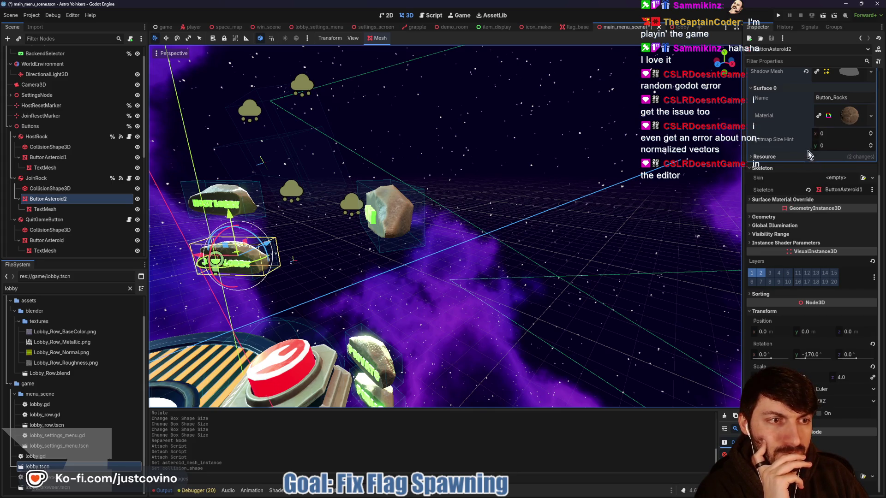
{"action": "left_click", "coordinate": [801, 200]}
{"action": "right_click", "coordinate": [846, 118]}
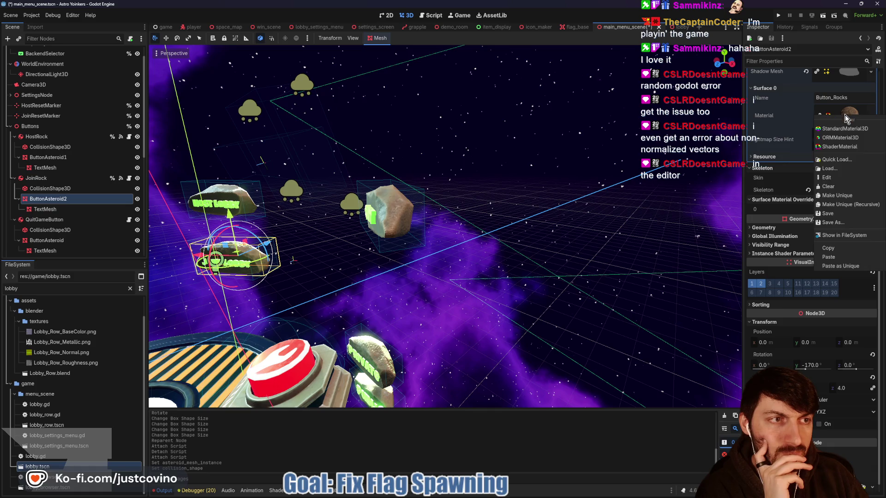
{"action": "left_click", "coordinate": [829, 248]}
Step: Paste that material onto the Quit rock's ButtonAsteroid mesh and save the scene
{"action": "left_click", "coordinate": [62, 240]}
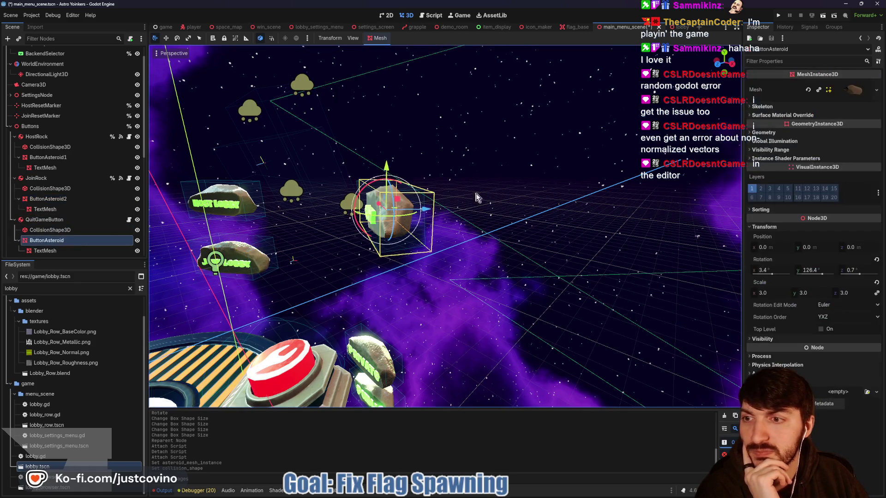
{"action": "left_click", "coordinate": [859, 91]}
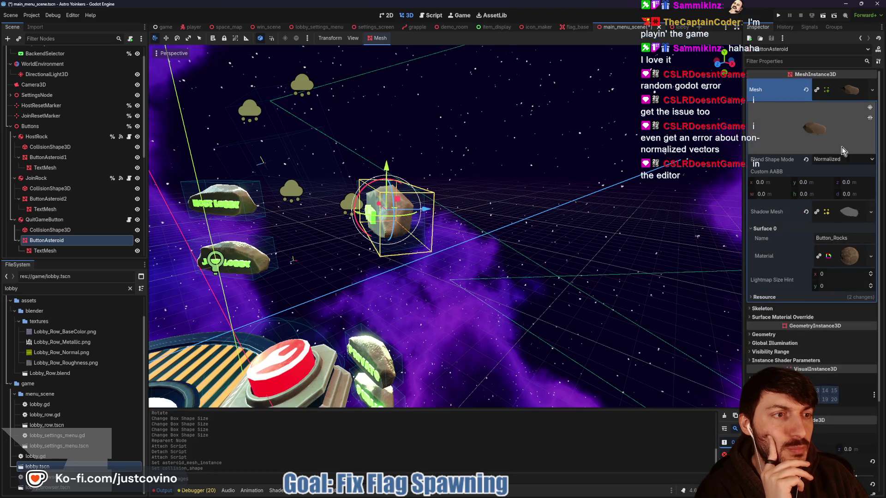
{"action": "right_click", "coordinate": [840, 260]}
{"action": "left_click", "coordinate": [830, 399]}
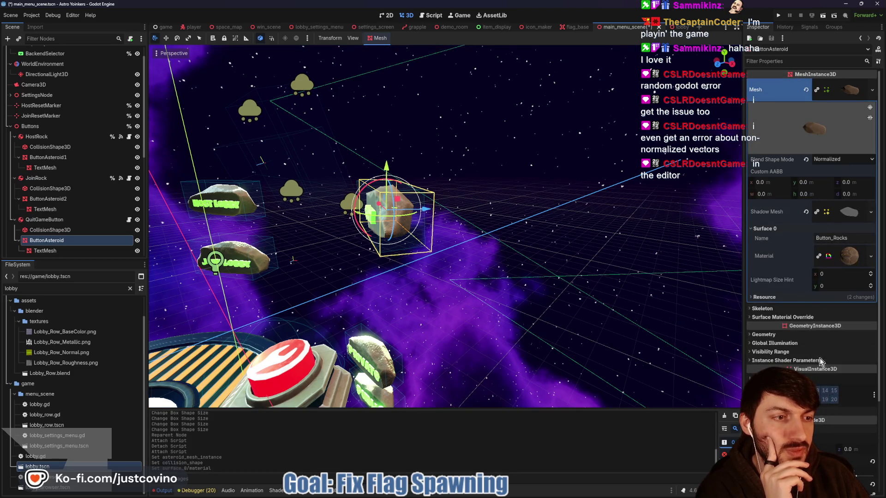
{"action": "key", "text": "ctrl+s"}
Step: Read through the menu_button_body.gd script, then return to the 3D view
{"action": "left_click_drag", "start_coordinate": [383, 274], "coordinate": [407, 274]}
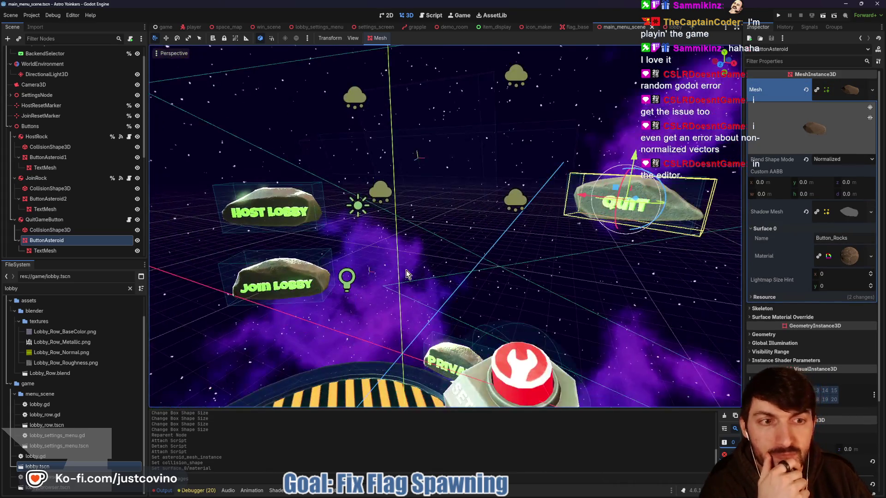
{"action": "left_click", "coordinate": [129, 221]}
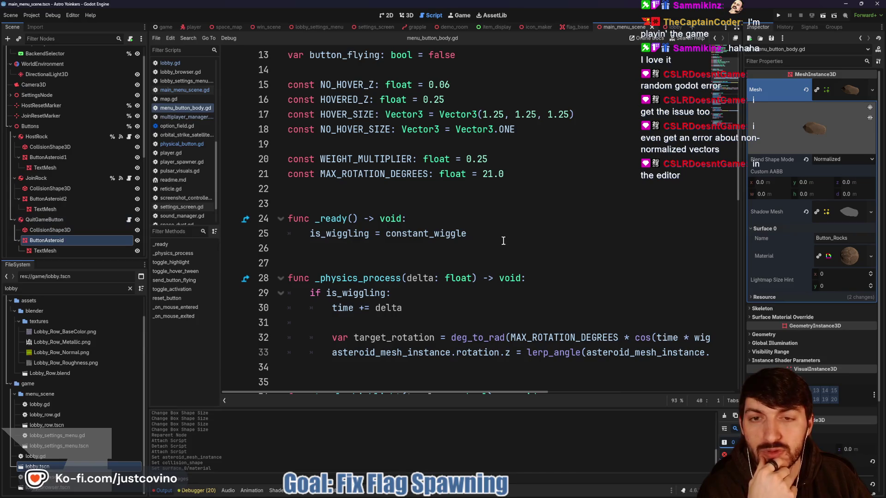
{"action": "scroll", "coordinate": [504, 240], "scroll_direction": "down", "scroll_amount": 9}
{"action": "scroll", "coordinate": [488, 240], "scroll_direction": "down", "scroll_amount": 2}
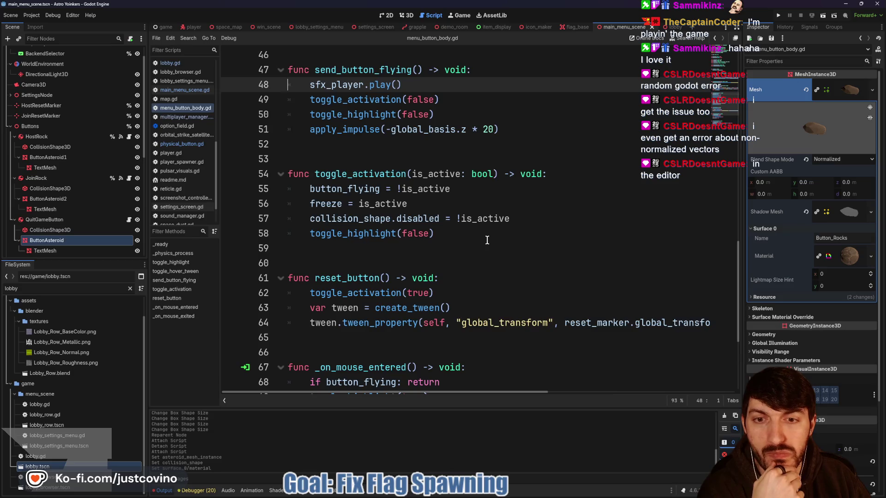
{"action": "scroll", "coordinate": [487, 241], "scroll_direction": "down", "scroll_amount": 3}
{"action": "scroll", "coordinate": [486, 239], "scroll_direction": "down", "scroll_amount": 1}
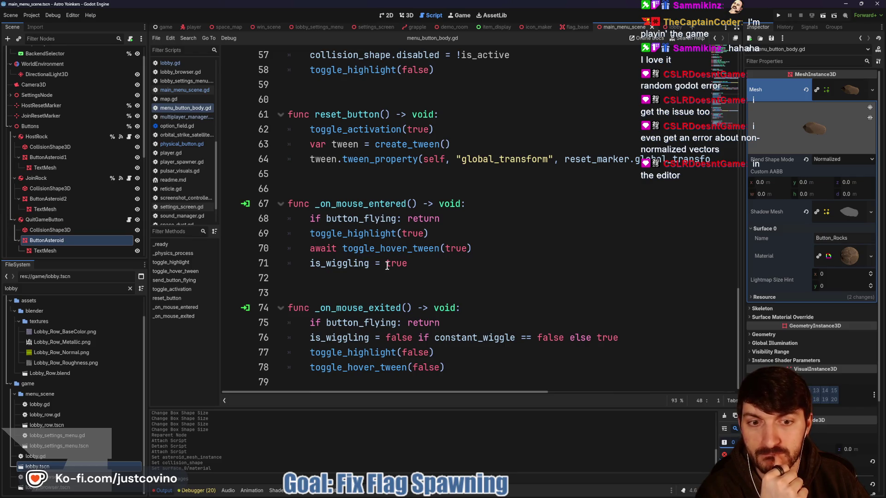
{"action": "scroll", "coordinate": [387, 266], "scroll_direction": "up", "scroll_amount": 12}
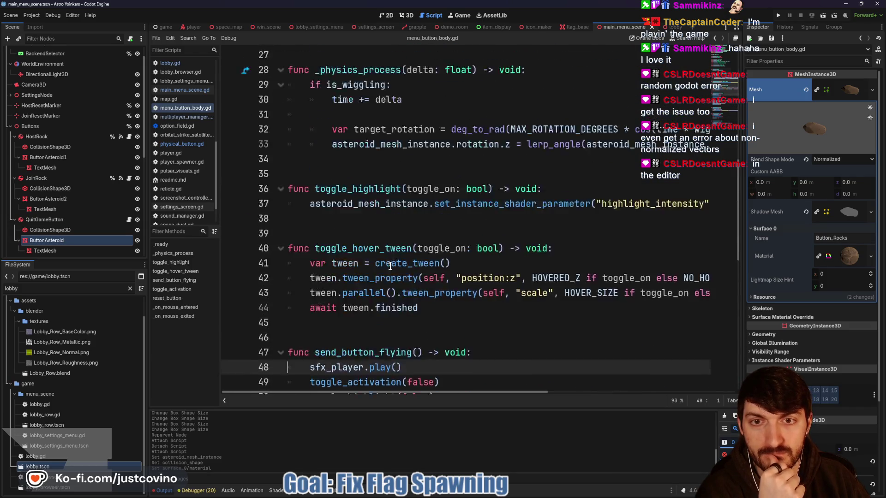
{"action": "left_click", "coordinate": [407, 15]}
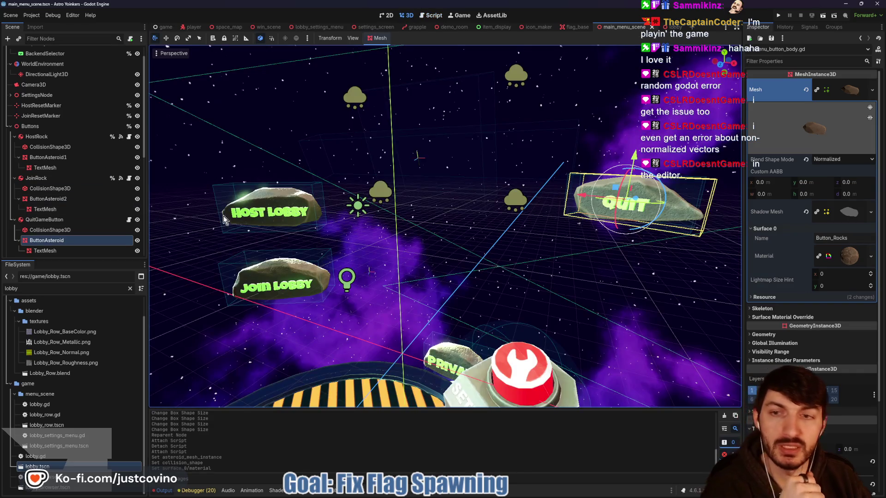
Step: Add a Marker3D named QuitButtonReset and place it beside the other reset markers
{"action": "left_click", "coordinate": [50, 220]}
{"action": "key", "text": "ctrl+a"}
{"action": "type", "text": "marker"}
{"action": "key", "text": "Return"}
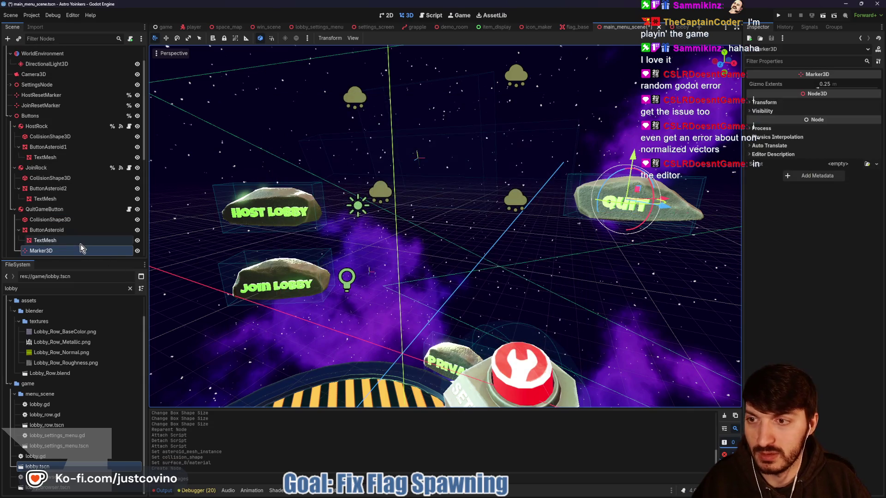
{"action": "double_click", "coordinate": [73, 251]}
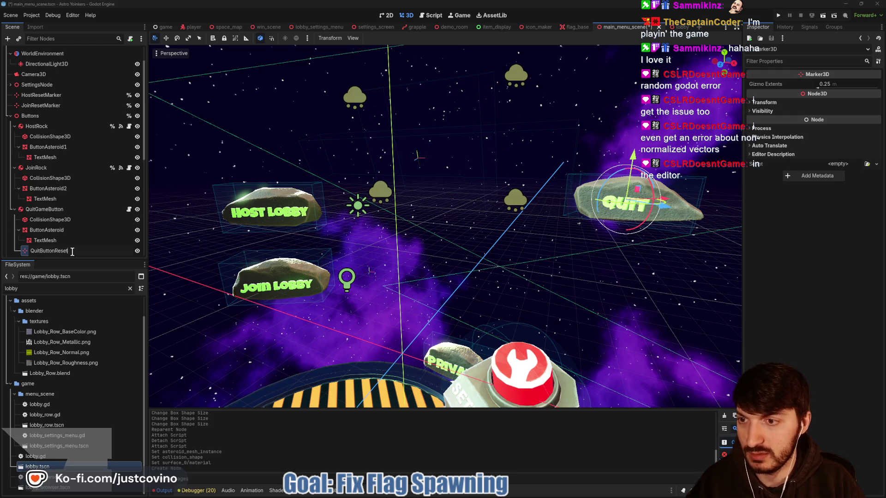
{"action": "key", "text": "Return"}
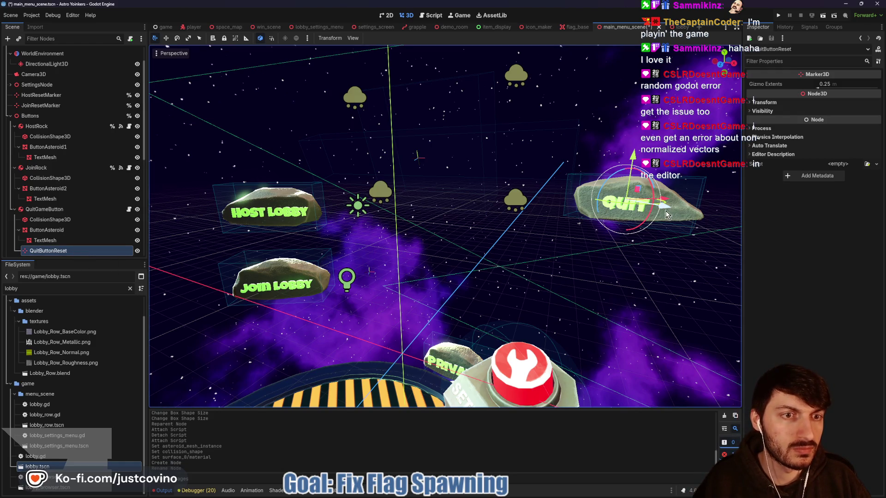
{"action": "left_click", "coordinate": [780, 104]}
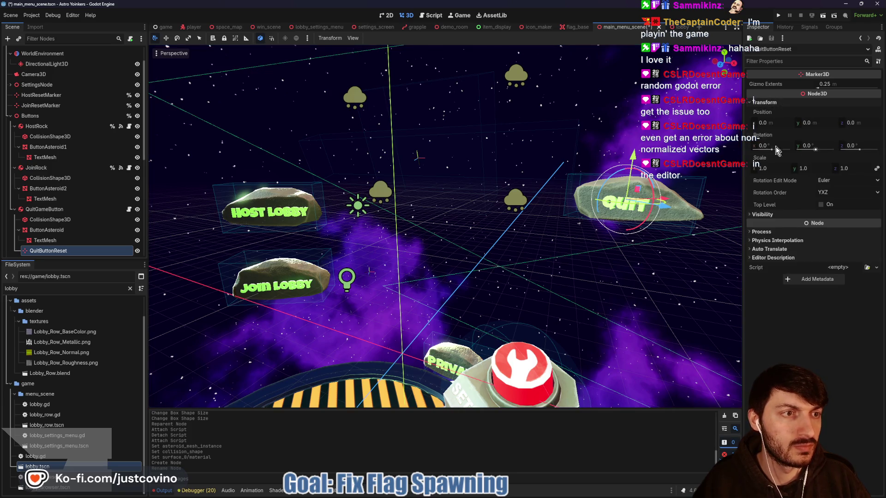
{"action": "left_click_drag", "start_coordinate": [44, 253], "coordinate": [14, 213]}
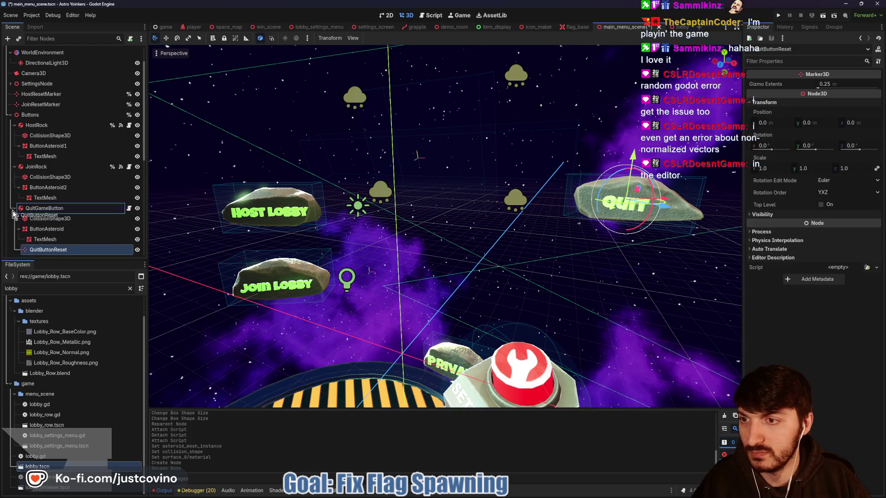
{"action": "left_click_drag", "start_coordinate": [14, 114], "coordinate": [14, 115]}
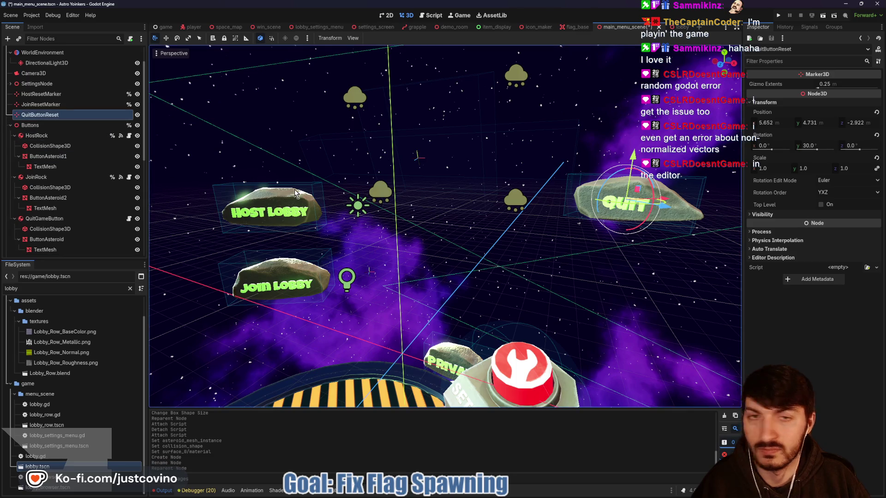
Step: Set QuitGameButton's Reset Marker to QuitButtonReset and Sfx Player to AsteroidSFX, then run the game
{"action": "left_click", "coordinate": [56, 219]}
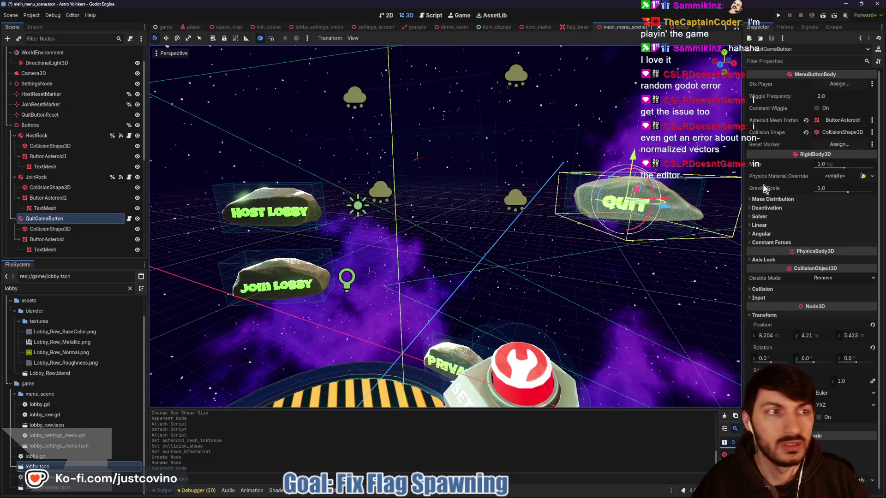
{"action": "left_click", "coordinate": [839, 145]}
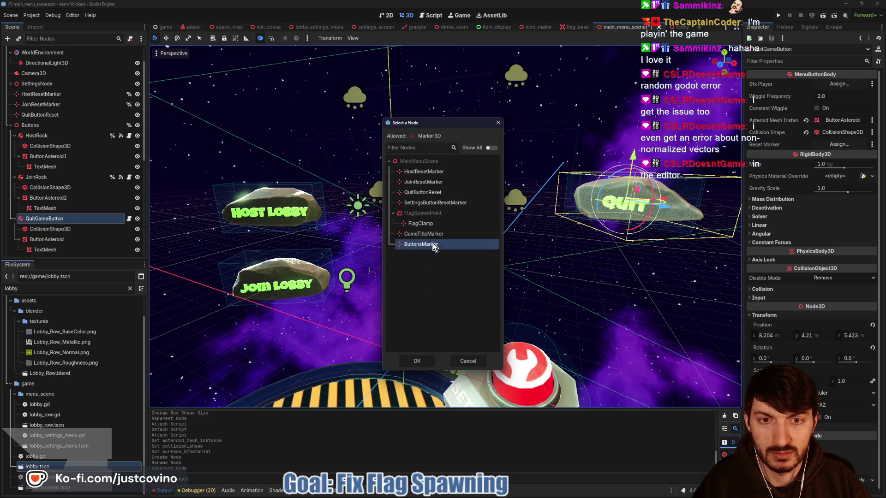
{"action": "left_click", "coordinate": [417, 362]}
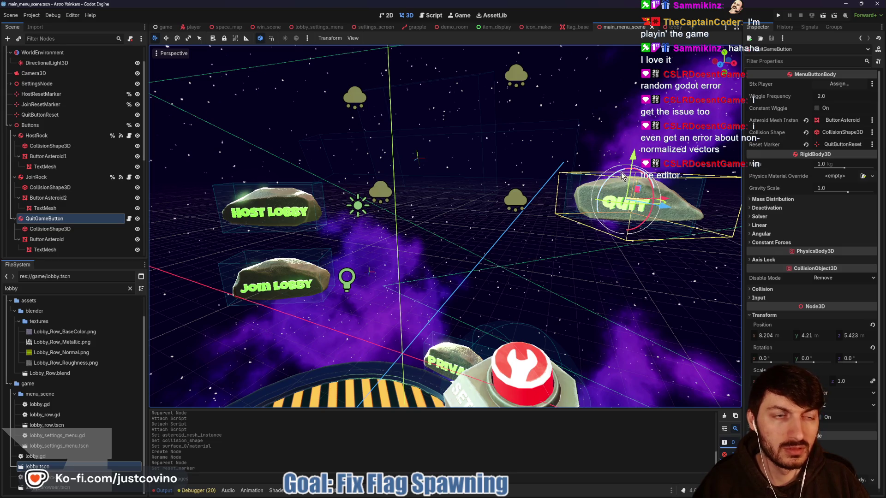
{"action": "left_click", "coordinate": [839, 84]}
{"action": "left_click", "coordinate": [417, 362]}
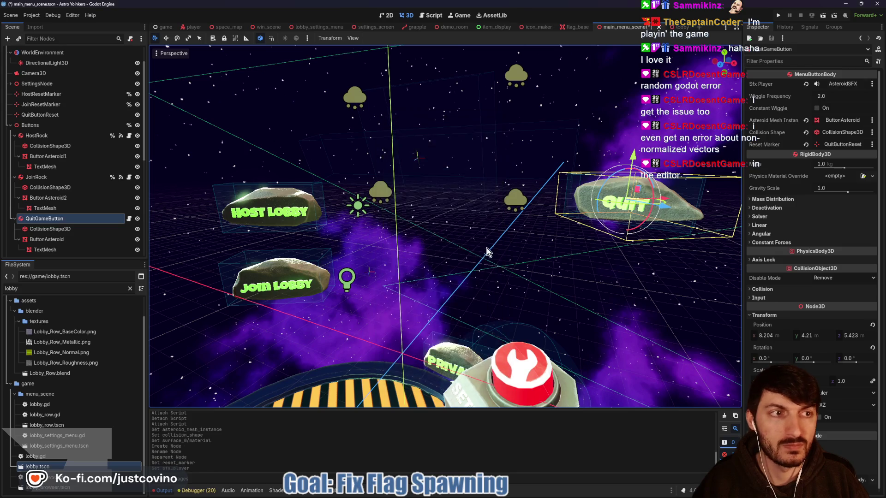
{"action": "left_click", "coordinate": [779, 16]}
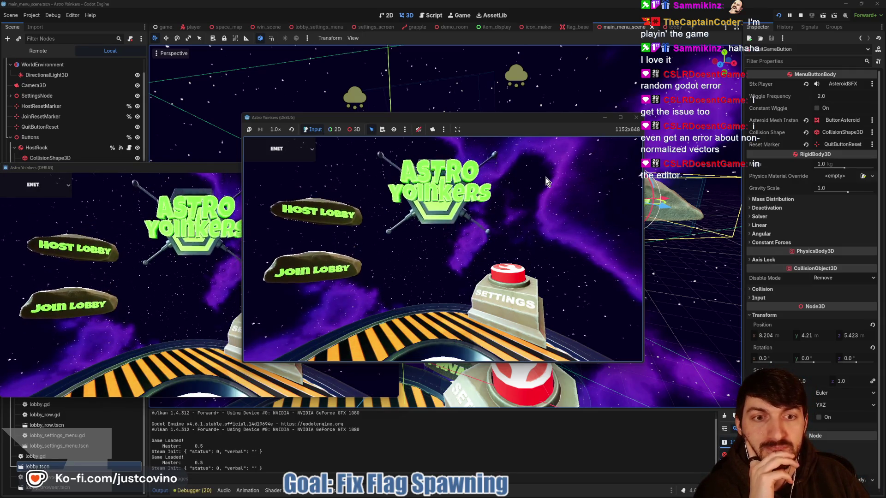
Step: Stop the running Astro Yoinkers debug game with F8
{"action": "key", "text": "F8"}
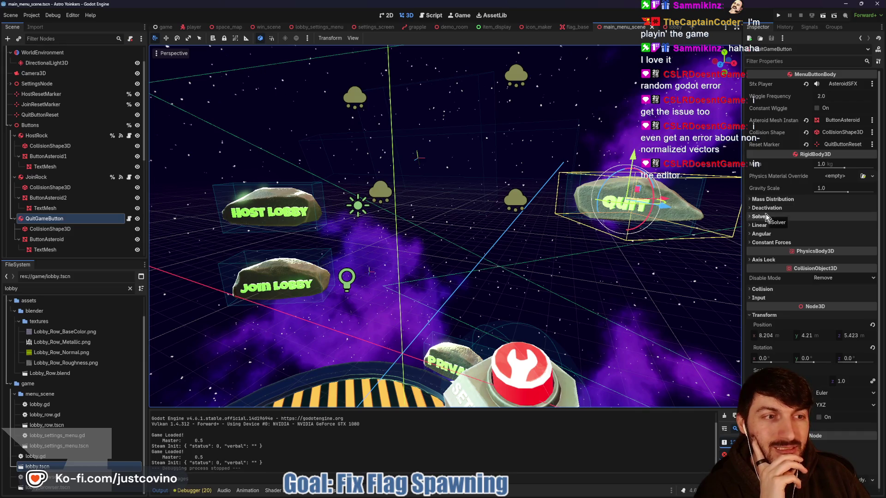
Step: Turn Freeze on for QuitGameButton's rigid body, matching JoinRock, and save
{"action": "left_click", "coordinate": [41, 178]}
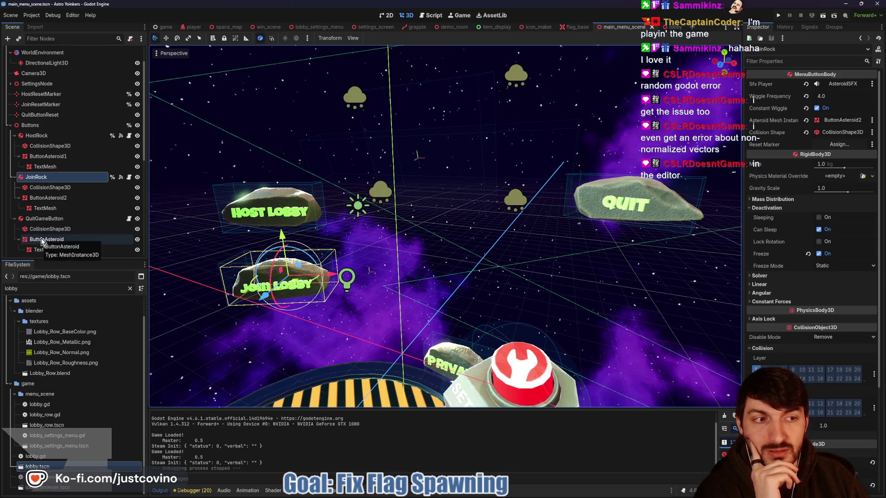
{"action": "left_click", "coordinate": [44, 219]}
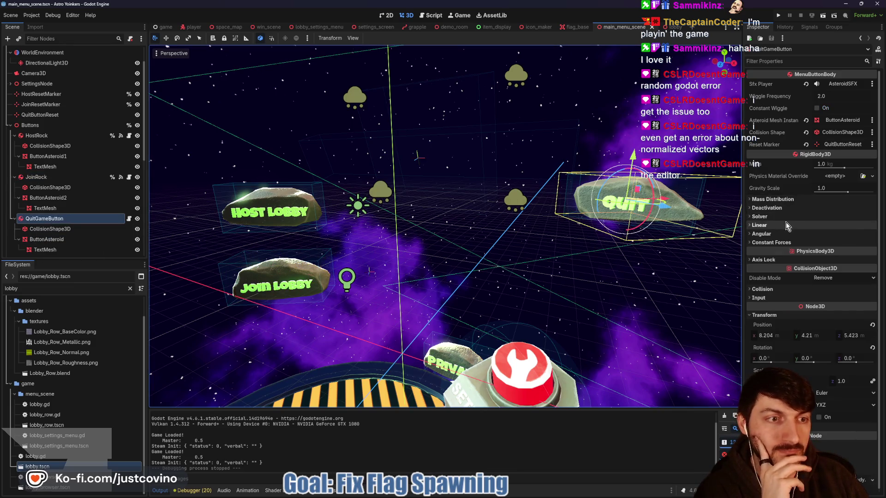
{"action": "left_click", "coordinate": [773, 209]}
{"action": "left_click", "coordinate": [819, 254]}
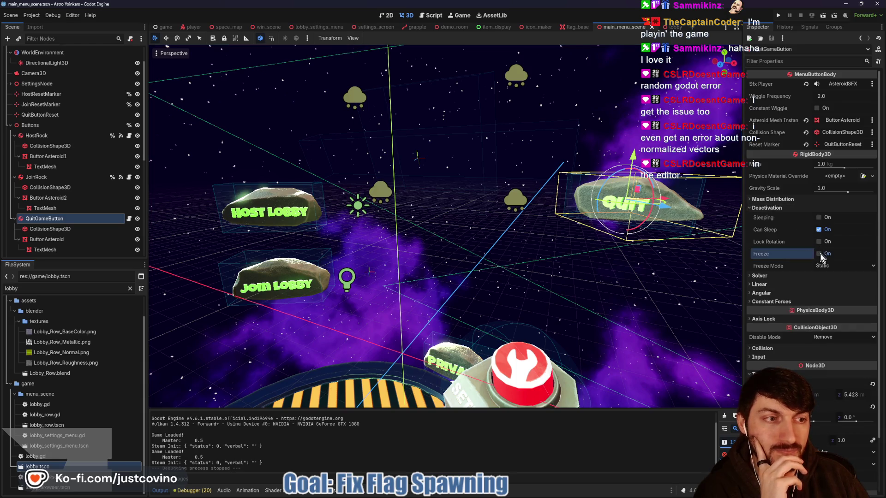
{"action": "key", "text": "ctrl+s"}
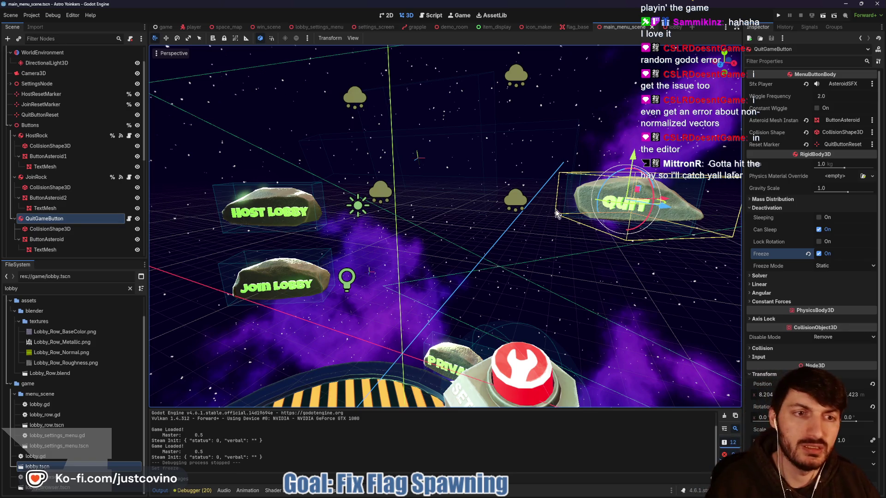
Step: Tilt the Quit rock's mesh, move QuitGameButton to Z 5.705, save, and run the game
{"action": "left_click", "coordinate": [69, 239]}
{"action": "left_click_drag", "start_coordinate": [696, 221], "coordinate": [467, 283]}
{"action": "left_click_drag", "start_coordinate": [322, 342], "coordinate": [356, 334]}
{"action": "key", "text": "ctrl+s"}
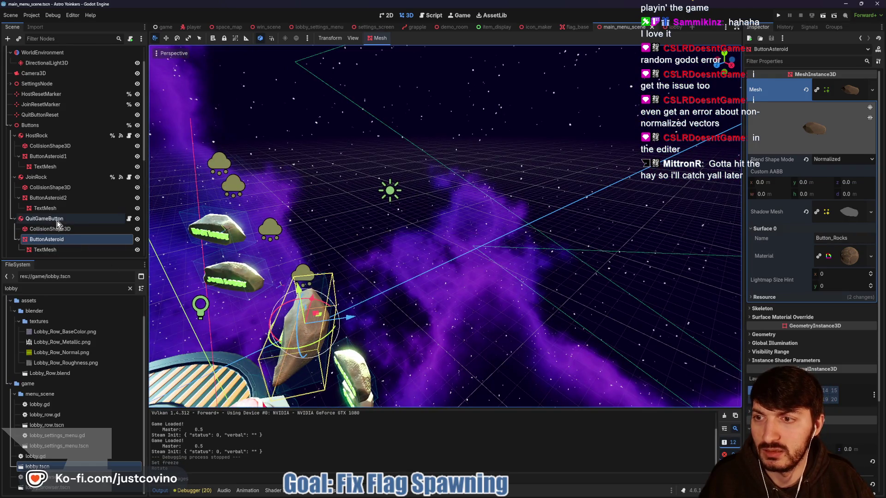
{"action": "left_click", "coordinate": [56, 219]}
{"action": "left_click_drag", "start_coordinate": [253, 347], "coordinate": [405, 287]}
{"action": "key", "text": "ctrl+s"}
{"action": "key", "text": "F5"}
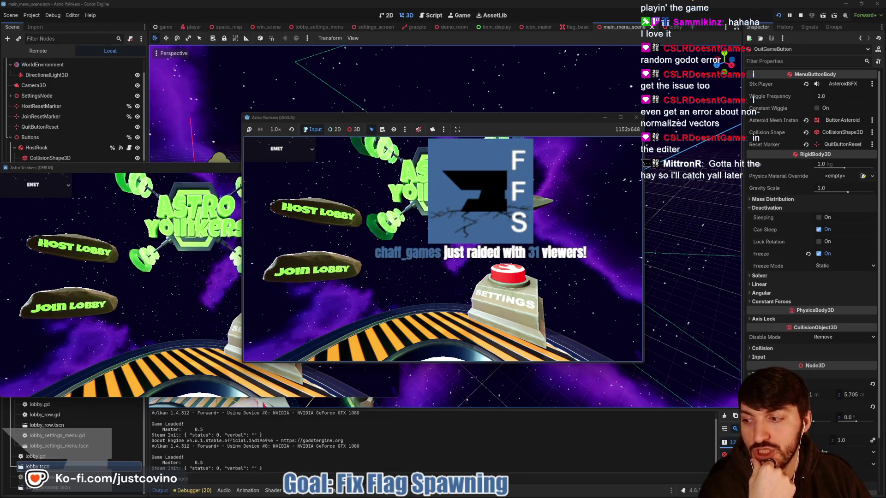
Step: Restart the game and reposition the second debug window
{"action": "left_click", "coordinate": [801, 16]}
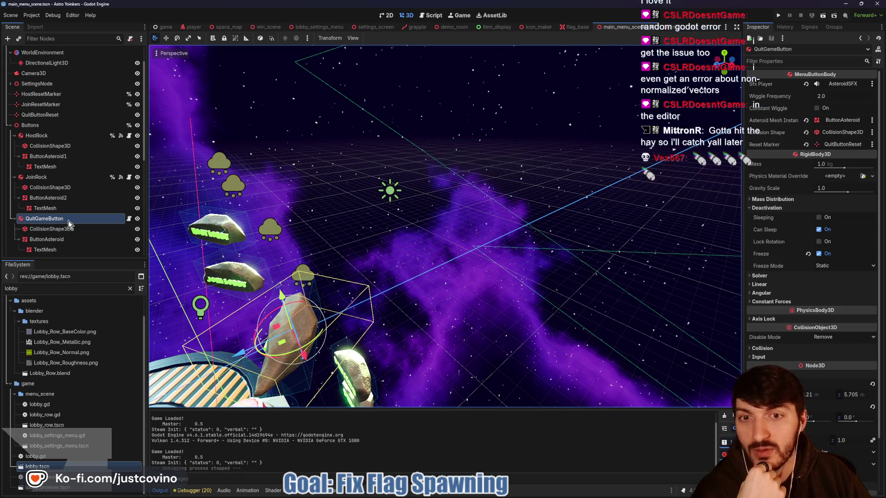
{"action": "scroll", "coordinate": [475, 245], "scroll_direction": "down", "scroll_amount": 3}
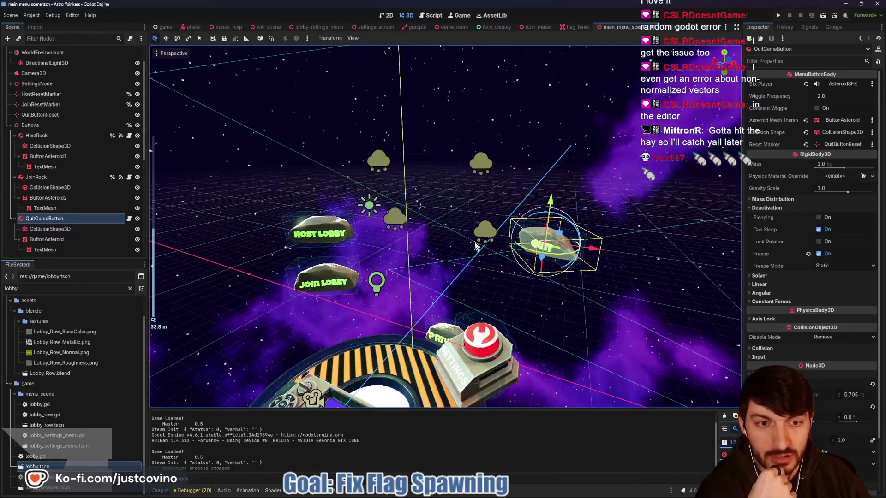
{"action": "left_click", "coordinate": [779, 17]}
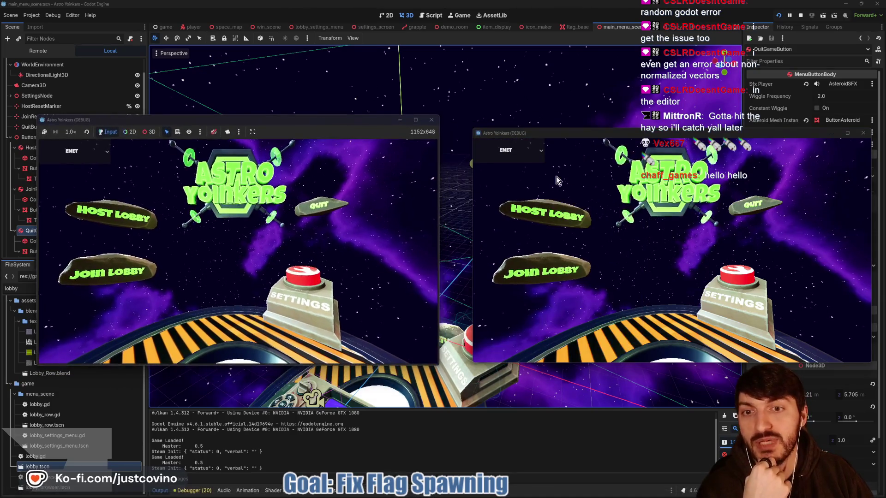
{"action": "left_click_drag", "start_coordinate": [633, 134], "coordinate": [613, 133]}
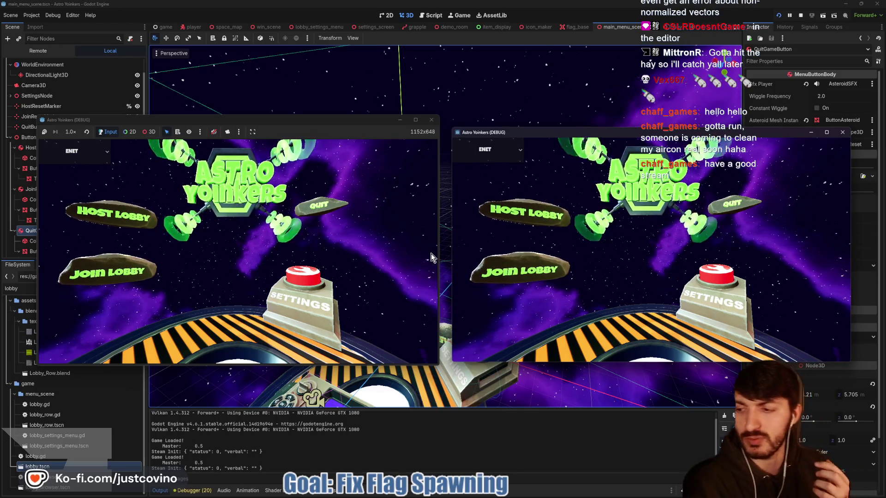
Step: Host a lobby in the first window and join it from the second
{"action": "left_click", "coordinate": [103, 223]}
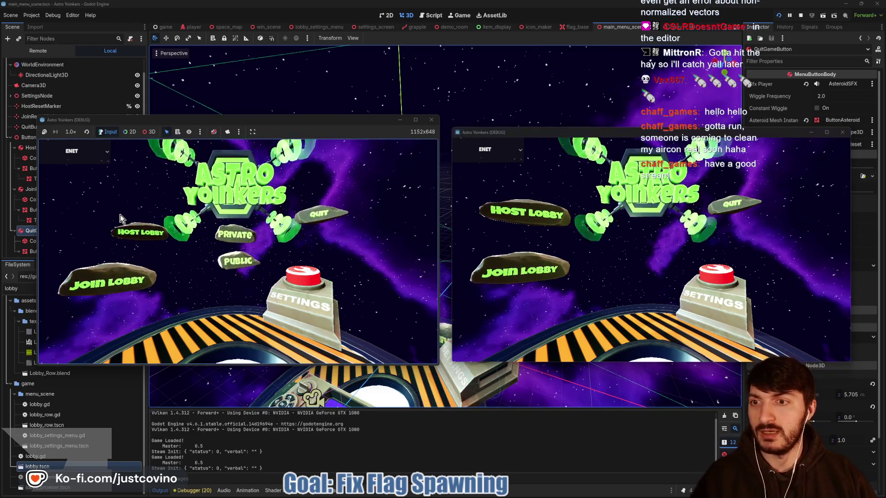
{"action": "left_click", "coordinate": [228, 221]}
{"action": "left_click", "coordinate": [535, 277]}
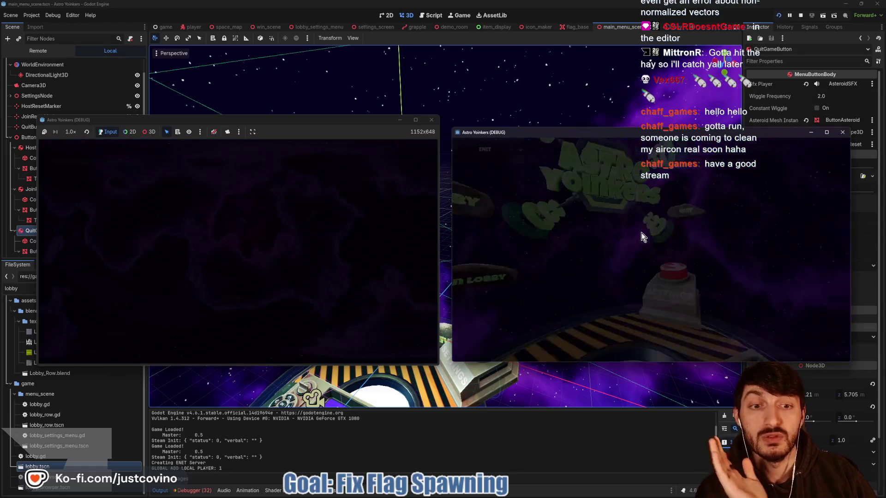
{"action": "left_click", "coordinate": [644, 246]}
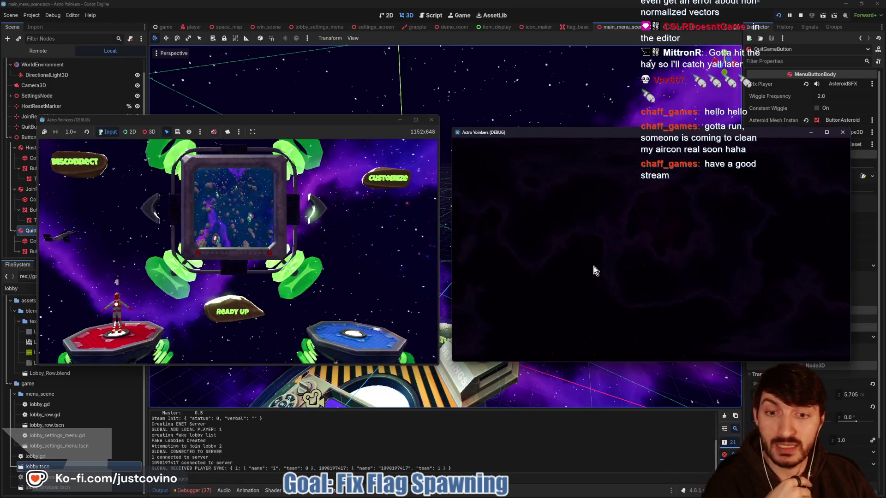
{"action": "left_click", "coordinate": [647, 321]}
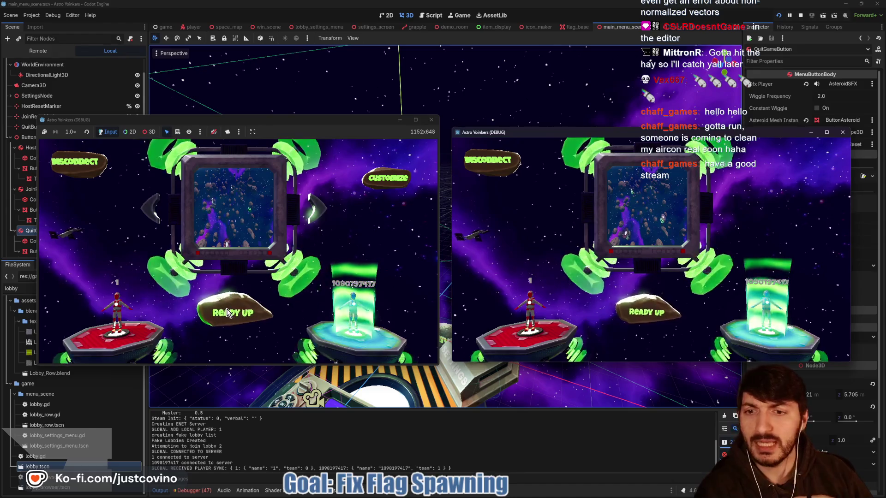
Step: Look through the Customize options, then ready up the host and start the match
{"action": "left_click", "coordinate": [392, 177]}
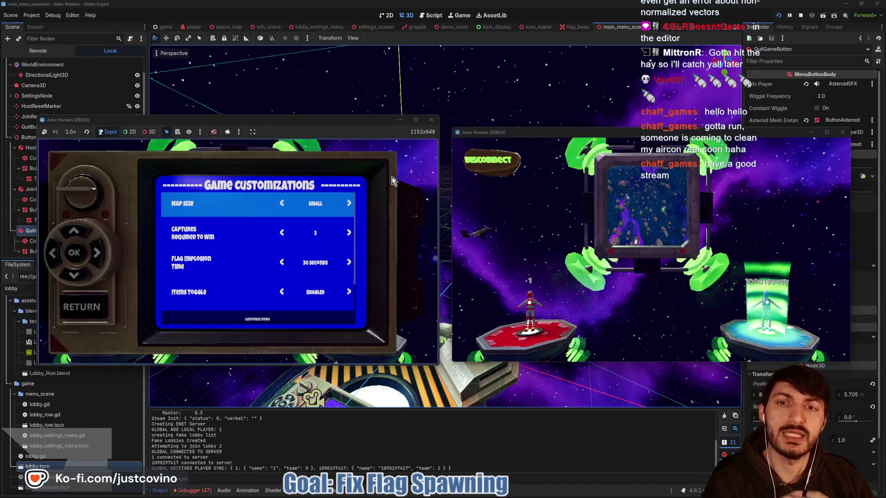
{"action": "key", "text": "Down"}
{"action": "key", "text": "Down"}
{"action": "key", "text": "Down"}
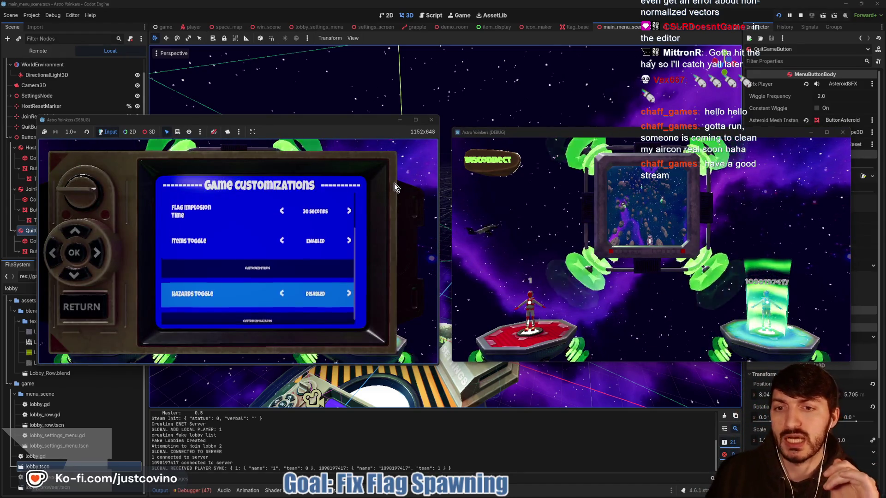
{"action": "key", "text": "Up"}
{"action": "key", "text": "Up"}
{"action": "key", "text": "Up"}
{"action": "key", "text": "Down"}
{"action": "key", "text": "Down"}
{"action": "key", "text": "Down"}
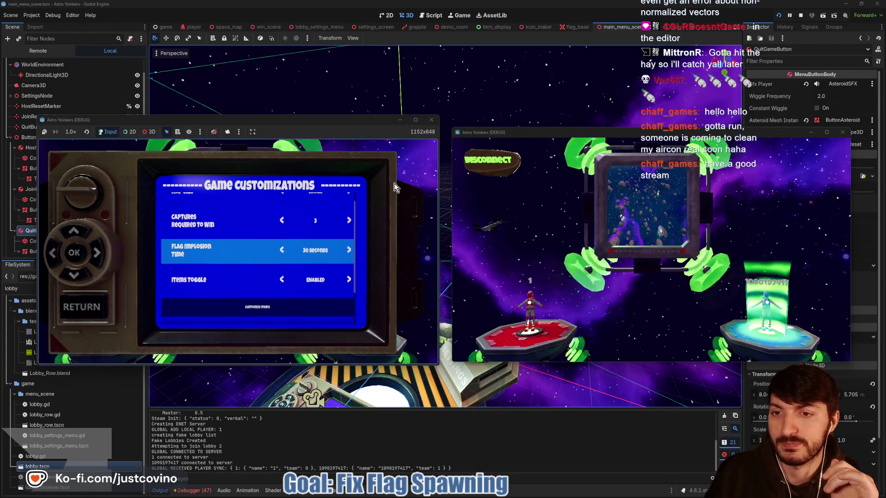
{"action": "key", "text": "Escape"}
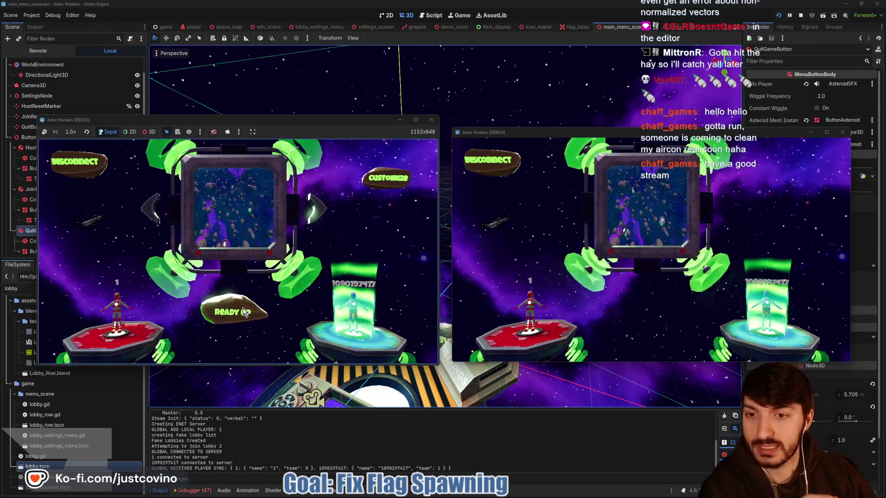
{"action": "left_click", "coordinate": [239, 309]}
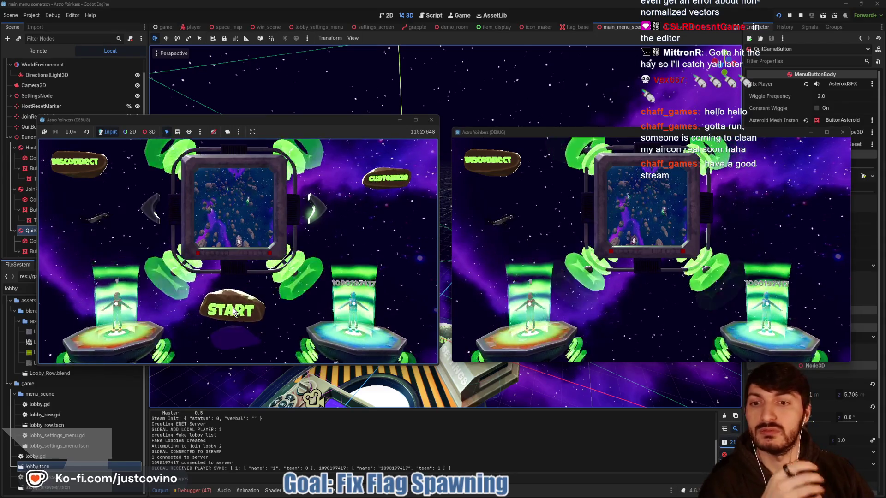
{"action": "left_click", "coordinate": [233, 308]}
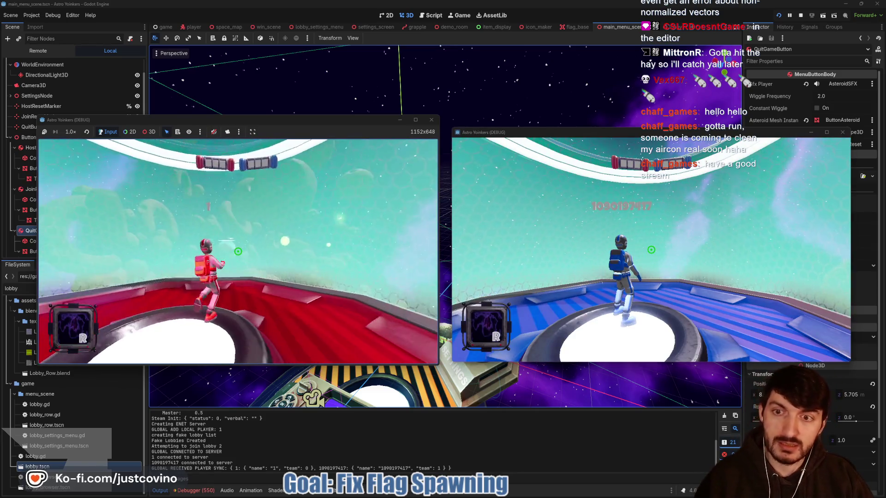
Step: Grapple repeatedly onto nearby and large asteroids, then stop the game with F8
{"action": "key", "text": "super"}
{"action": "key", "text": "super"}
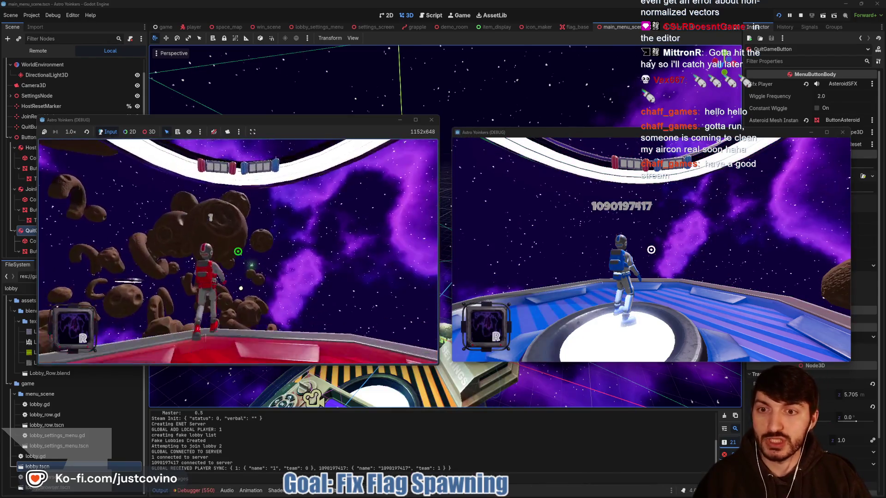
{"action": "left_click", "coordinate": [237, 251]}
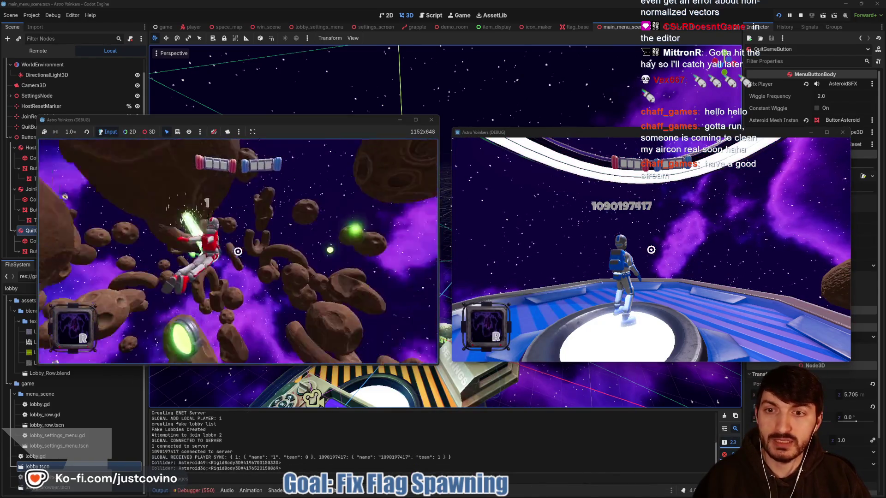
{"action": "left_click", "coordinate": [238, 251]}
{"action": "left_click", "coordinate": [238, 251]}
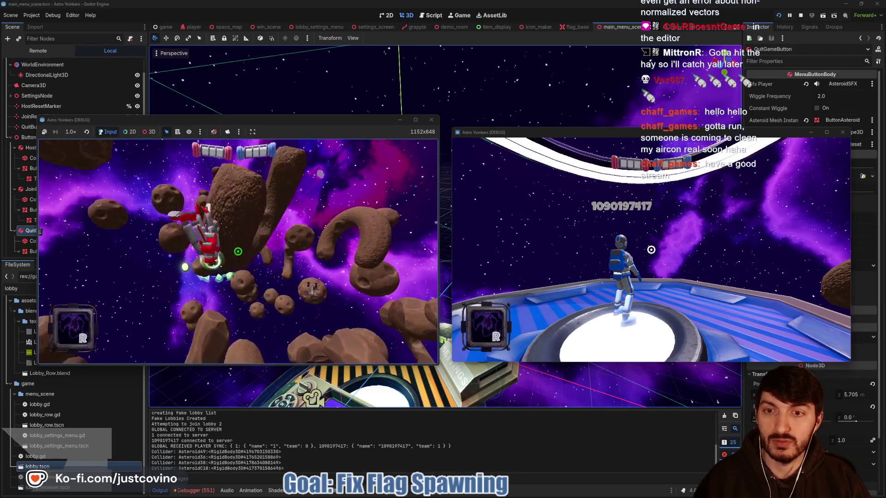
{"action": "left_click", "coordinate": [238, 252]}
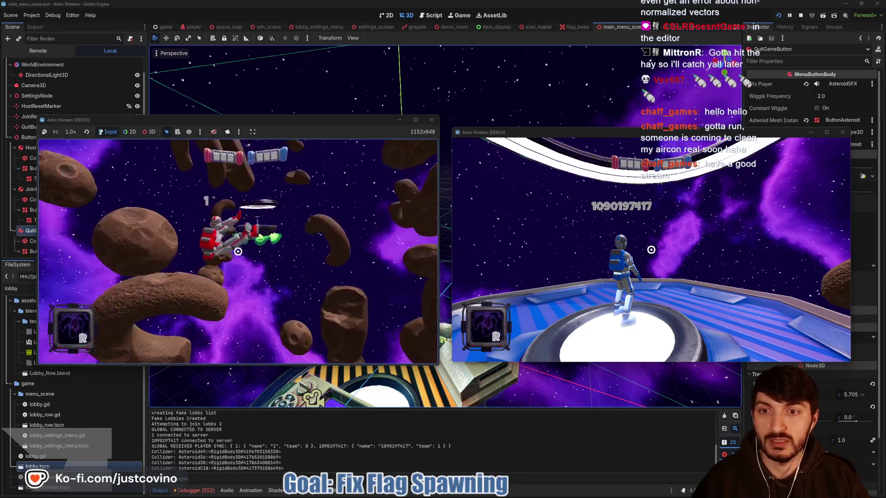
{"action": "left_click", "coordinate": [238, 252]}
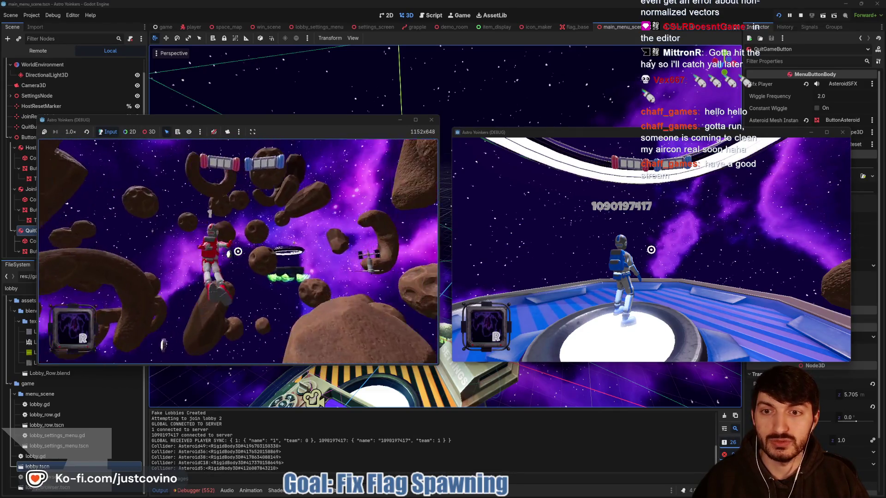
{"action": "left_click", "coordinate": [238, 251]}
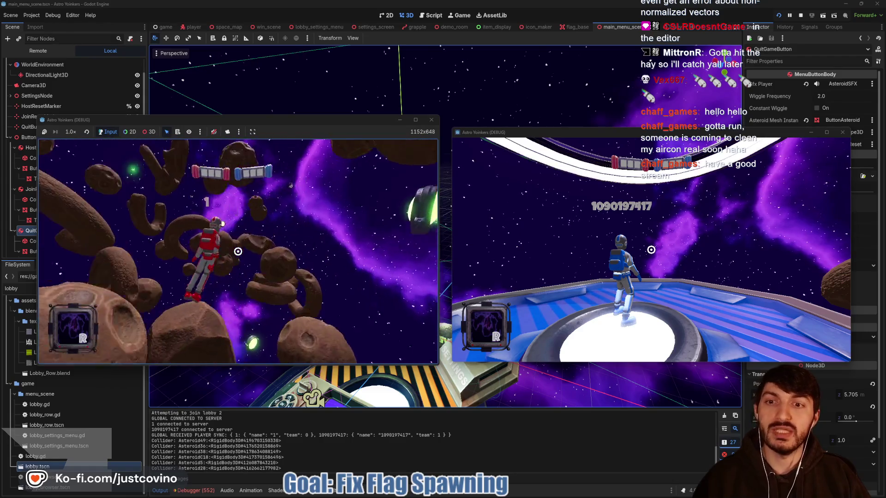
{"action": "left_click", "coordinate": [238, 252]}
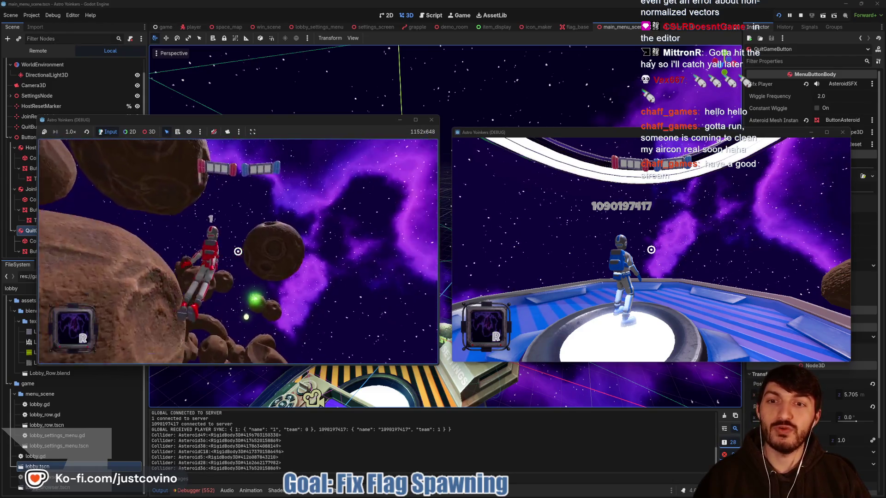
{"action": "left_click", "coordinate": [238, 252]}
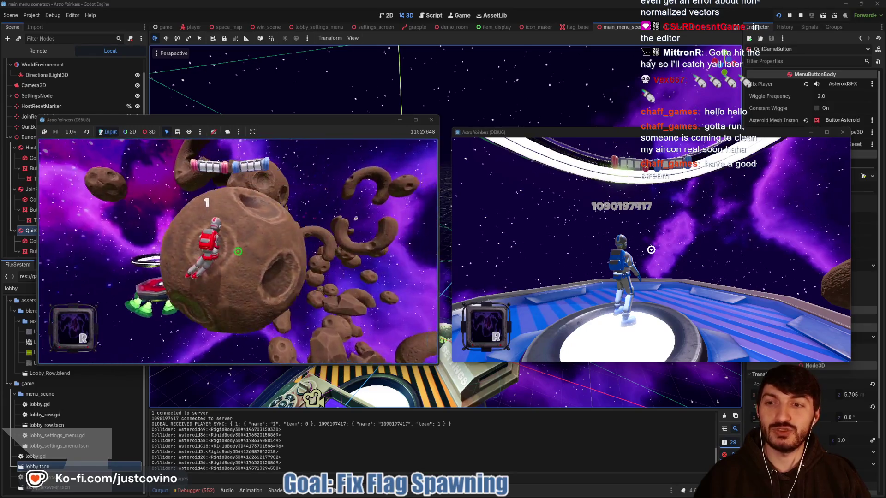
{"action": "left_click", "coordinate": [238, 252]}
{"action": "left_click", "coordinate": [238, 252]}
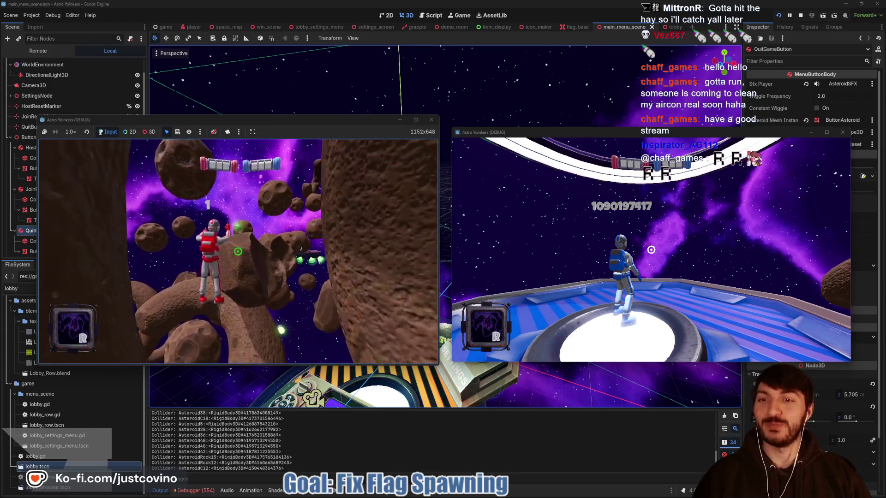
{"action": "left_click", "coordinate": [238, 252]}
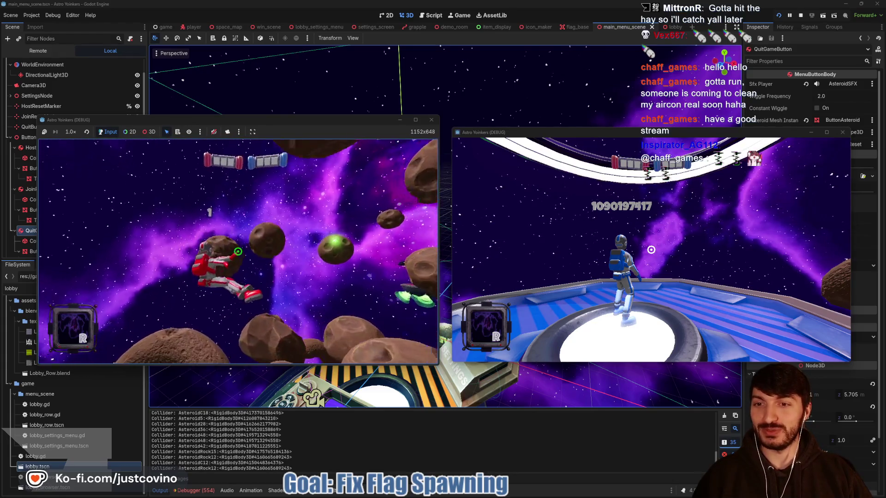
{"action": "left_click", "coordinate": [238, 252]}
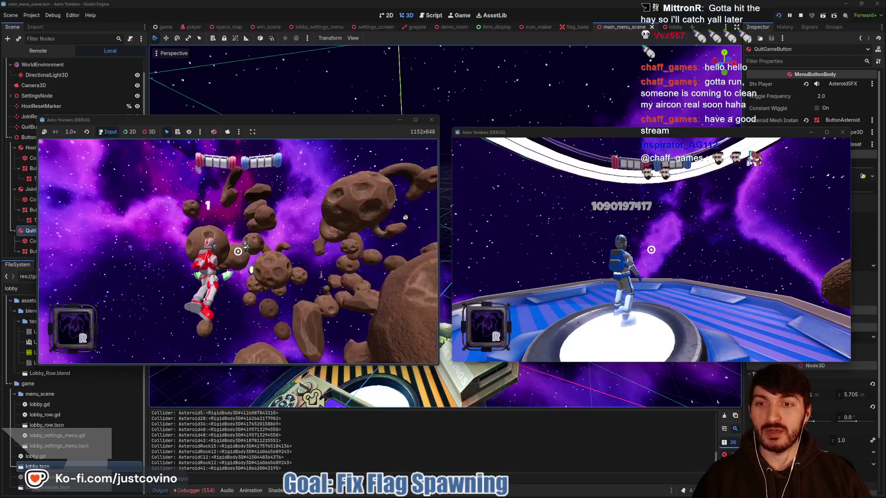
{"action": "left_click", "coordinate": [238, 251]}
{"action": "left_click", "coordinate": [238, 251]}
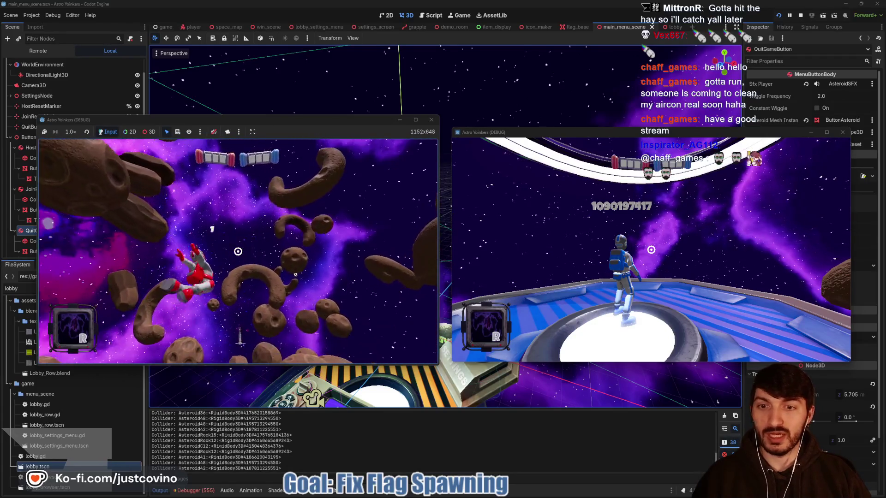
{"action": "left_click", "coordinate": [238, 252]}
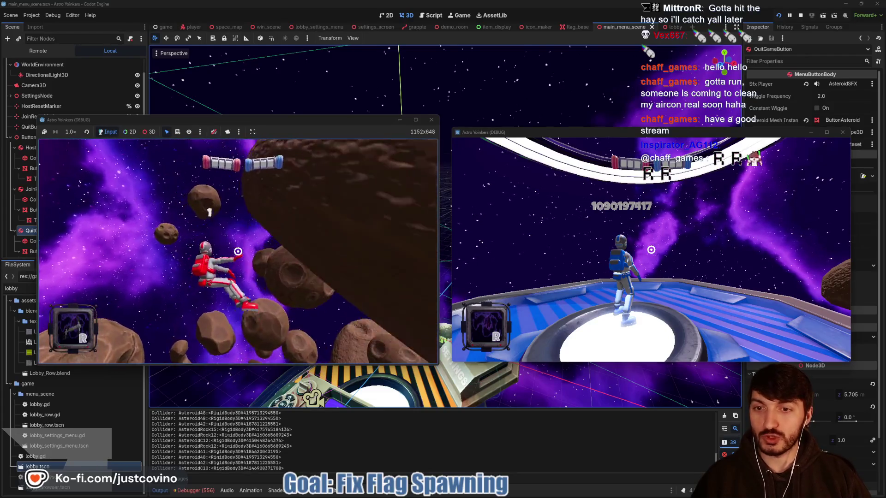
{"action": "left_click", "coordinate": [237, 252]}
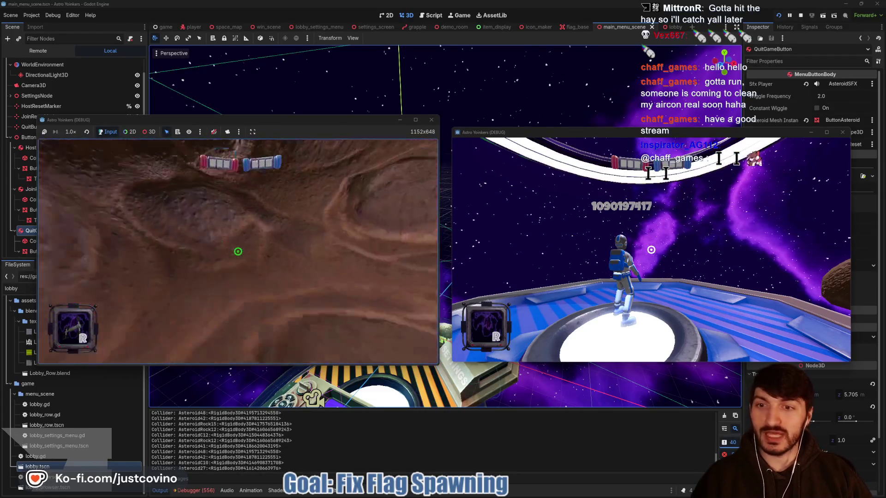
{"action": "left_click", "coordinate": [237, 251]}
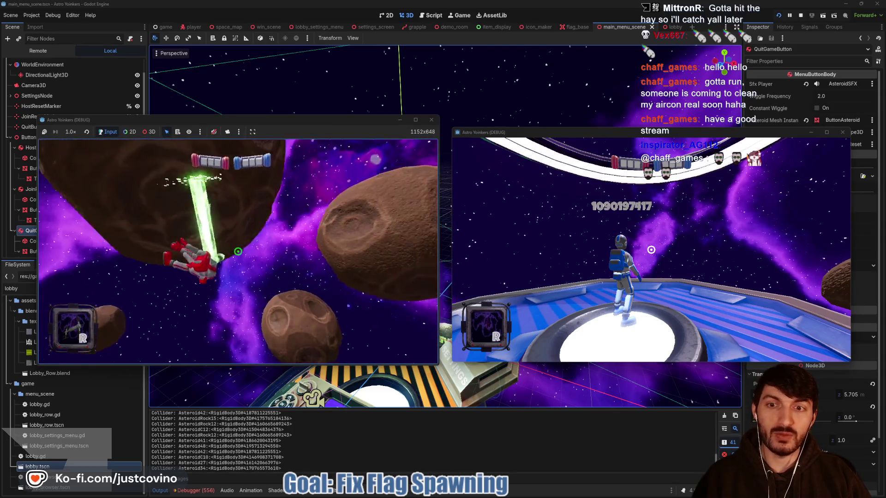
{"action": "left_click", "coordinate": [238, 251]}
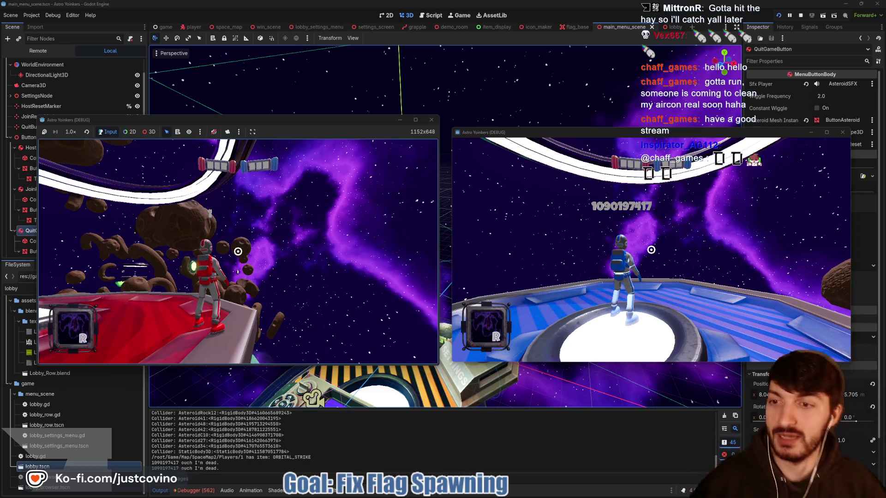
{"action": "key", "text": "F8"}
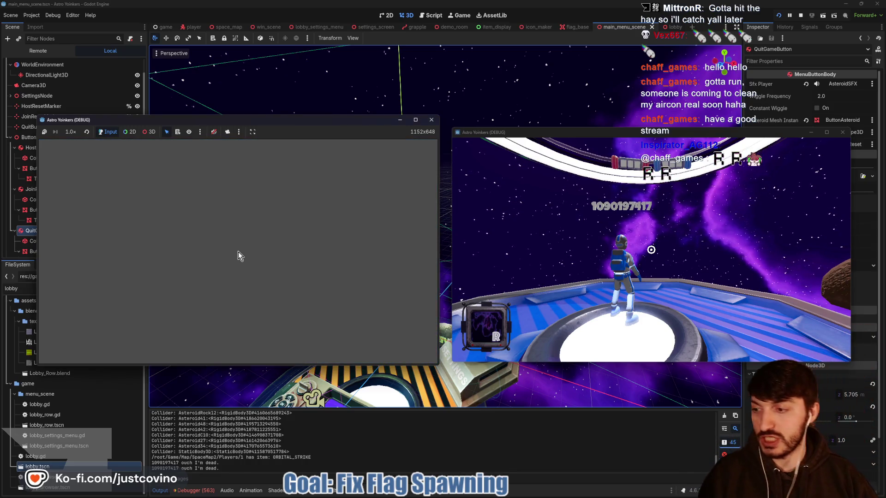
Step: Fly the space_map camera over to inspect RedBase, then switch to the game scene tab
{"action": "left_click_drag", "start_coordinate": [406, 277], "coordinate": [571, 226]}
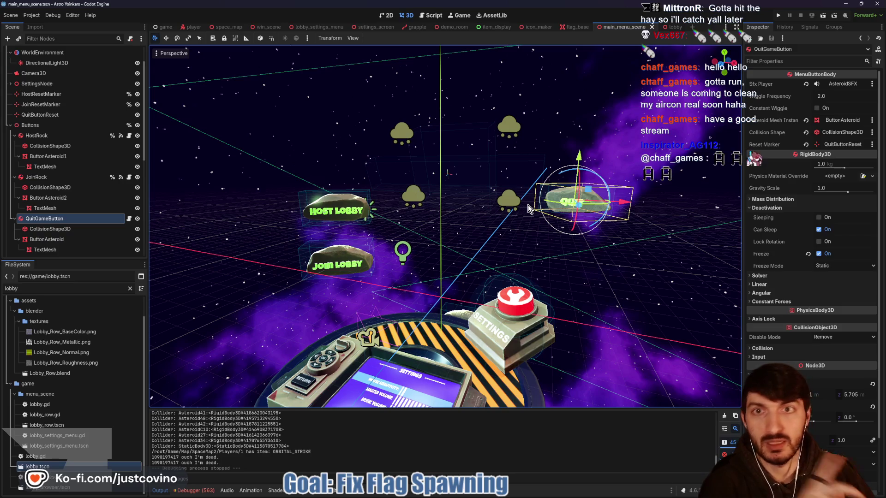
{"action": "left_click", "coordinate": [226, 27]}
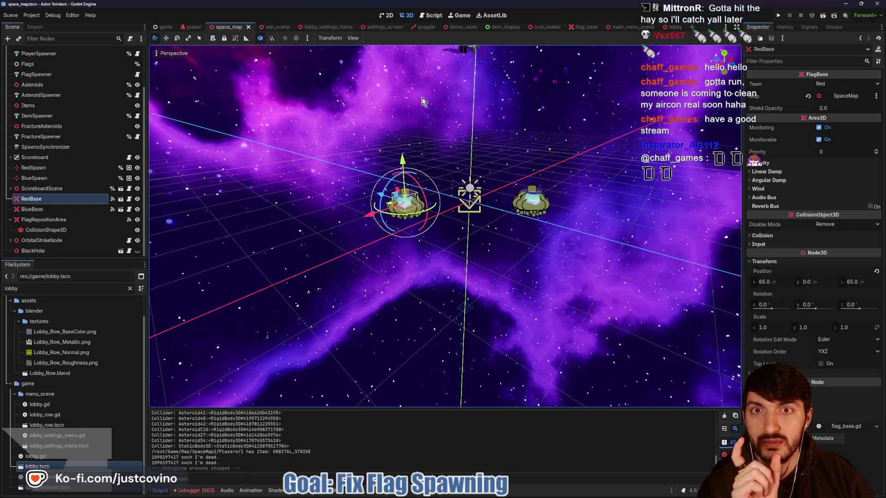
{"action": "scroll", "coordinate": [478, 194], "scroll_direction": "up", "scroll_amount": 3}
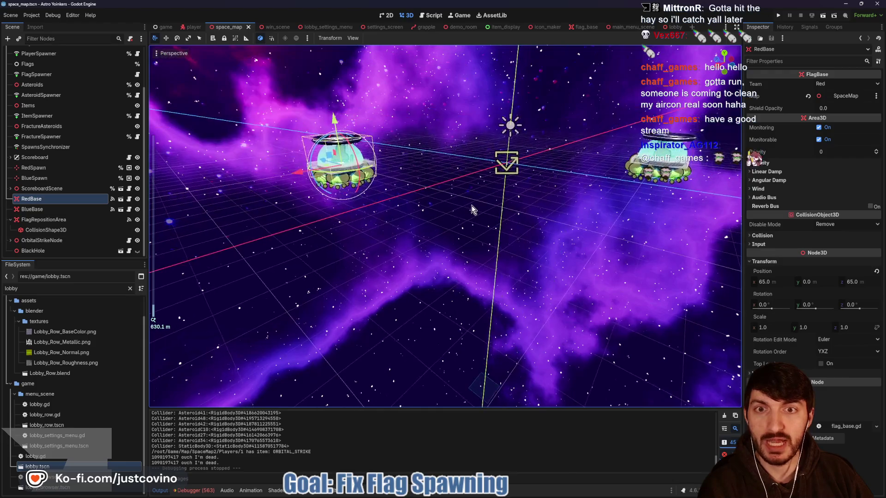
{"action": "left_click_drag", "start_coordinate": [493, 219], "coordinate": [490, 193]}
{"action": "key", "text": "w"}
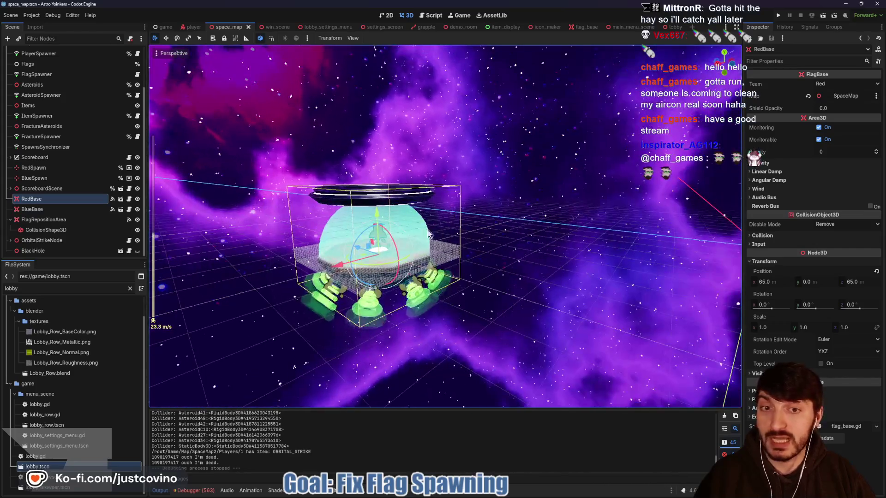
{"action": "mouse_move", "coordinate": [397, 216]}
{"action": "left_mouse_down"}
{"action": "mouse_move", "coordinate": [415, 221]}
{"action": "mouse_move", "coordinate": [392, 245]}
{"action": "mouse_move", "coordinate": [408, 224]}
{"action": "mouse_move", "coordinate": [365, 243]}
{"action": "mouse_move", "coordinate": [416, 239]}
{"action": "mouse_move", "coordinate": [406, 178]}
{"action": "mouse_move", "coordinate": [316, 284]}
{"action": "mouse_move", "coordinate": [443, 240]}
{"action": "left_mouse_up"}
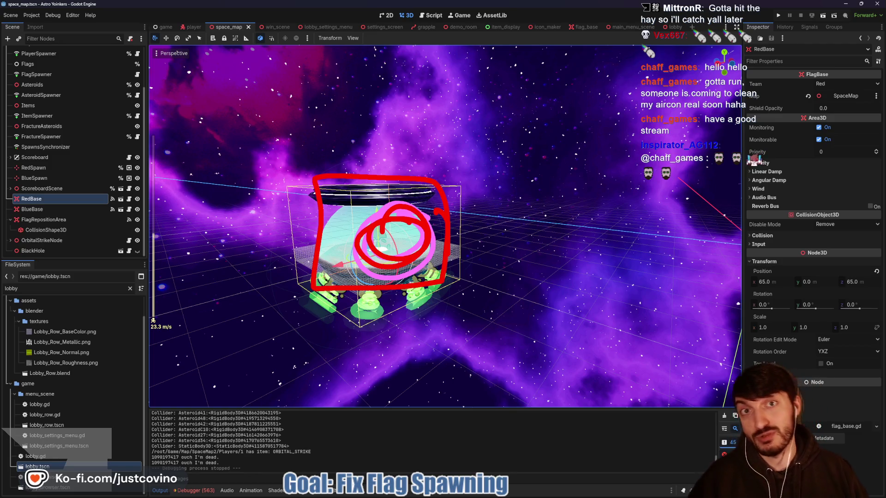
{"action": "mouse_move", "coordinate": [591, 187]}
{"action": "left_mouse_down"}
{"action": "mouse_move", "coordinate": [561, 190]}
{"action": "mouse_move", "coordinate": [701, 180]}
{"action": "left_mouse_up"}
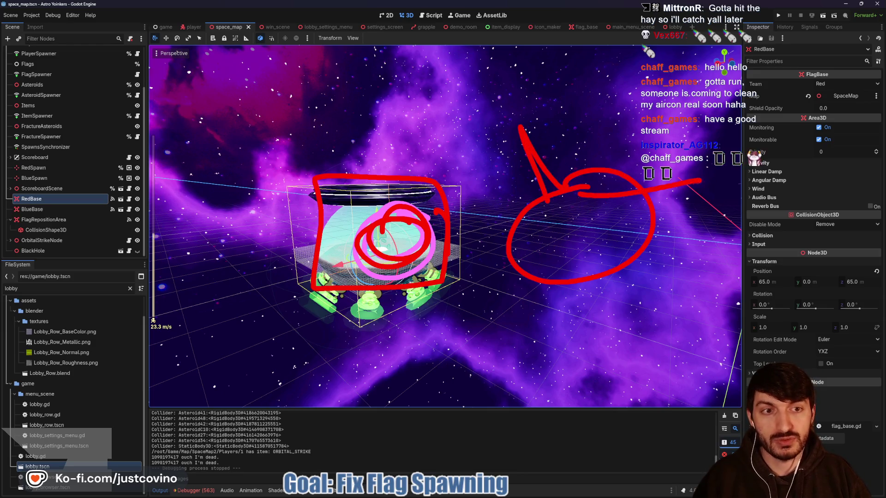
{"action": "mouse_move", "coordinate": [547, 223]}
{"action": "left_mouse_down"}
{"action": "mouse_move", "coordinate": [554, 239]}
{"action": "mouse_move", "coordinate": [585, 208]}
{"action": "mouse_move", "coordinate": [604, 234]}
{"action": "left_mouse_up"}
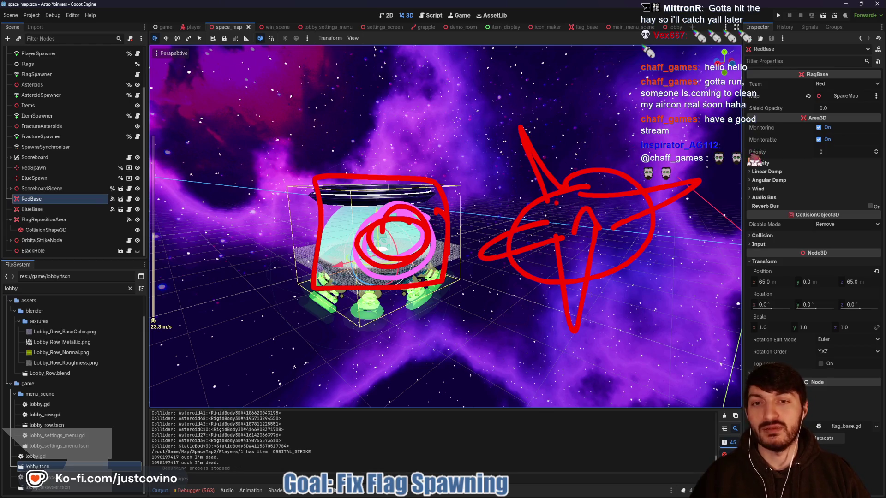
{"action": "key", "text": "Escape"}
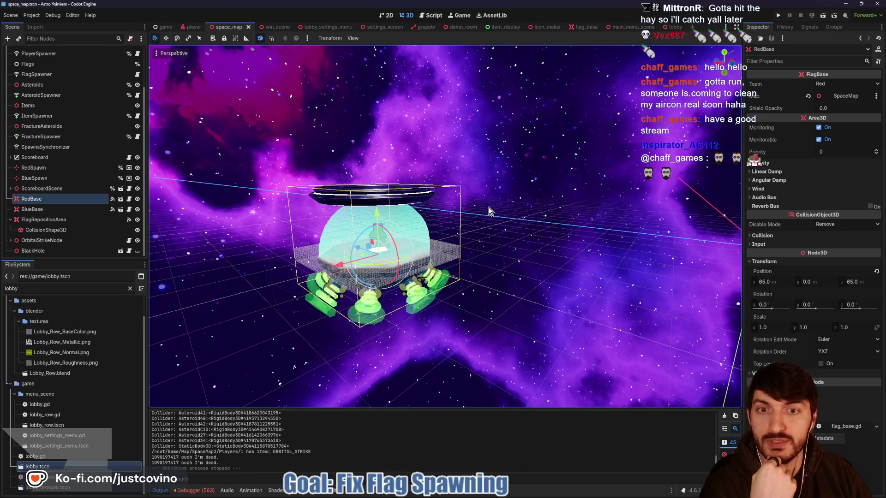
{"action": "key", "text": "ctrl+shift+Tab"}
{"action": "key", "text": "ctrl+shift+Tab"}
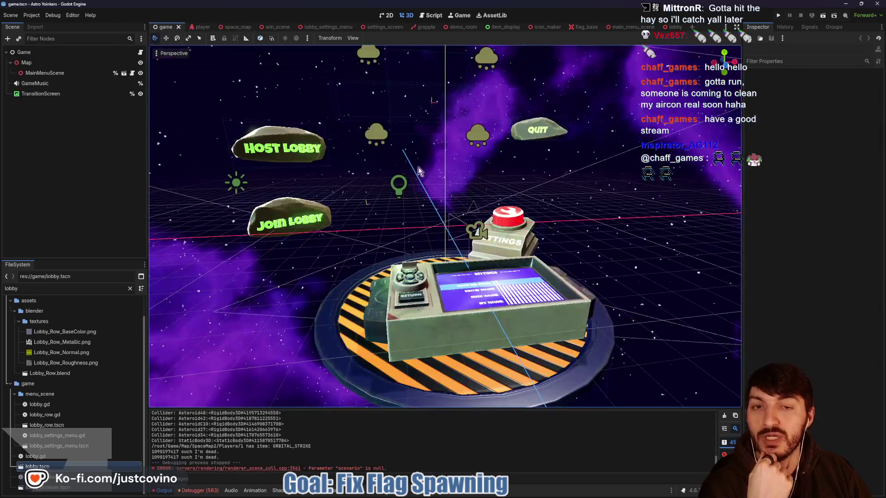
Step: Switch to the main_menu_scene tab holding HostRock, JoinRock and QuitGameButton
{"action": "left_click_drag", "start_coordinate": [467, 180], "coordinate": [450, 187]}
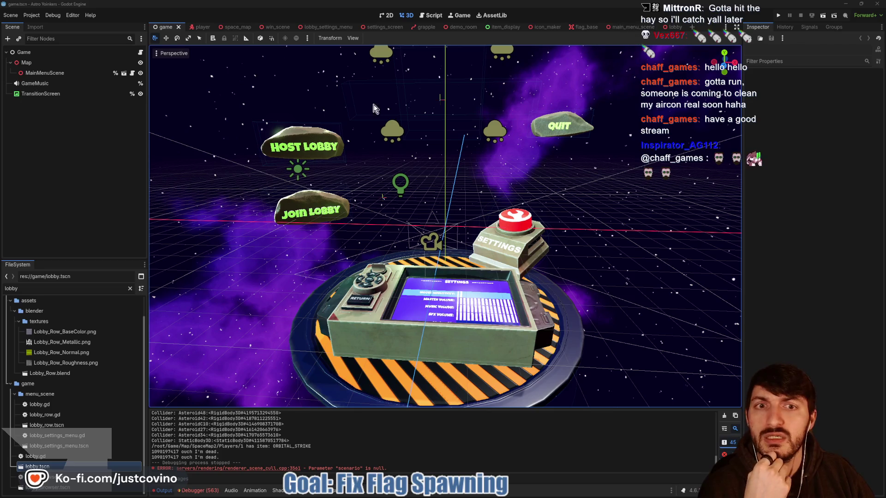
{"action": "left_click", "coordinate": [45, 73]}
{"action": "left_click", "coordinate": [625, 28]}
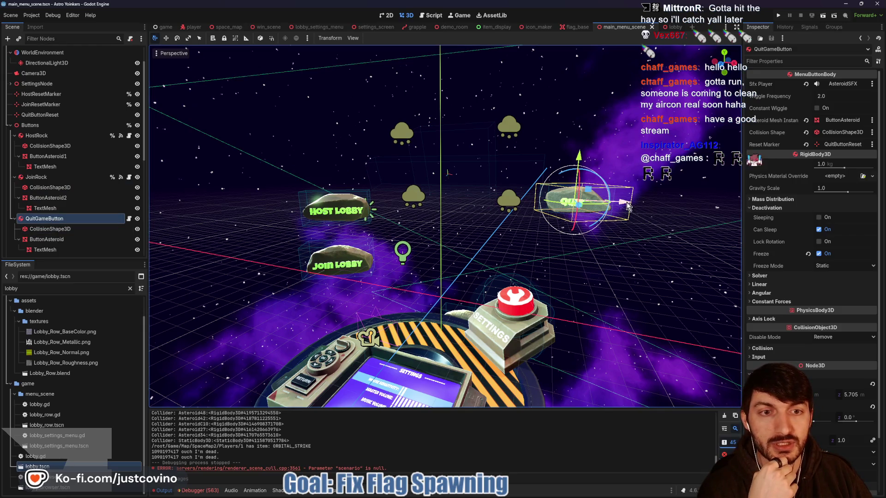
Step: Move the Quit rock further right and higher, then save the main menu scene
{"action": "left_click_drag", "start_coordinate": [586, 203], "coordinate": [567, 257]}
{"action": "scroll", "coordinate": [567, 256], "scroll_direction": "down", "scroll_amount": 5}
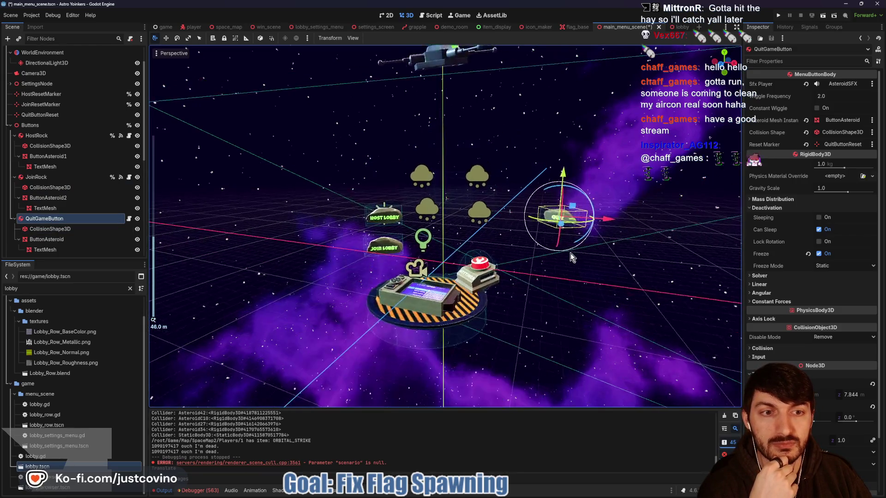
{"action": "left_click_drag", "start_coordinate": [572, 224], "coordinate": [575, 142]}
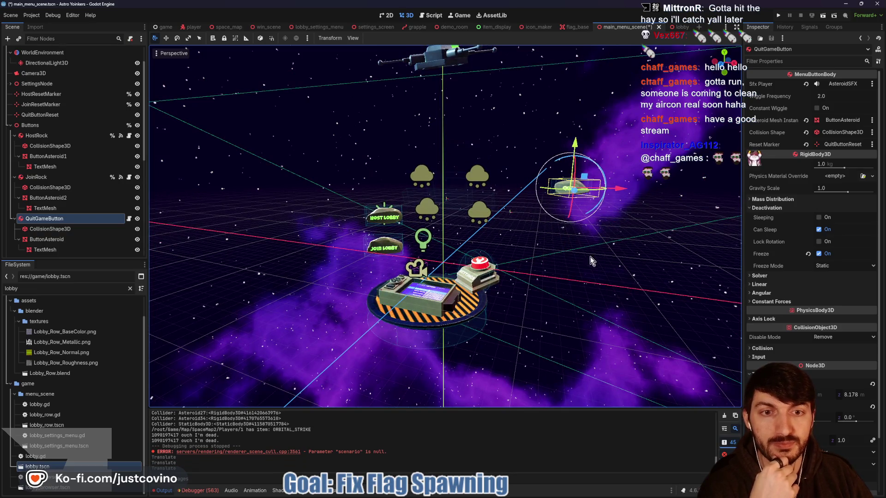
{"action": "key", "text": "ctrl+s"}
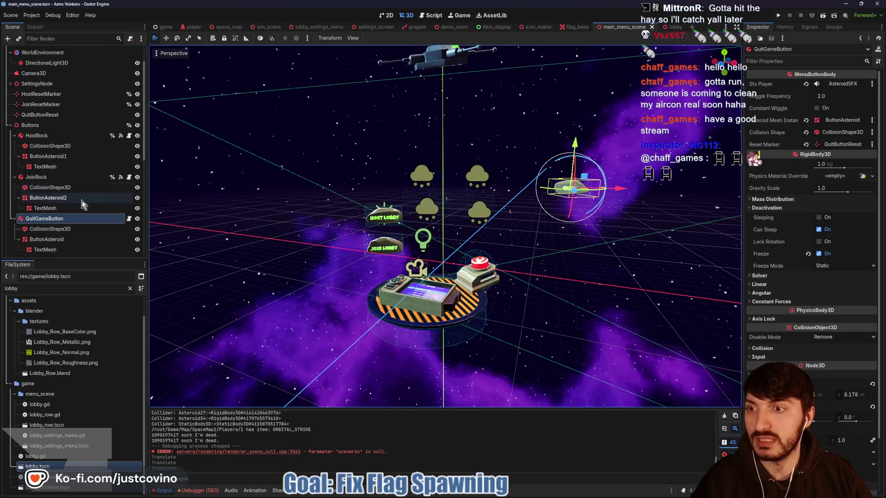
Step: Snap QuitButtonReset onto the Quit rock's position, then return it to the top level
{"action": "left_click_drag", "start_coordinate": [40, 115], "coordinate": [45, 225]}
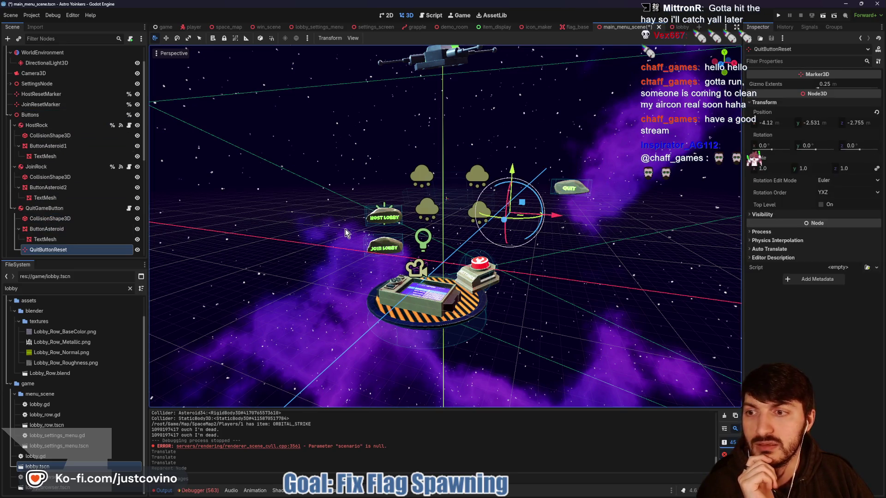
{"action": "left_click", "coordinate": [877, 112]}
{"action": "left_click_drag", "start_coordinate": [32, 249], "coordinate": [30, 110]}
Step: Preview the main menu scene through Camera3D
{"action": "left_click", "coordinate": [43, 222]}
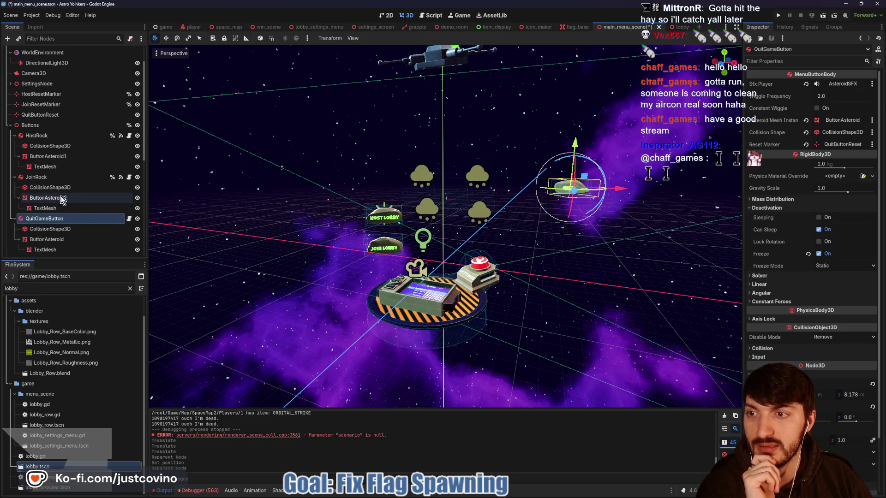
{"action": "scroll", "coordinate": [79, 194], "scroll_direction": "up", "scroll_amount": 2}
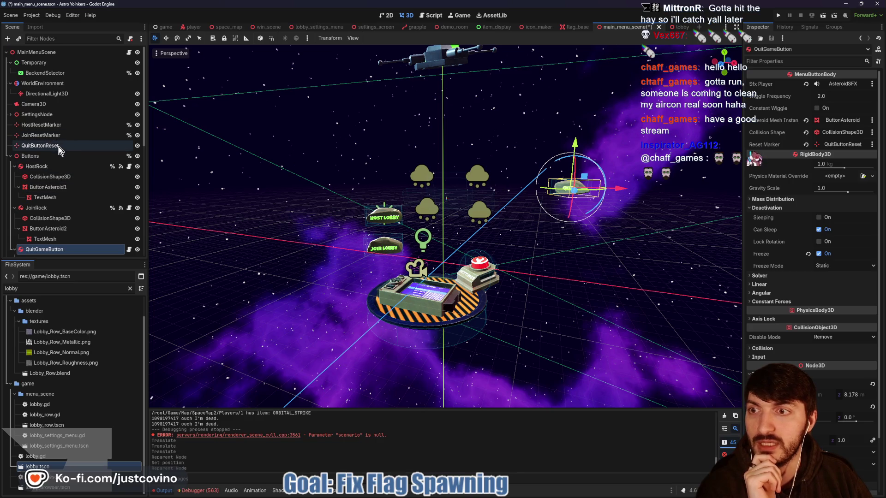
{"action": "left_click", "coordinate": [46, 104]}
{"action": "left_click", "coordinate": [156, 65]}
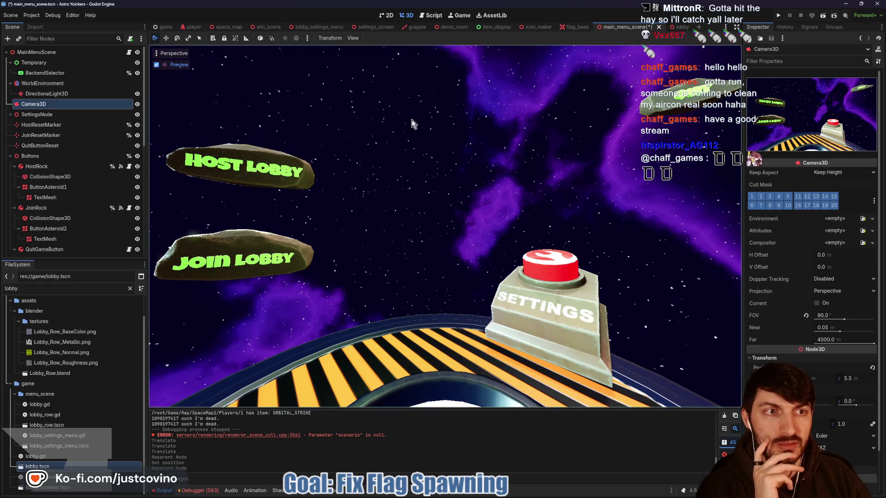
Step: Nudge QuitGameButton's Y position down and X to 11.144, then save
{"action": "left_click", "coordinate": [44, 249]}
{"action": "scroll", "coordinate": [799, 301], "scroll_direction": "down", "scroll_amount": 3}
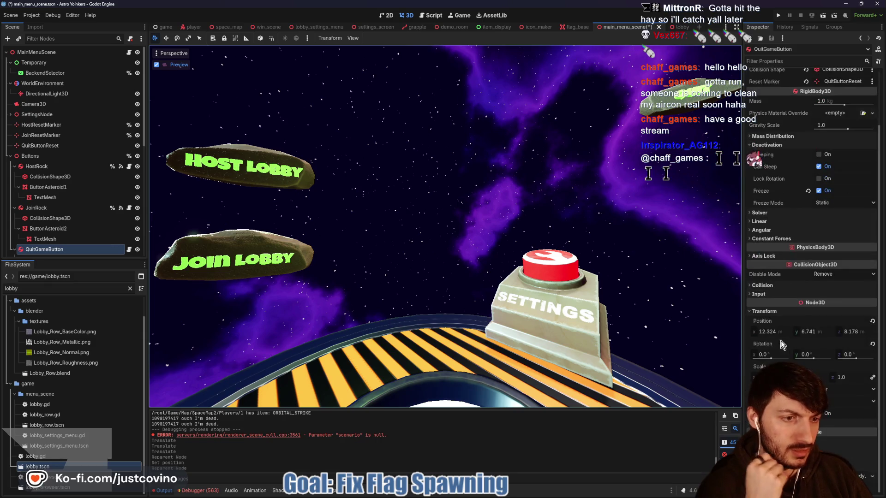
{"action": "left_click_drag", "start_coordinate": [809, 332], "coordinate": [839, 332]}
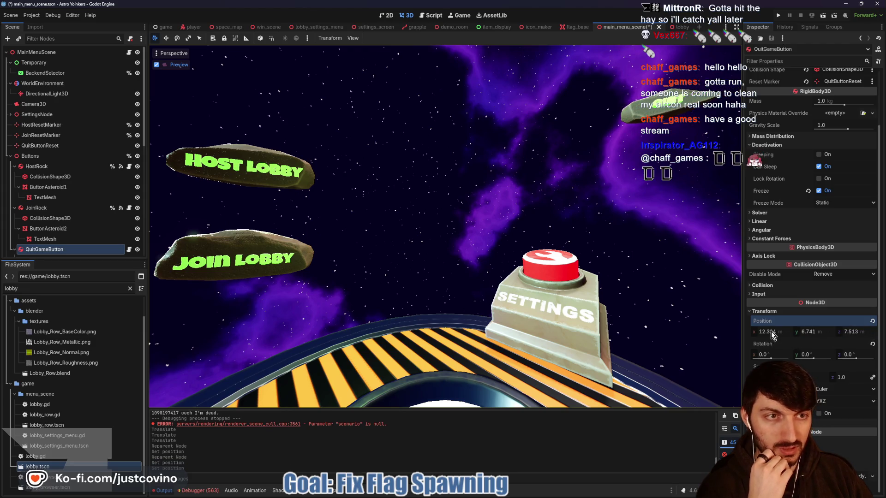
{"action": "left_click_drag", "start_coordinate": [780, 336], "coordinate": [766, 336]}
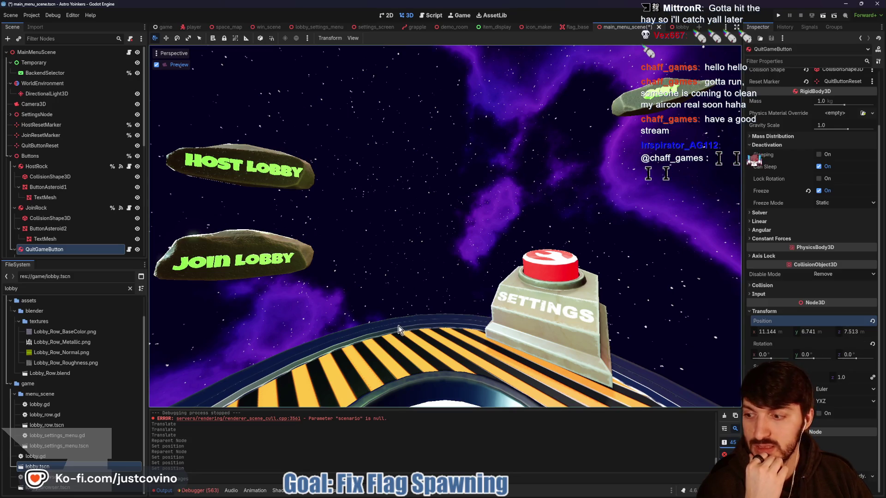
{"action": "key", "text": "ctrl+s"}
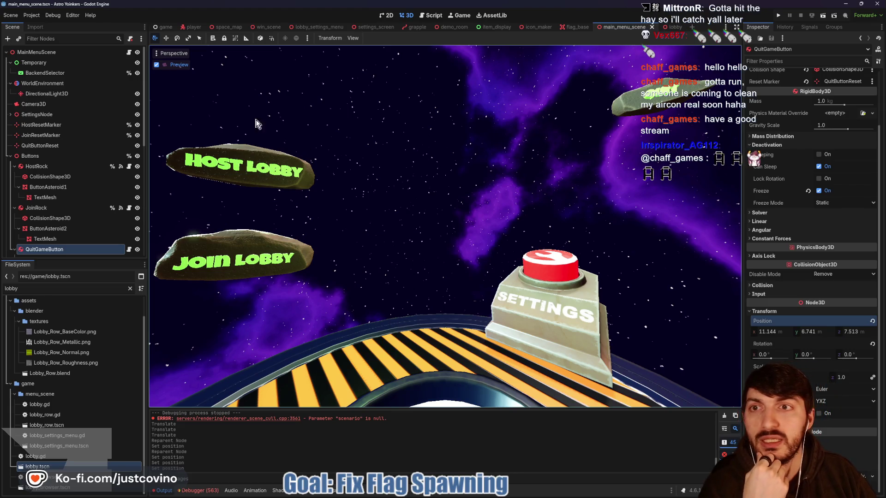
Step: Return to the free view, frame the ButtonAsteroid mesh and rotate it
{"action": "left_click", "coordinate": [157, 65]}
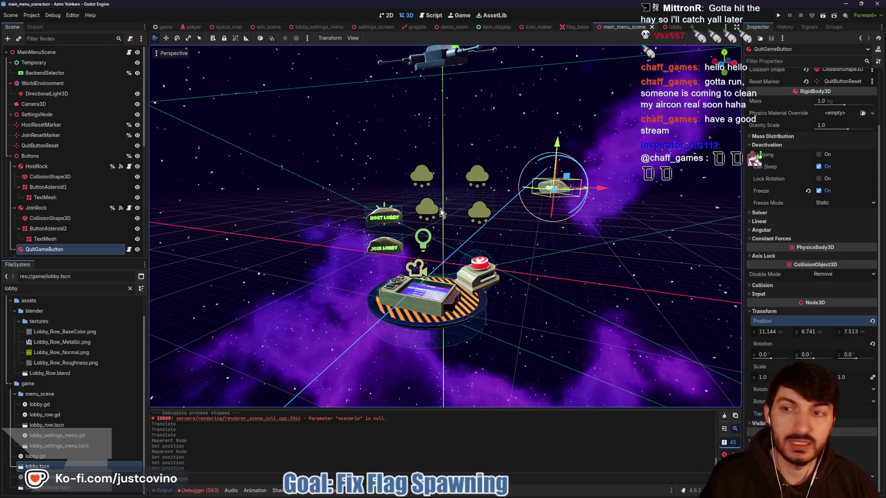
{"action": "scroll", "coordinate": [70, 243], "scroll_direction": "down", "scroll_amount": 3}
{"action": "left_click", "coordinate": [59, 217]}
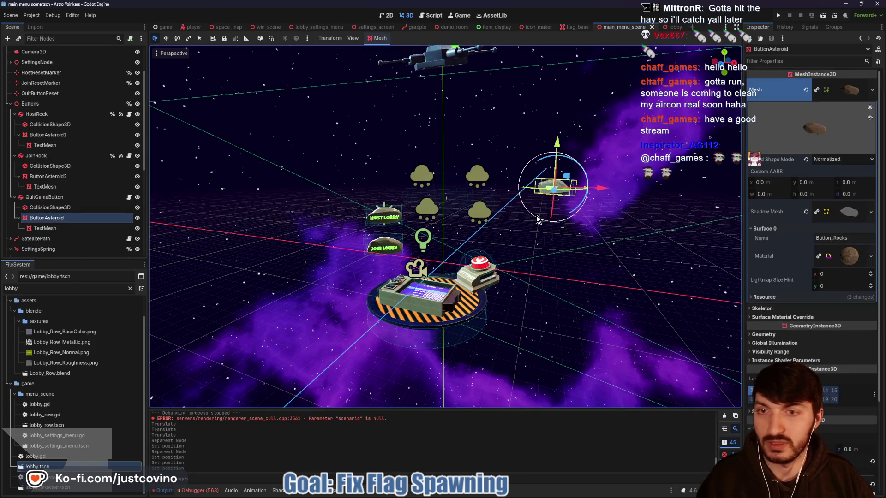
{"action": "key", "text": "f"}
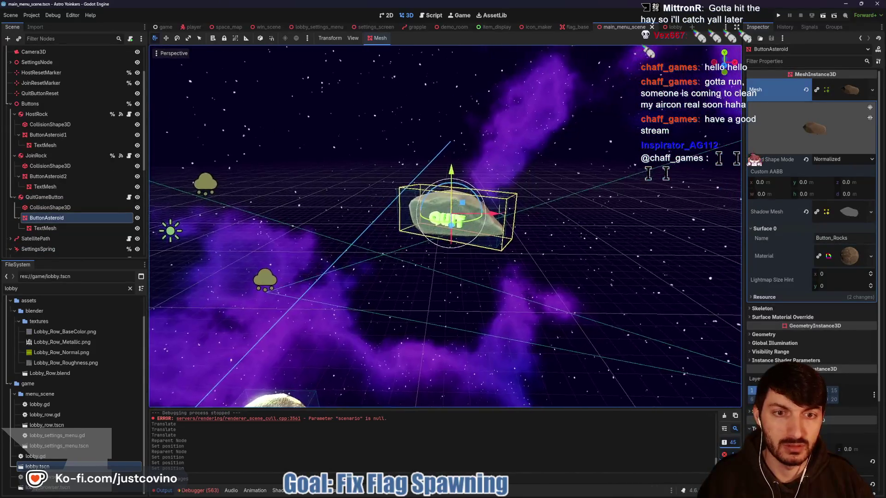
{"action": "key", "text": "t"}
{"action": "mouse_move", "coordinate": [478, 276]}
{"action": "left_mouse_down"}
{"action": "mouse_move", "coordinate": [473, 290]}
{"action": "mouse_move", "coordinate": [439, 300]}
{"action": "left_mouse_up"}
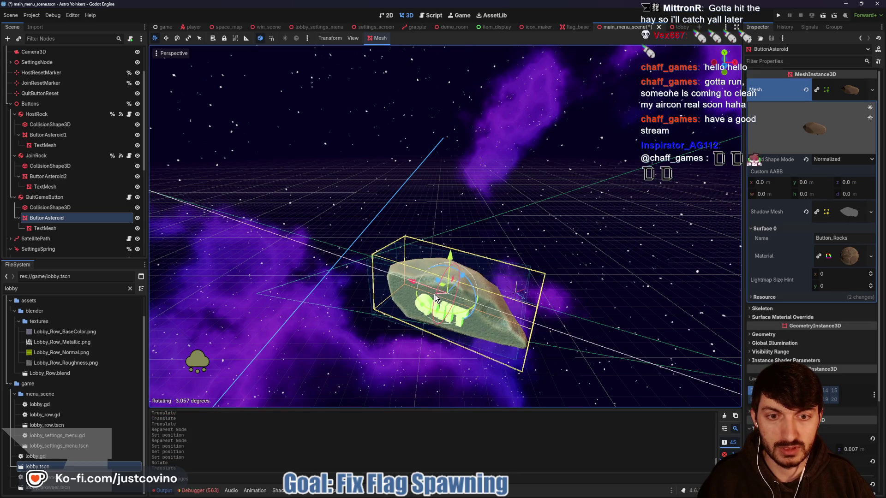
Step: Reset the asteroid mesh's position to zero, reframe it, and save
{"action": "scroll", "coordinate": [826, 346], "scroll_direction": "down", "scroll_amount": 3}
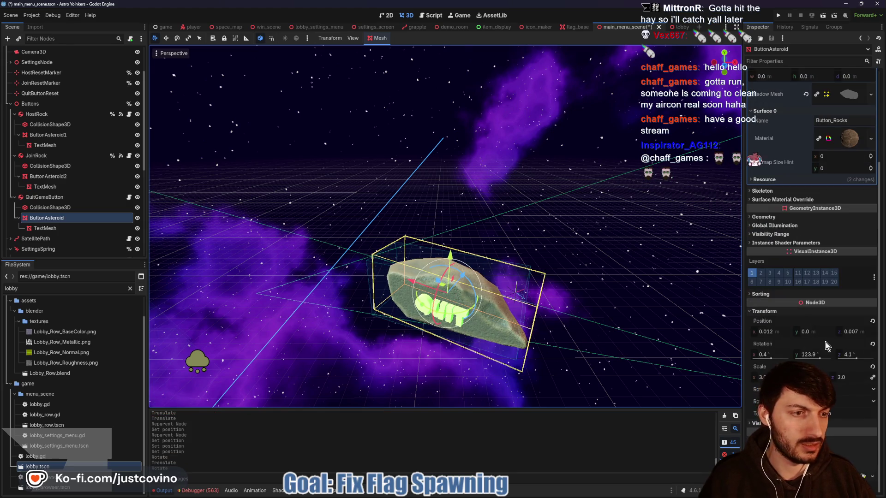
{"action": "left_click", "coordinate": [872, 321]}
{"action": "key", "text": "f"}
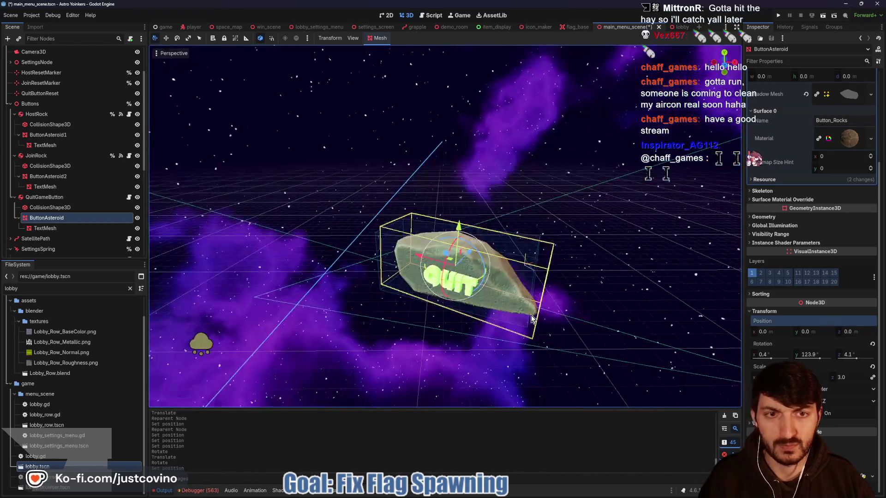
{"action": "left_click_drag", "start_coordinate": [425, 276], "coordinate": [420, 272]}
{"action": "key", "text": "ctrl+s"}
Step: Check the Quit rock through the Camera3D preview, then leave it
{"action": "scroll", "coordinate": [74, 190], "scroll_direction": "up", "scroll_amount": 3}
{"action": "left_click", "coordinate": [33, 104]}
{"action": "left_click", "coordinate": [156, 65]}
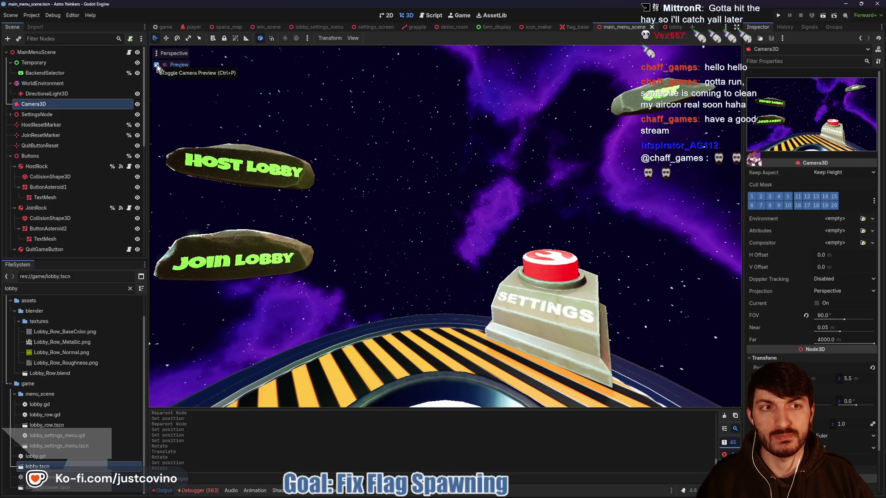
{"action": "left_click", "coordinate": [156, 65]}
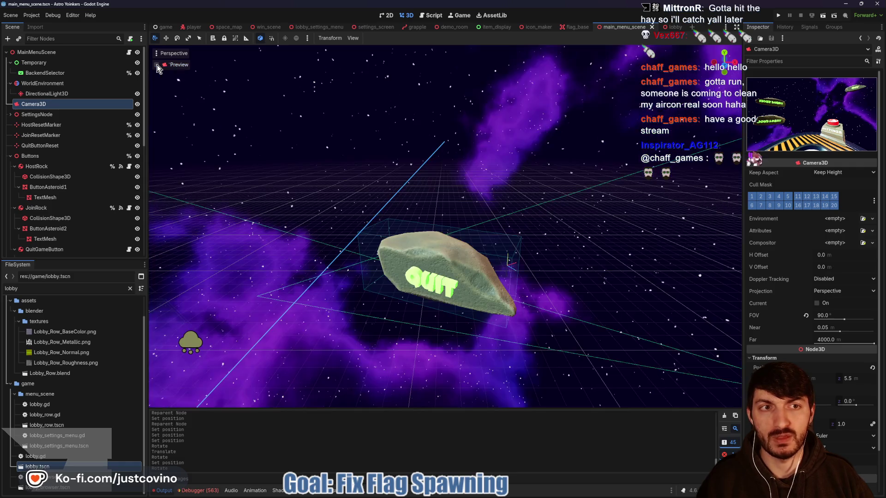
Step: Tilt the asteroid mesh around X to about -12.4°, 120.7°, 4.7°
{"action": "left_click", "coordinate": [45, 249]}
{"action": "scroll", "coordinate": [57, 231], "scroll_direction": "down", "scroll_amount": 2}
{"action": "left_click", "coordinate": [46, 218]}
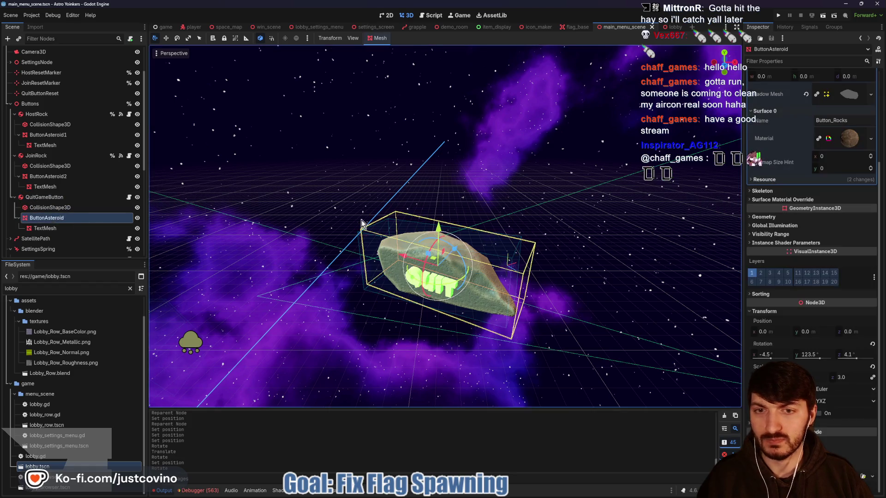
{"action": "mouse_move", "coordinate": [426, 268]}
{"action": "left_mouse_down"}
{"action": "mouse_move", "coordinate": [424, 276]}
{"action": "mouse_move", "coordinate": [461, 289]}
{"action": "mouse_move", "coordinate": [544, 263]}
{"action": "mouse_move", "coordinate": [557, 268]}
{"action": "left_mouse_up"}
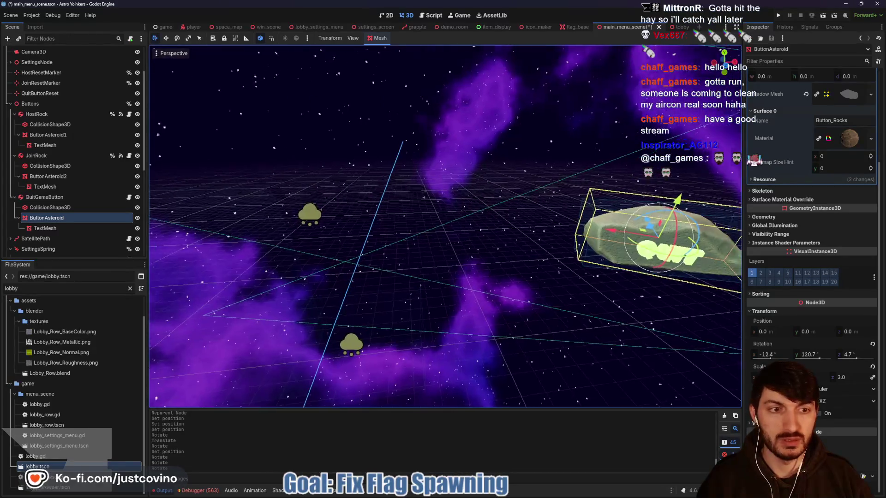
{"action": "key", "text": "f"}
Step: Inspect the QUIT text mesh alignment from another angle and save the scene
{"action": "scroll", "coordinate": [548, 265], "scroll_direction": "down", "scroll_amount": 5}
{"action": "scroll", "coordinate": [543, 267], "scroll_direction": "up", "scroll_amount": 5}
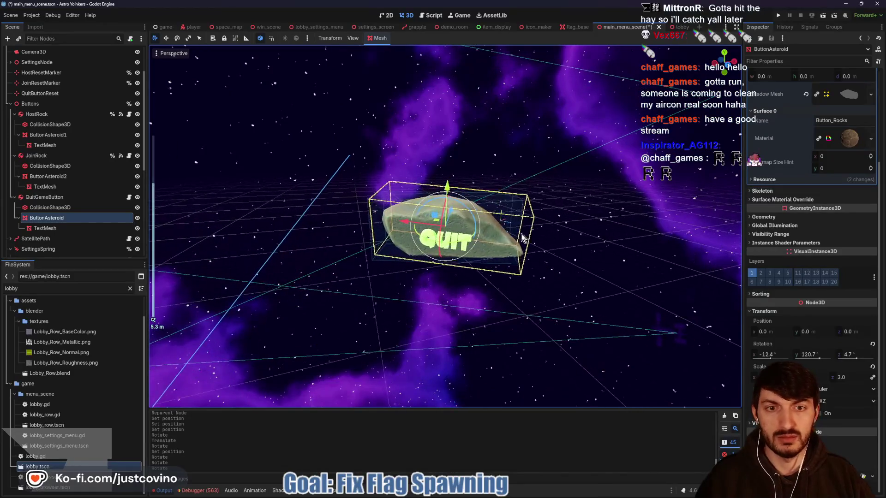
{"action": "left_click", "coordinate": [80, 229]}
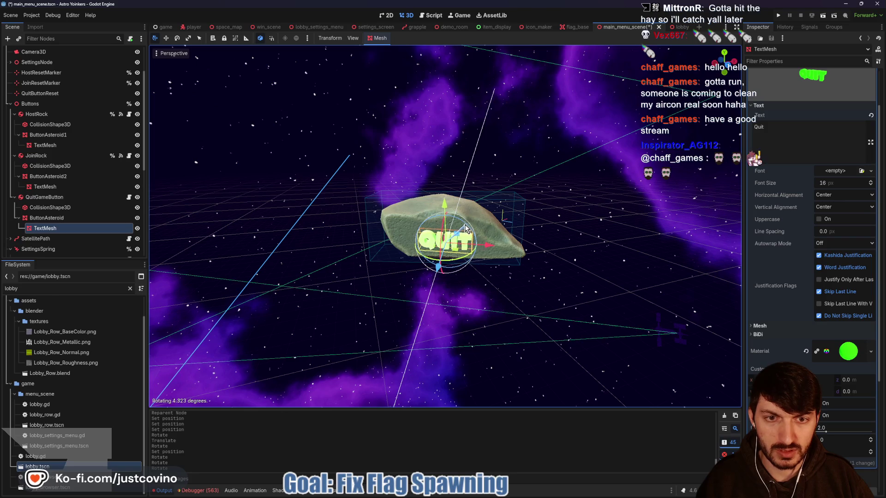
{"action": "mouse_move", "coordinate": [542, 239]}
{"action": "left_mouse_down"}
{"action": "mouse_move", "coordinate": [556, 189]}
{"action": "mouse_move", "coordinate": [372, 37]}
{"action": "left_mouse_up"}
{"action": "key", "text": "ctrl+s"}
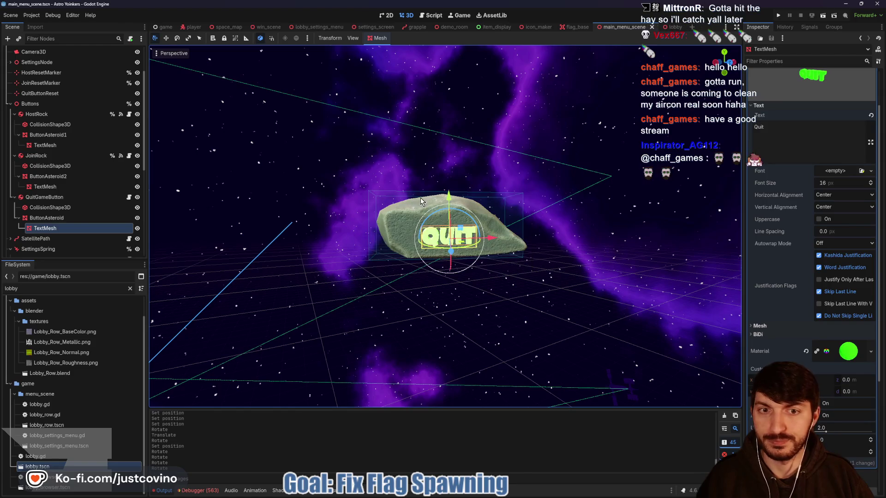
Step: Place QuitButtonReset under QuitGameButton, reset its Position to 0,0,0, and save
{"action": "left_click", "coordinate": [35, 94]}
{"action": "left_click_drag", "start_coordinate": [35, 94], "coordinate": [45, 198]}
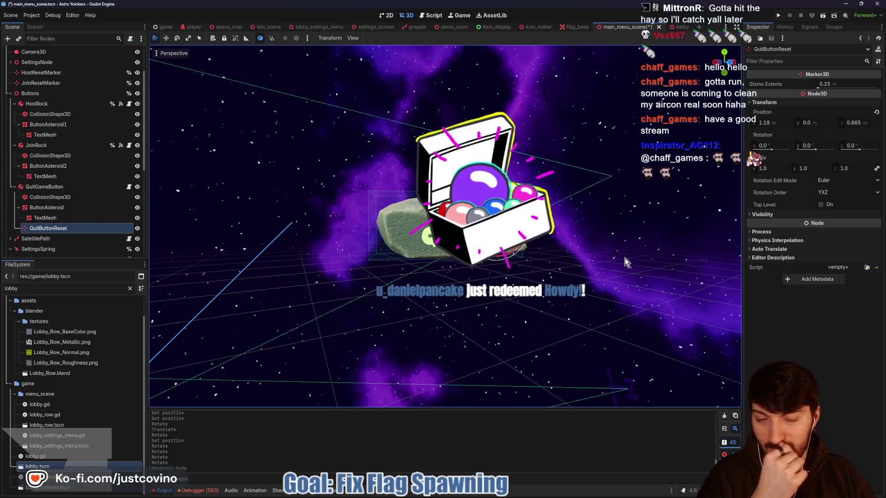
{"action": "left_click", "coordinate": [877, 112]}
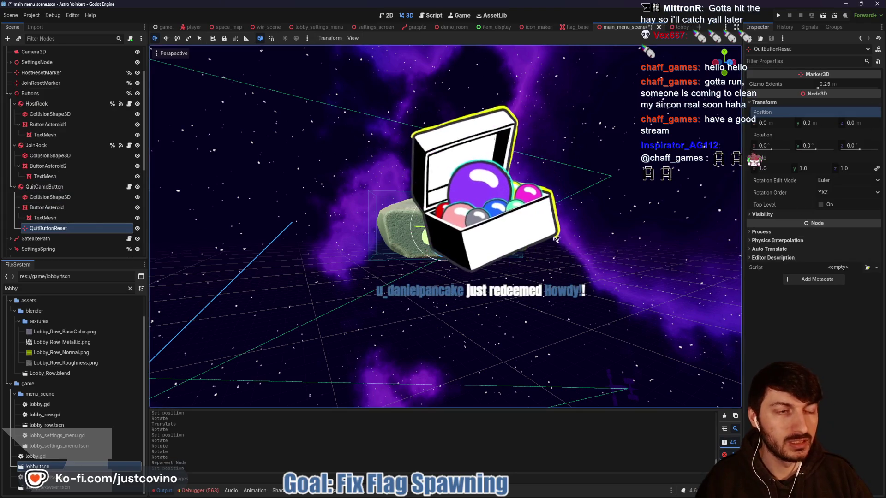
{"action": "key", "text": "ctrl+s"}
Step: Move QuitButtonReset back to the top level, keeping position 9.243, 7.262, -2.583
{"action": "left_click_drag", "start_coordinate": [48, 229], "coordinate": [37, 98]}
{"action": "scroll", "coordinate": [60, 194], "scroll_direction": "down", "scroll_amount": 5}
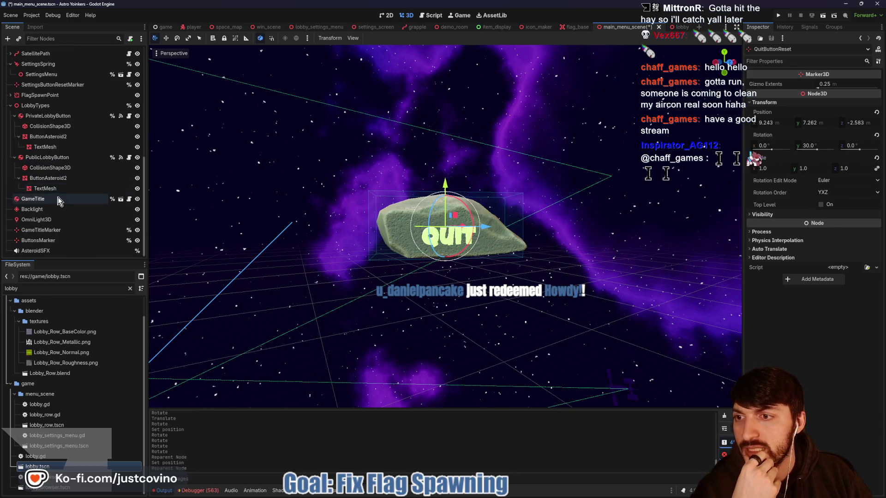
{"action": "scroll", "coordinate": [57, 200], "scroll_direction": "down", "scroll_amount": 3}
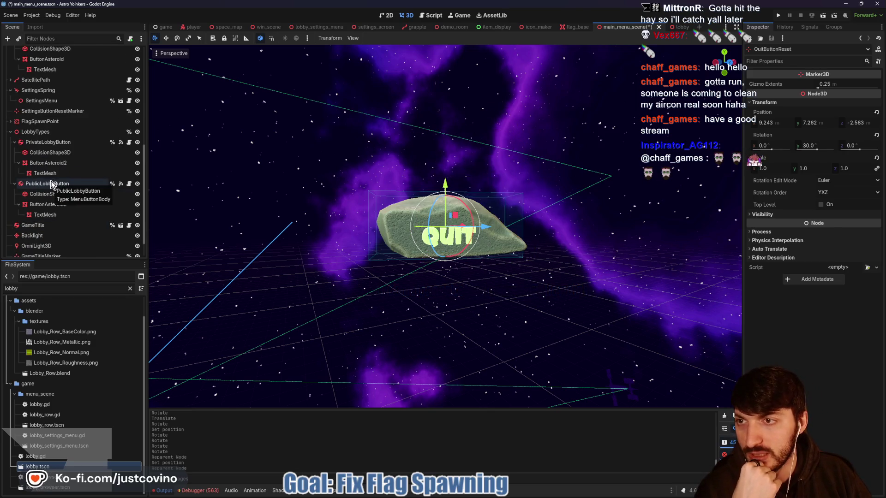
{"action": "scroll", "coordinate": [65, 210], "scroll_direction": "down", "scroll_amount": 2}
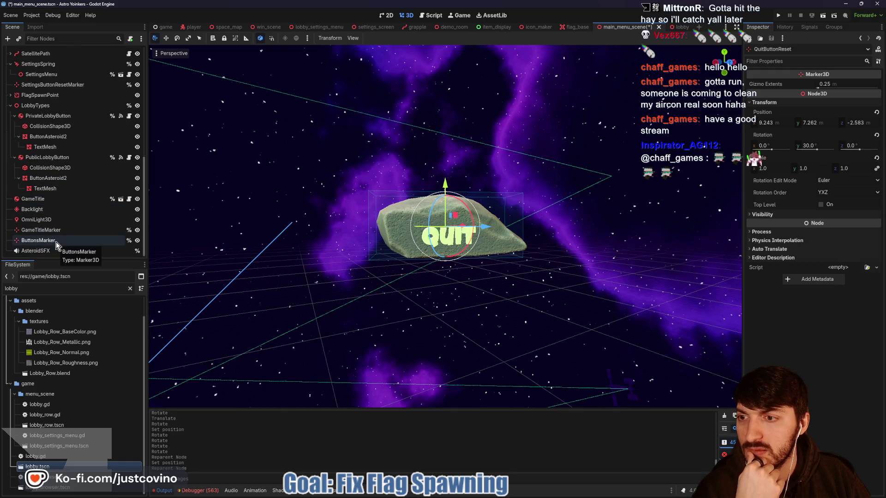
{"action": "scroll", "coordinate": [57, 241], "scroll_direction": "up", "scroll_amount": 3}
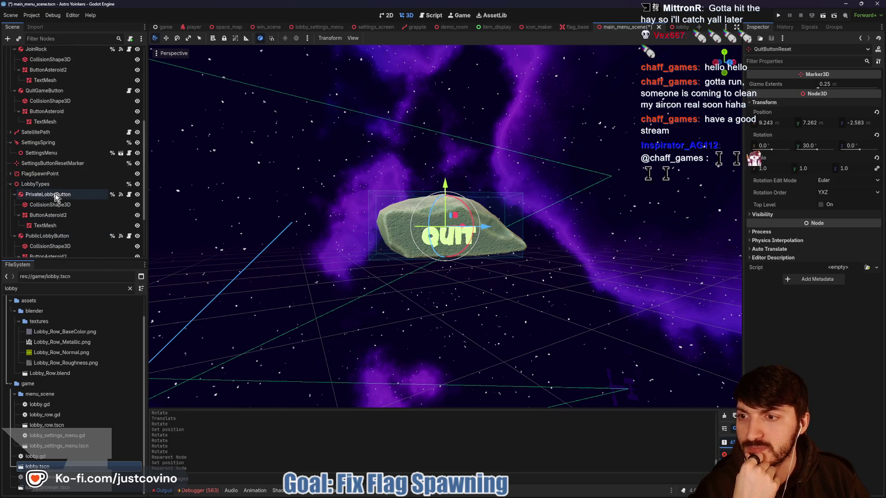
{"action": "scroll", "coordinate": [56, 189], "scroll_direction": "up", "scroll_amount": 1}
Step: Enable Access as Unique Name on QuitGameButton
{"action": "right_click", "coordinate": [67, 119]}
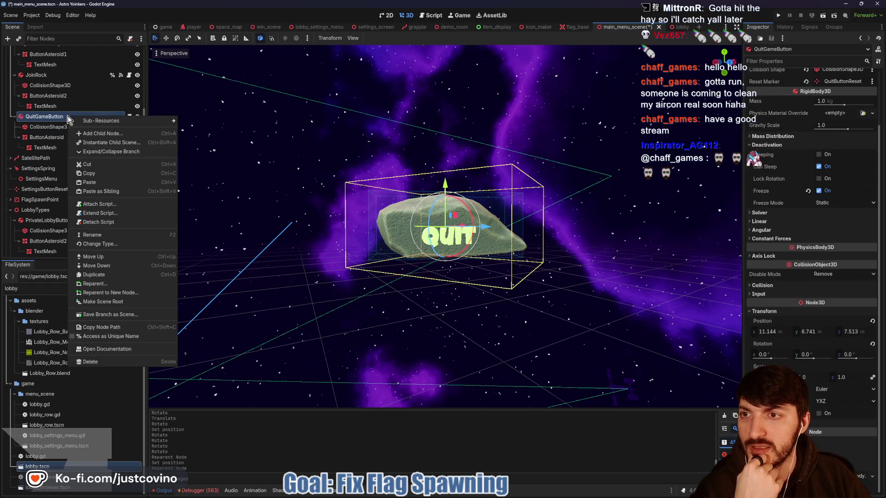
{"action": "left_click", "coordinate": [110, 336]}
{"action": "scroll", "coordinate": [94, 162], "scroll_direction": "up", "scroll_amount": 5}
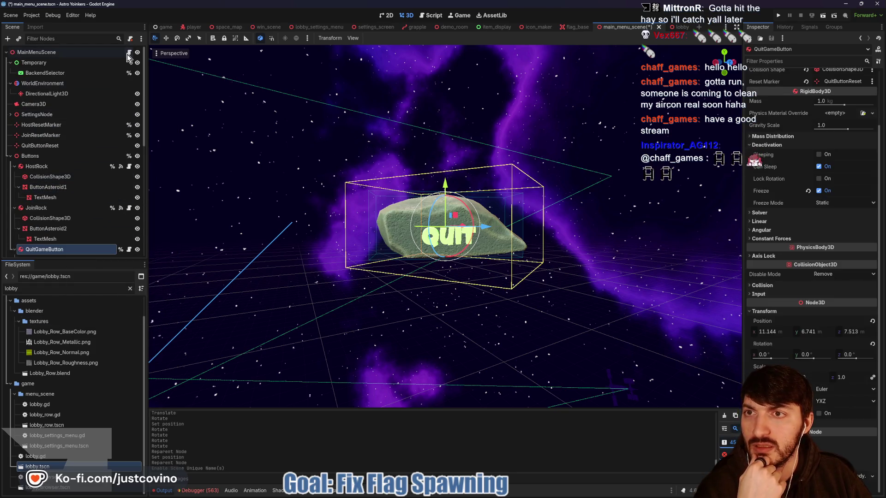
{"action": "left_click", "coordinate": [130, 52]}
{"action": "scroll", "coordinate": [424, 225], "scroll_direction": "up", "scroll_amount": 15}
{"action": "scroll", "coordinate": [424, 225], "scroll_direction": "up", "scroll_amount": 3}
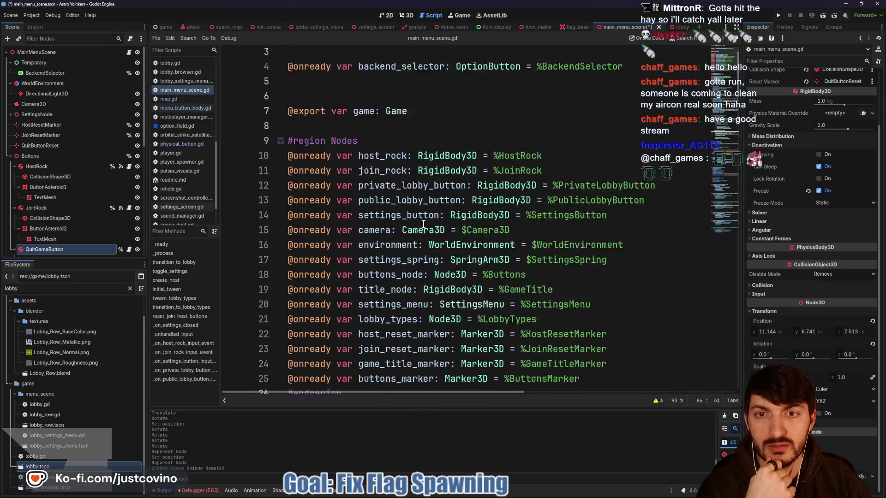
{"action": "scroll", "coordinate": [508, 208], "scroll_direction": "down", "scroll_amount": 2}
{"action": "left_click", "coordinate": [617, 191]}
{"action": "key", "text": "Return"}
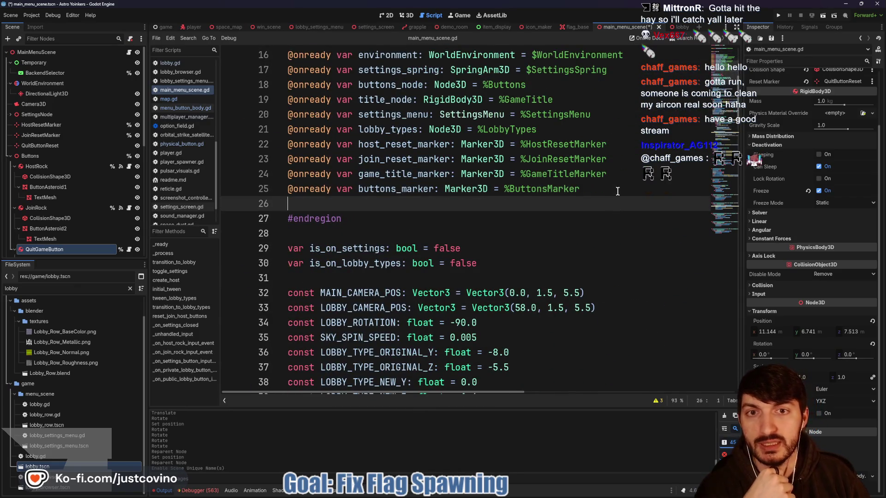
{"action": "mouse_move", "coordinate": [48, 251]}
{"action": "left_mouse_down"}
{"action": "mouse_move", "coordinate": [380, 205]}
{"action": "mouse_move", "coordinate": [353, 206]}
{"action": "left_mouse_up"}
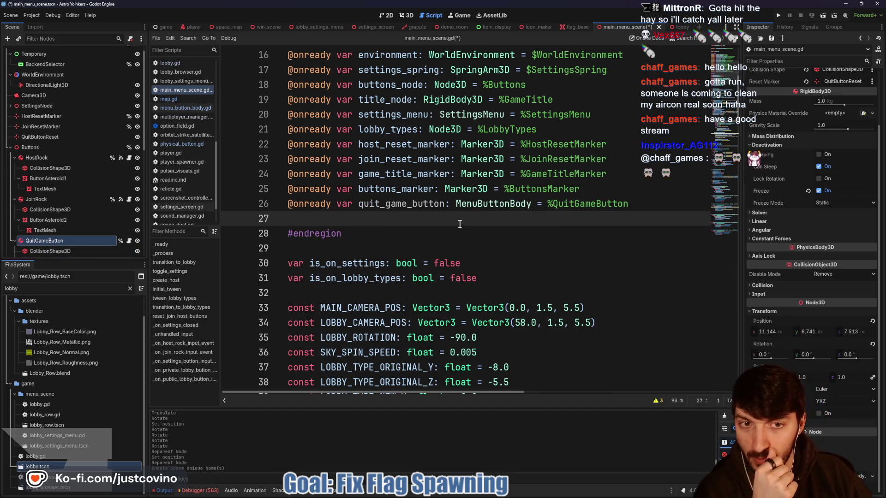
{"action": "scroll", "coordinate": [460, 224], "scroll_direction": "down", "scroll_amount": 8}
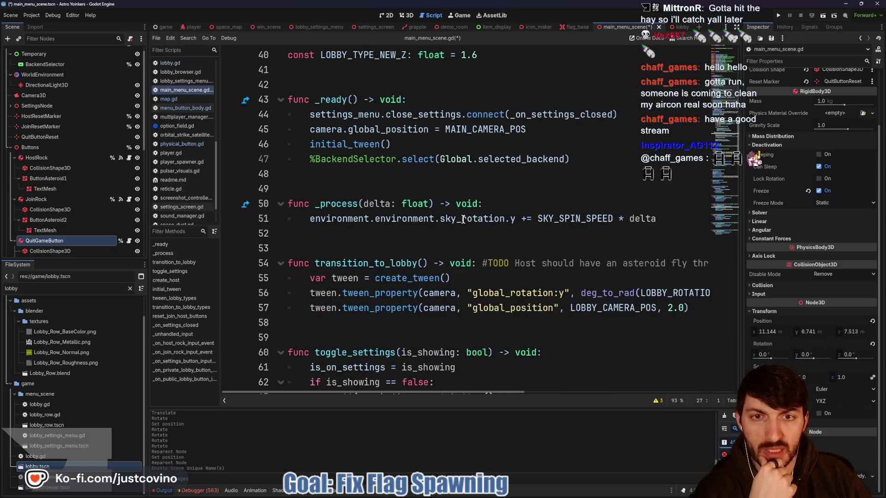
{"action": "scroll", "coordinate": [415, 185], "scroll_direction": "down", "scroll_amount": 12}
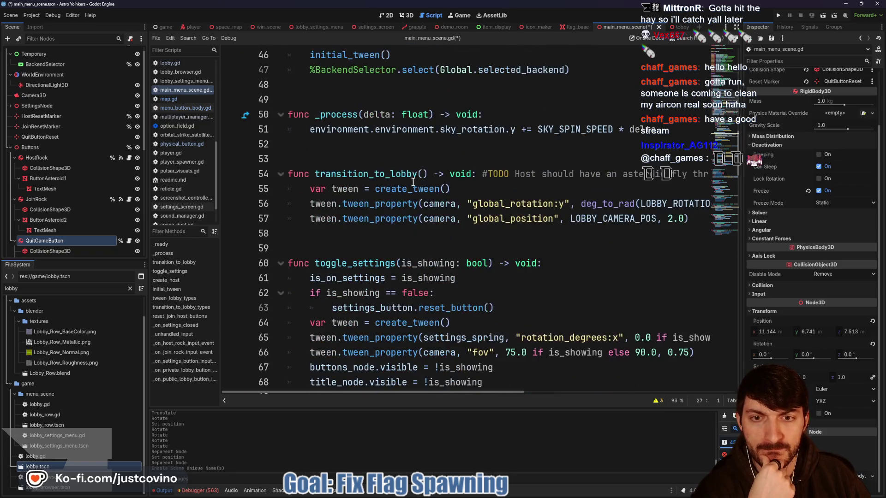
{"action": "scroll", "coordinate": [413, 182], "scroll_direction": "down", "scroll_amount": 20}
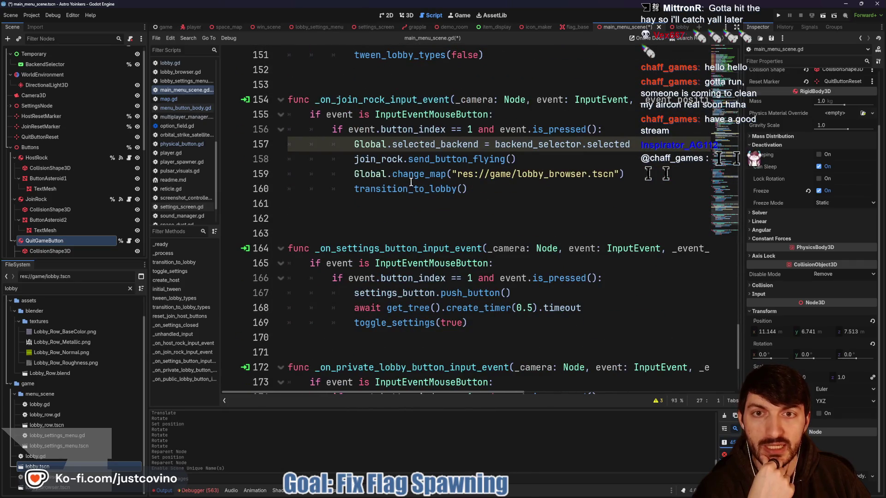
{"action": "scroll", "coordinate": [397, 193], "scroll_direction": "down", "scroll_amount": 4}
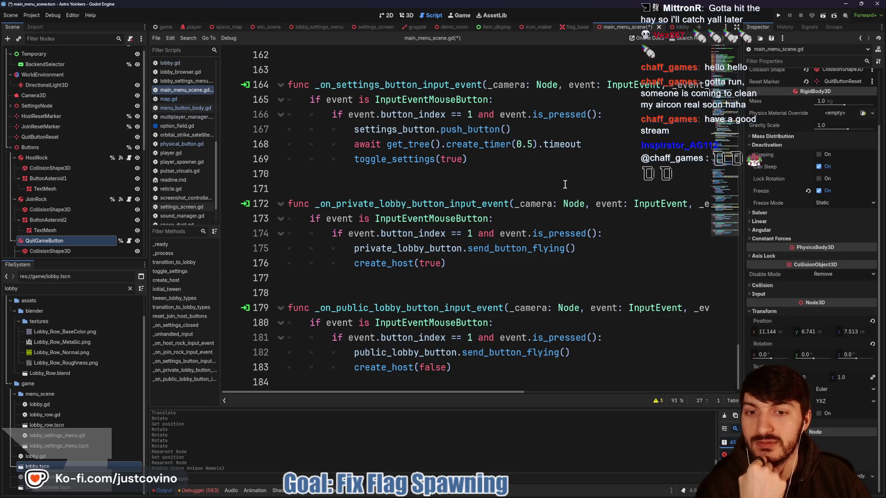
Step: Connect QuitGameButton's input_event signal to a new _on_quit_game_button_input_event stub
{"action": "left_click", "coordinate": [790, 28]}
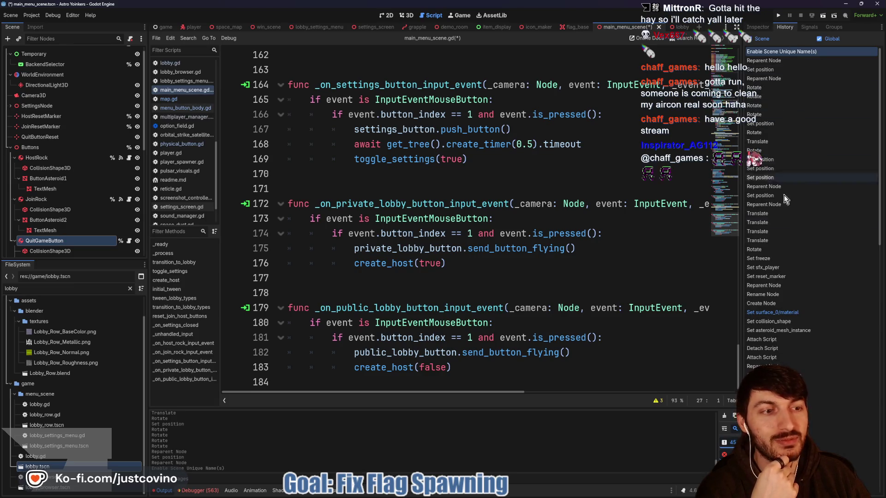
{"action": "left_click", "coordinate": [813, 28]}
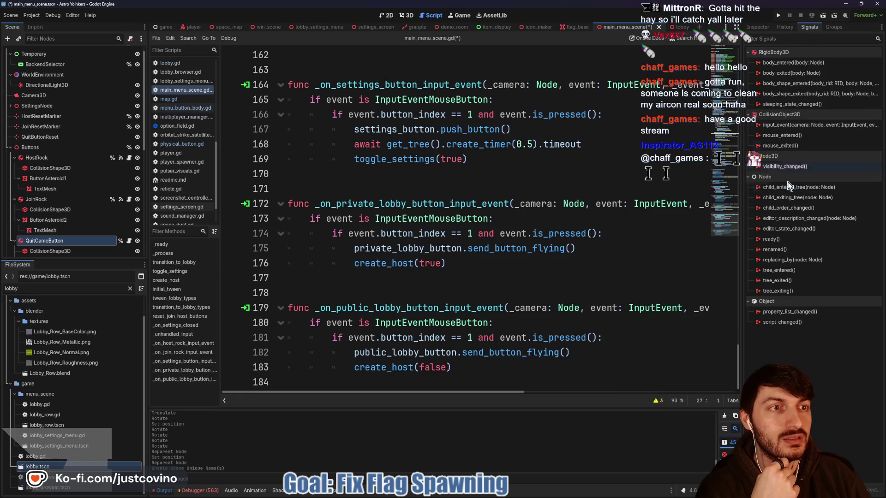
{"action": "double_click", "coordinate": [776, 126]}
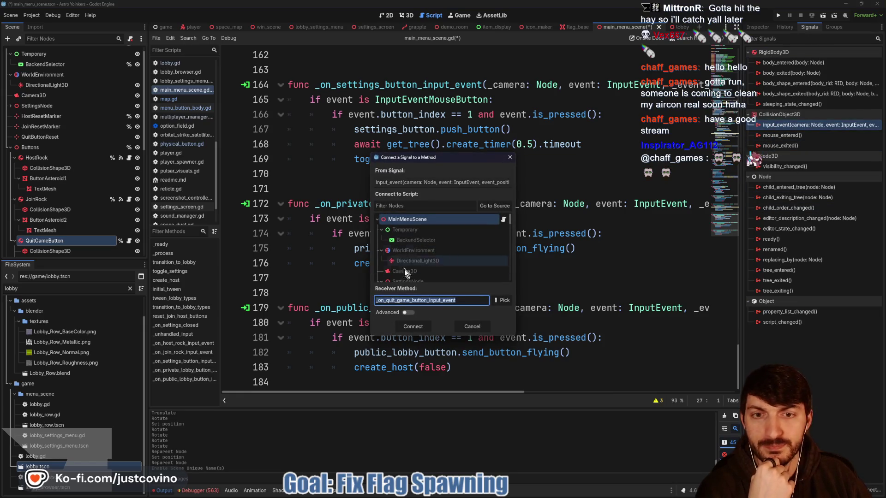
{"action": "left_click", "coordinate": [413, 326]}
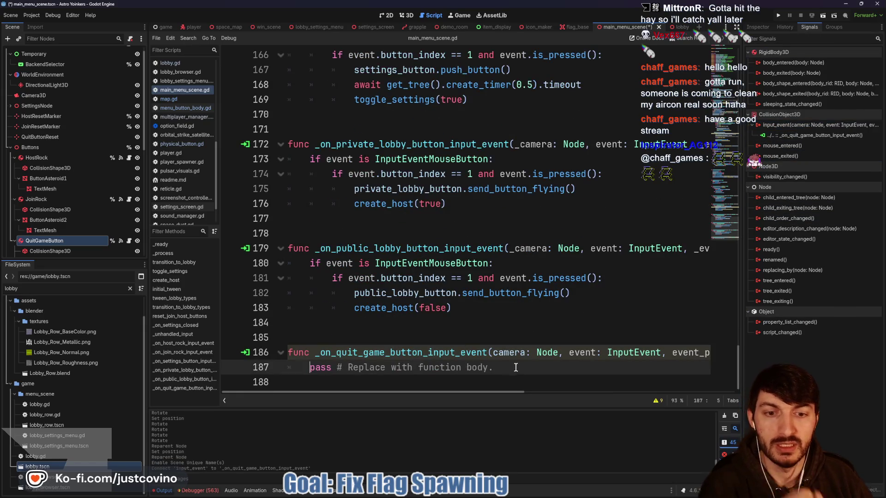
{"action": "left_click_drag", "start_coordinate": [494, 367], "coordinate": [310, 367]}
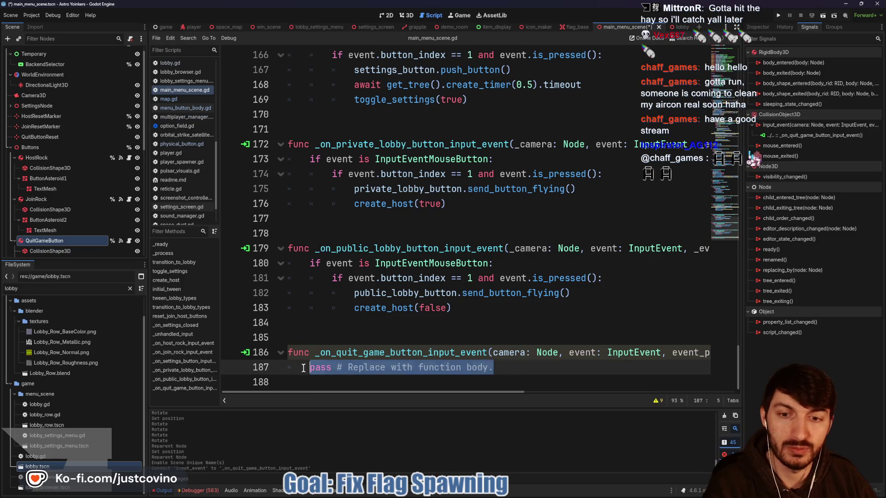
{"action": "left_click", "coordinate": [505, 264]}
Step: Paste the left-click check into the quit handler, call quit_game_button.send_button_flying(), and save
{"action": "mouse_move", "coordinate": [602, 278]}
{"action": "left_mouse_down"}
{"action": "mouse_move", "coordinate": [434, 277]}
{"action": "mouse_move", "coordinate": [506, 250]}
{"action": "left_mouse_up"}
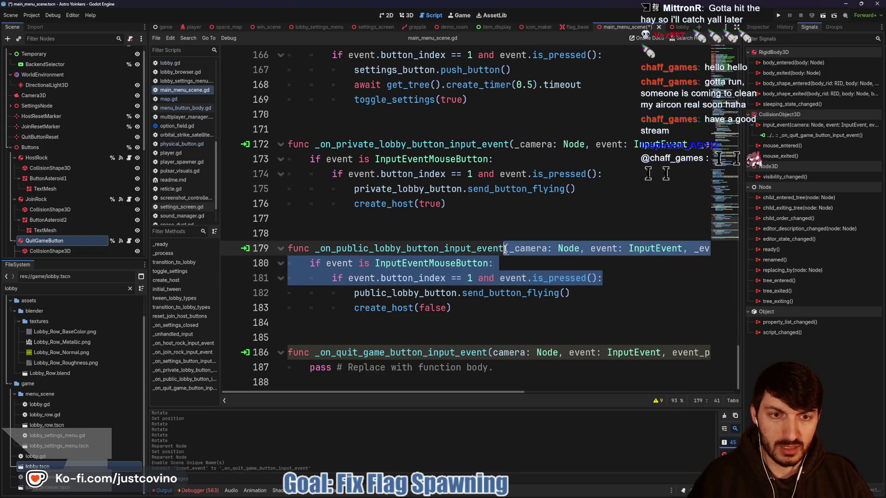
{"action": "left_click_drag", "start_coordinate": [504, 369], "coordinate": [489, 354]}
{"action": "key", "text": "ctrl+v"}
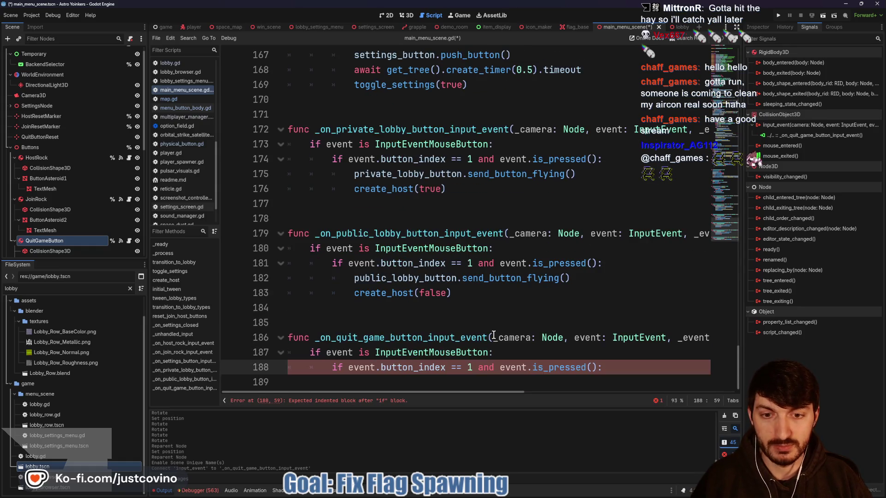
{"action": "key", "text": "Return"}
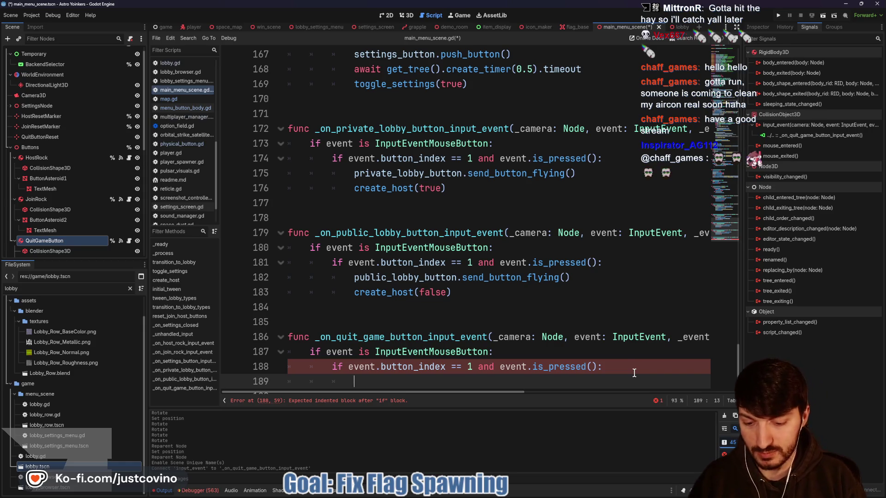
{"action": "type", "text": "quit"}
{"action": "key", "text": "Return"}
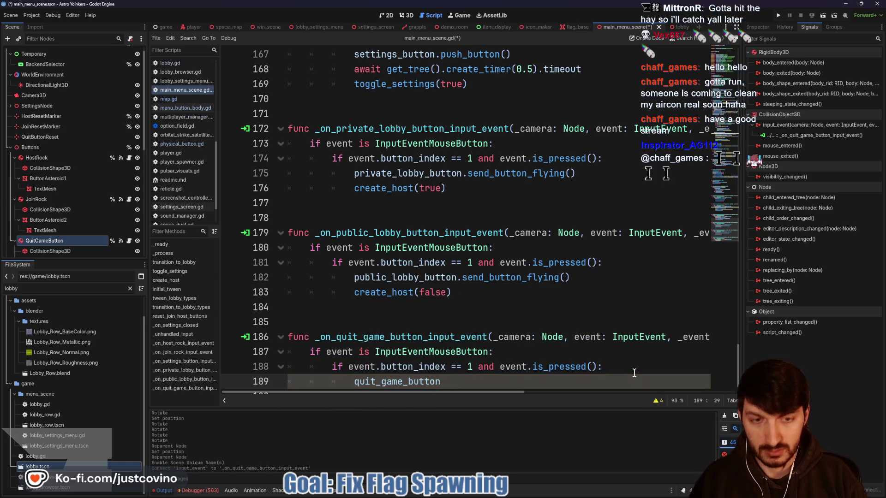
{"action": "type", "text": ".send_"}
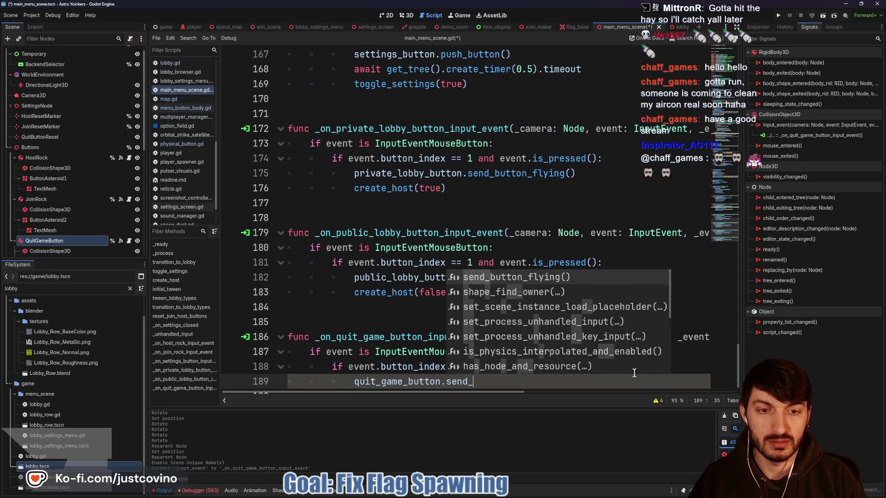
{"action": "key", "text": "Return"}
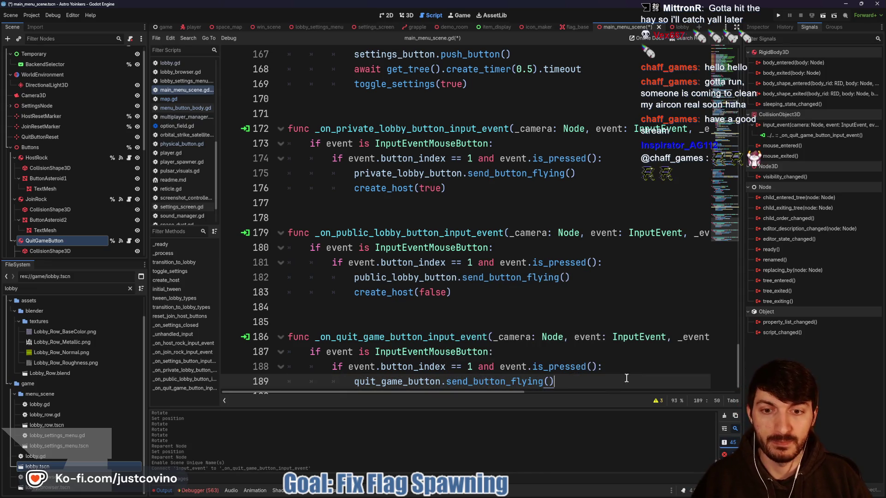
{"action": "scroll", "coordinate": [480, 317], "scroll_direction": "down", "scroll_amount": 1}
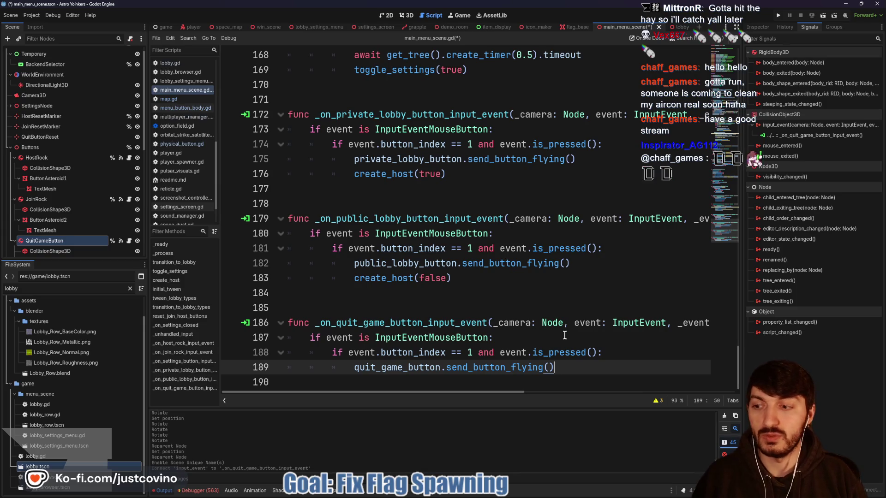
{"action": "key", "text": "ctrl+s"}
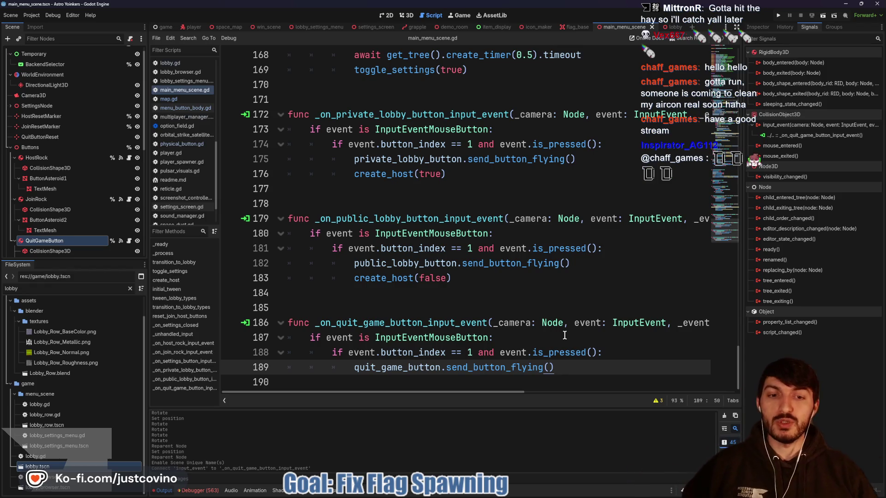
Step: Add a TODO comment about a quit confirmation window and start an OS call below it
{"action": "key", "text": "Return"}
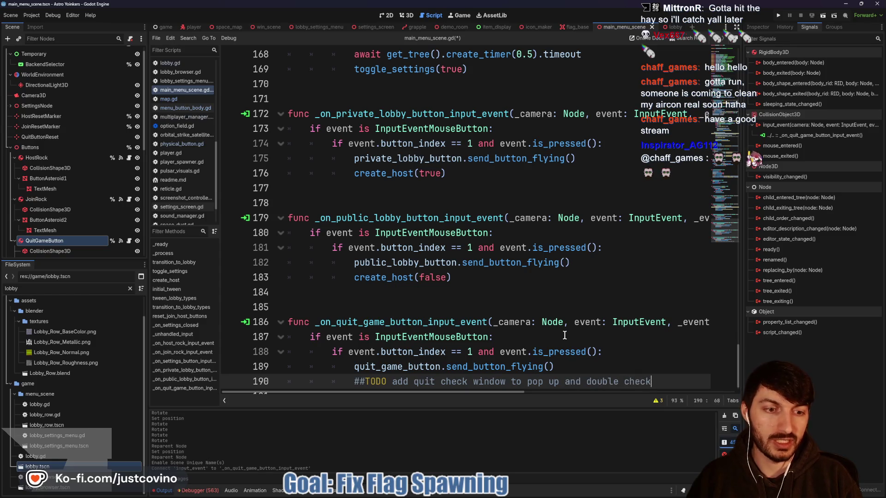
{"action": "type", "text": "want to be a quitter"}
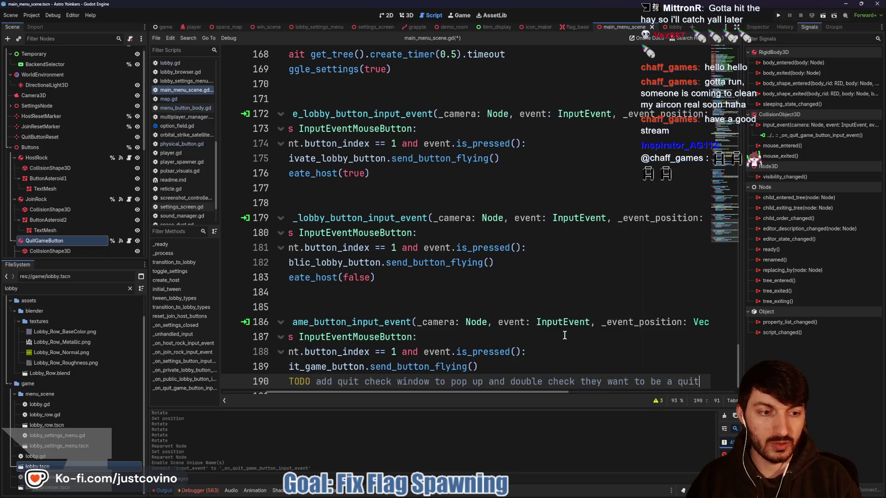
{"action": "key", "text": "Return"}
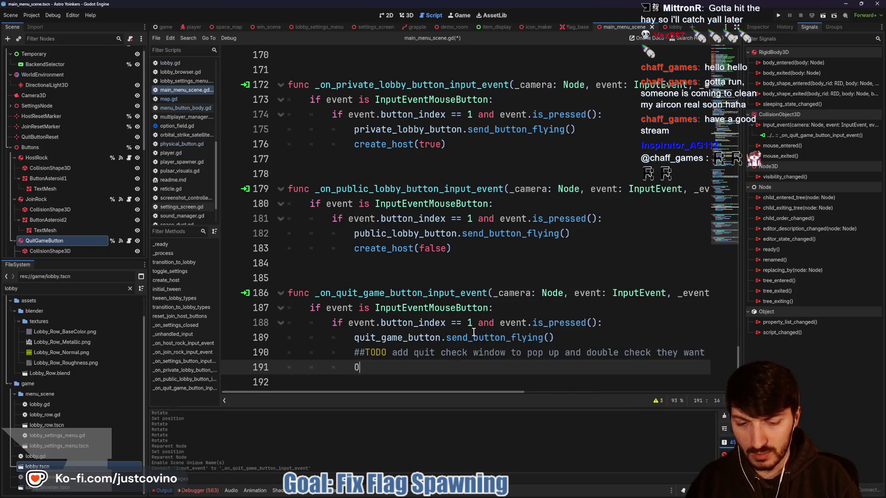
{"action": "type", "text": "OS.cl"}
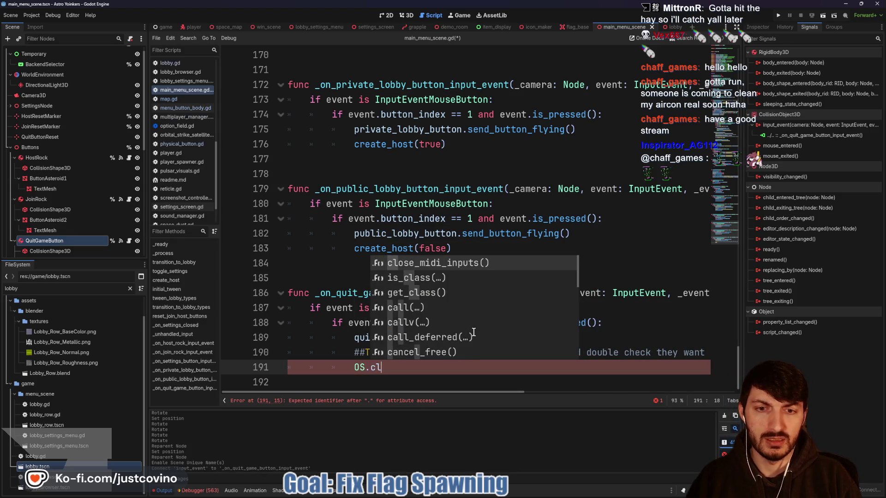
{"action": "type", "text": "ose"}
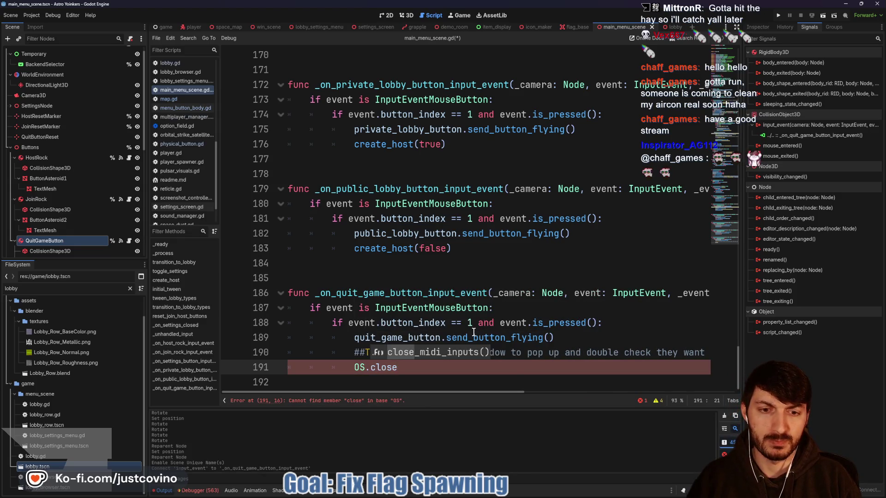
{"action": "key", "text": "BackSpace"}
{"action": "key", "text": "BackSpace"}
{"action": "key", "text": "BackSpace"}
{"action": "type", "text": "q"}
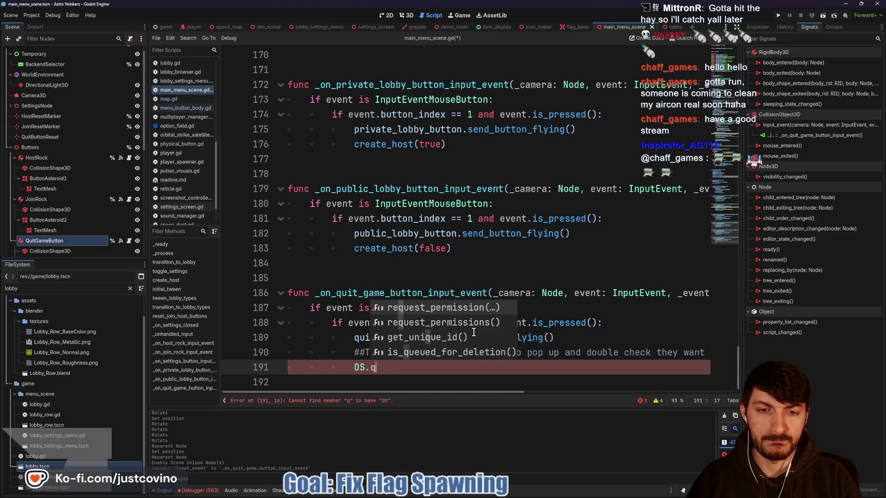
{"action": "key", "text": "BackSpace"}
{"action": "key", "text": "BackSpace"}
{"action": "key", "text": "BackSpace"}
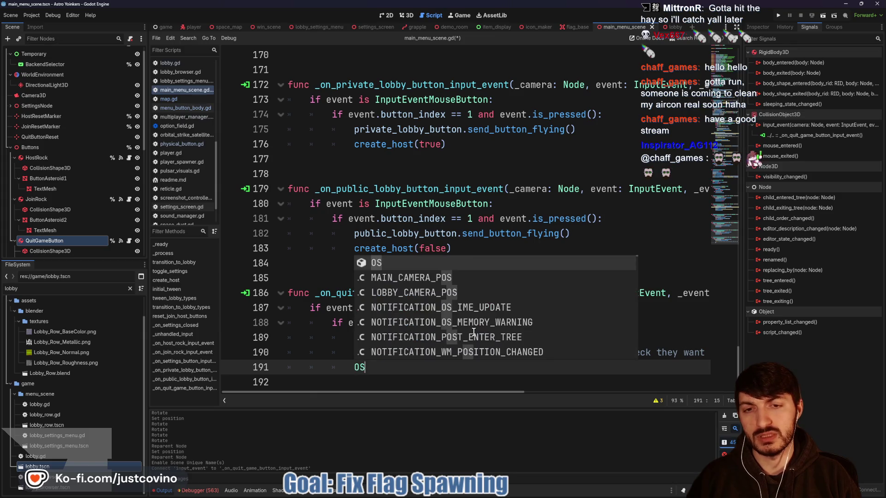
{"action": "type", "text": "S."}
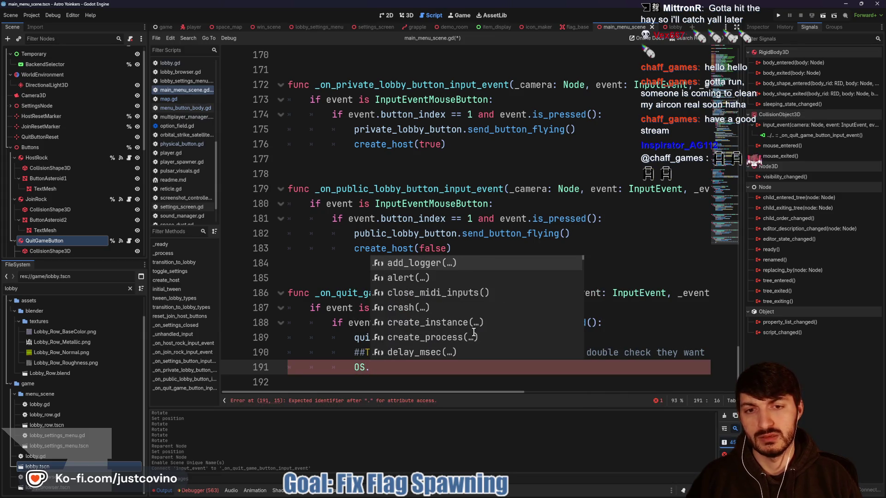
{"action": "key", "text": "Down"}
{"action": "key", "text": "Down"}
{"action": "key", "text": "Down"}
{"action": "key", "text": "Down"}
{"action": "key", "text": "Down"}
{"action": "key", "text": "Down"}
{"action": "key", "text": "Down"}
{"action": "key", "text": "Down"}
{"action": "key", "text": "Down"}
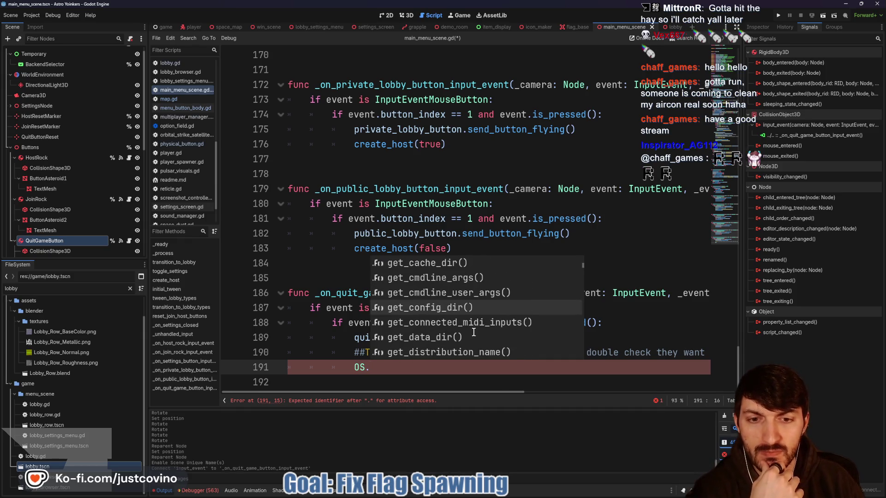
{"action": "key", "text": "Down"}
{"action": "key", "text": "Down"}
{"action": "key", "text": "Down"}
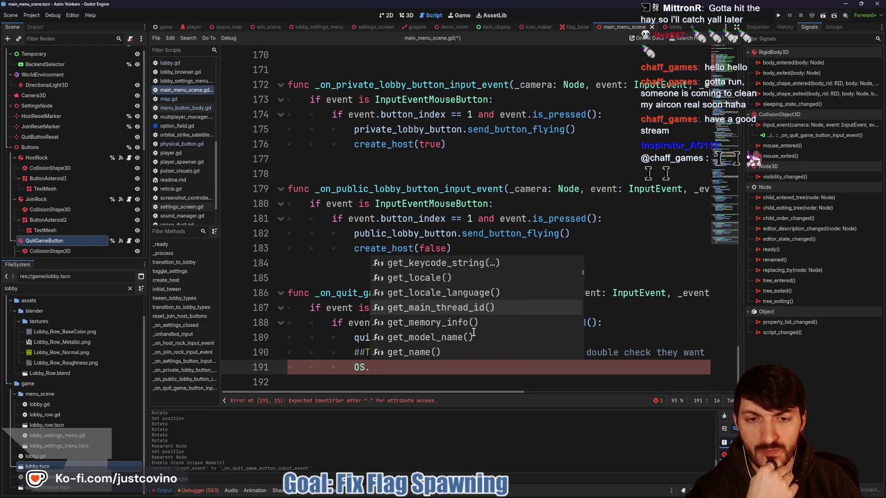
{"action": "key", "text": "Down"}
{"action": "key", "text": "Down"}
{"action": "key", "text": "Down"}
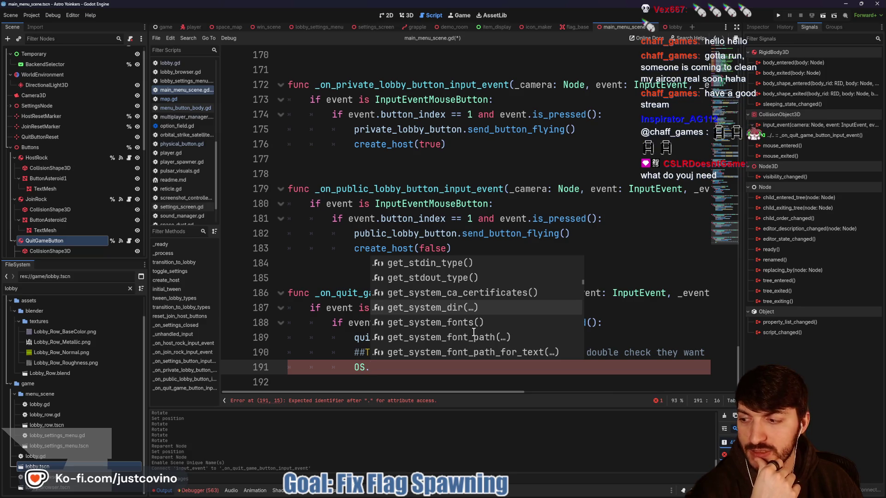
{"action": "key", "text": "Down"}
{"action": "key", "text": "Down"}
{"action": "key", "text": "Down"}
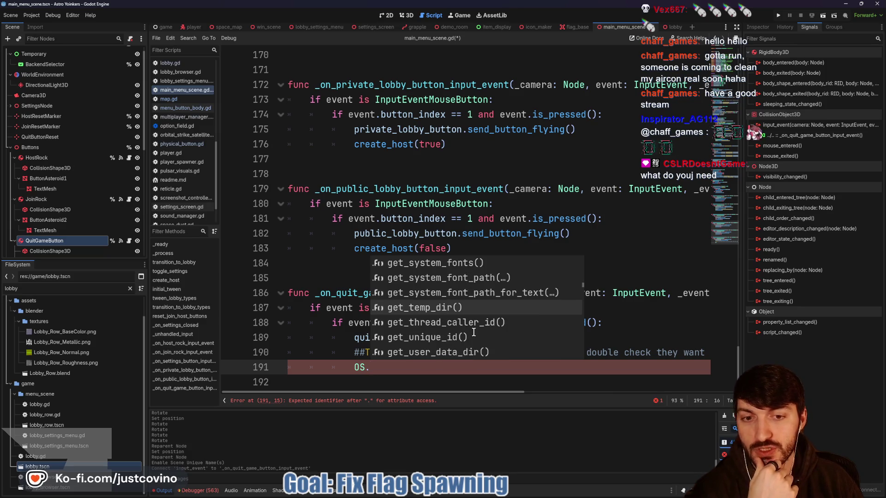
{"action": "key", "text": "Down"}
{"action": "key", "text": "Down"}
{"action": "key", "text": "Down"}
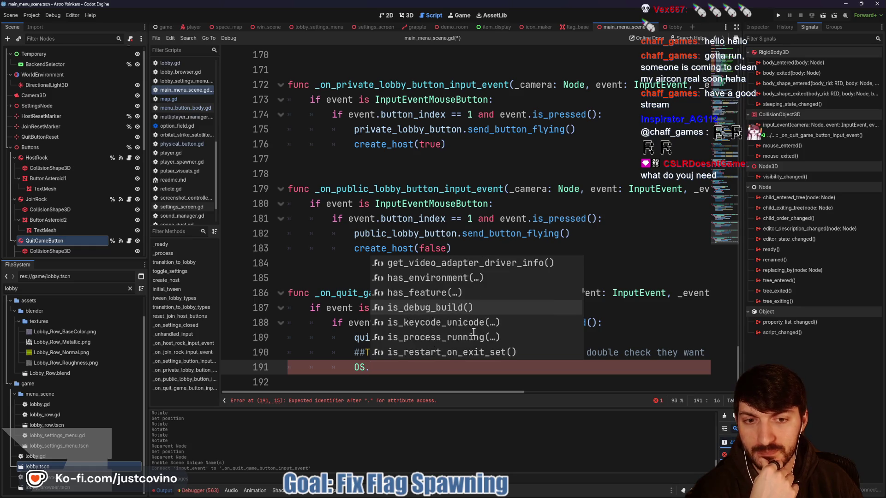
{"action": "key", "text": "Down"}
{"action": "key", "text": "Down"}
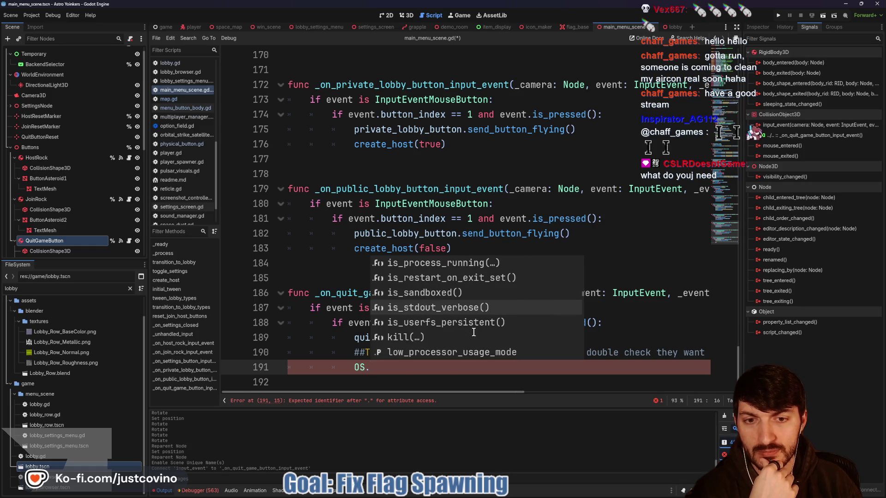
{"action": "key", "text": "Down"}
{"action": "key", "text": "Down"}
{"action": "key", "text": "Down"}
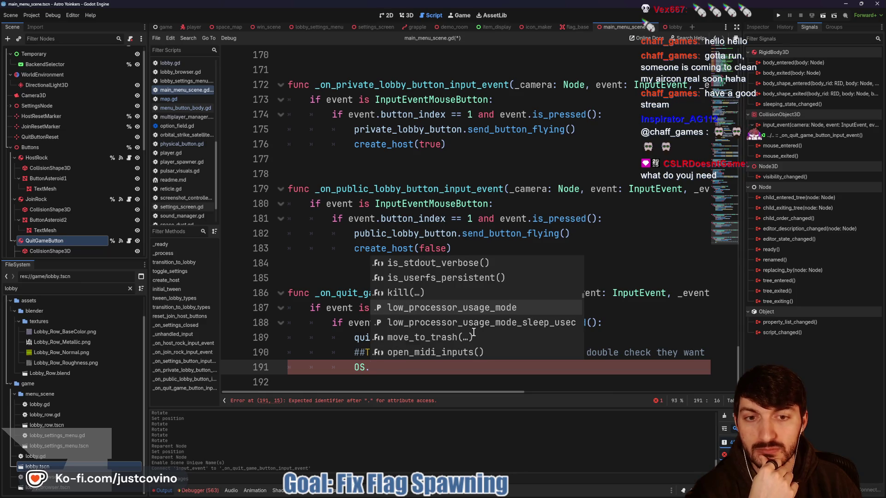
{"action": "key", "text": "Up"}
{"action": "key", "text": "Down"}
{"action": "key", "text": "Down"}
{"action": "key", "text": "Down"}
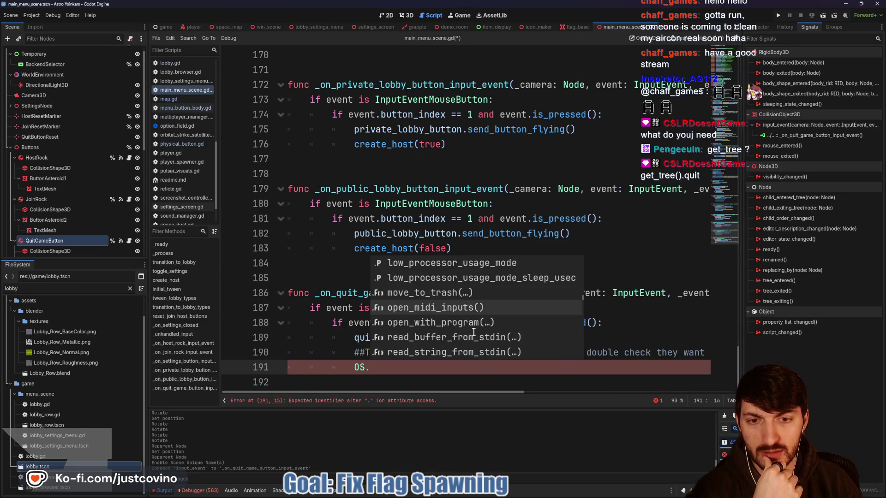
{"action": "key", "text": "Down"}
{"action": "key", "text": "Down"}
{"action": "key", "text": "Down"}
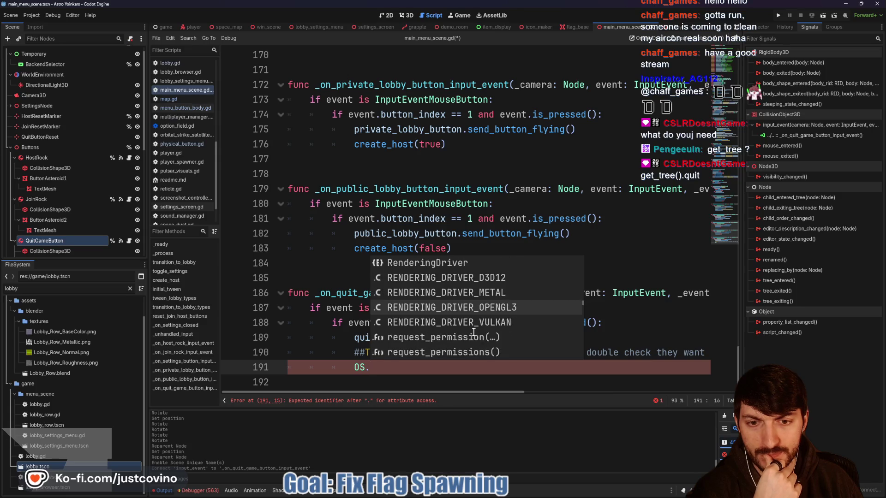
{"action": "key", "text": "Down"}
{"action": "key", "text": "Down"}
{"action": "key", "text": "Down"}
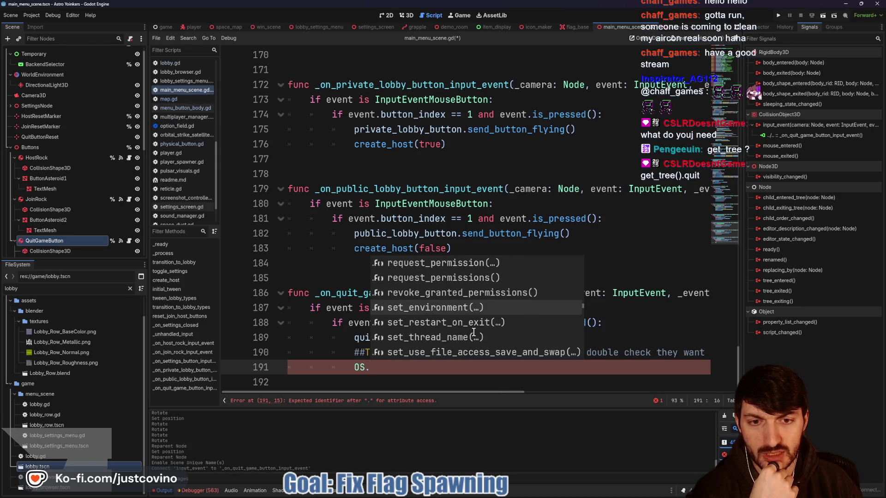
{"action": "key", "text": "Down"}
{"action": "key", "text": "Down"}
{"action": "key", "text": "Down"}
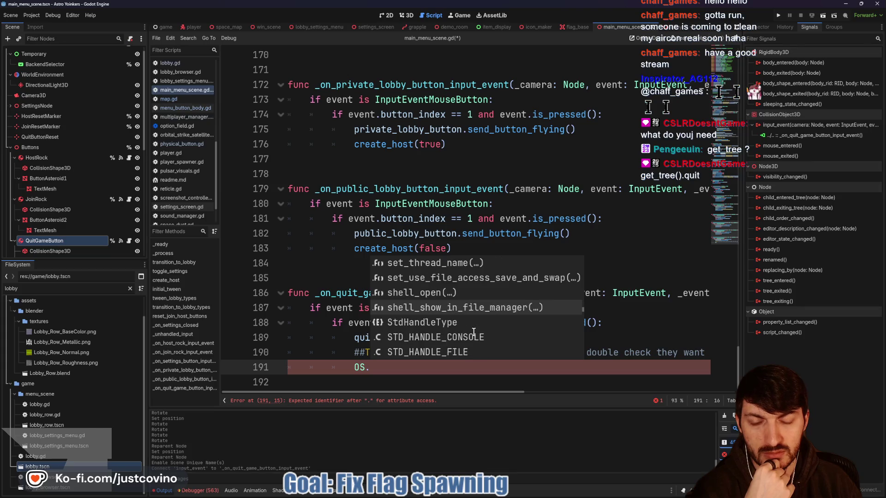
{"action": "key", "text": "Down"}
{"action": "key", "text": "Down"}
{"action": "key", "text": "Down"}
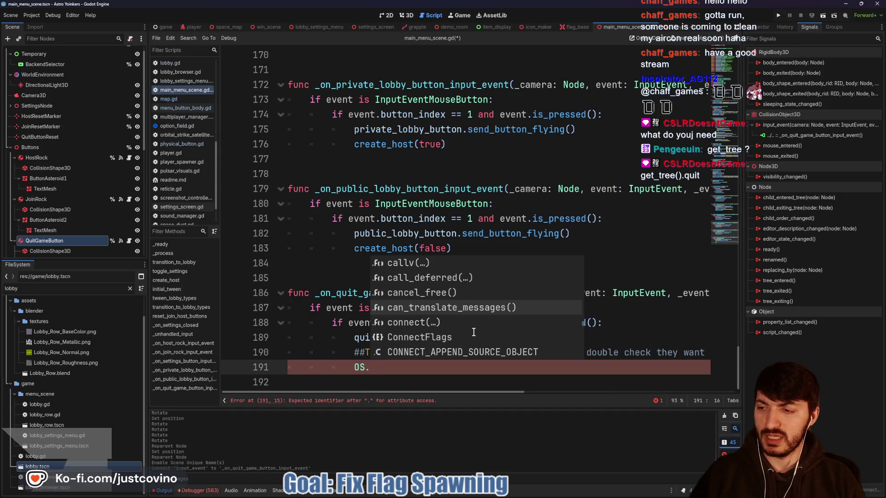
{"action": "key", "text": "BackSpace"}
{"action": "key", "text": "BackSpace"}
{"action": "key", "text": "BackSpace"}
Step: End the quit handler with get_tree().quit(), save main_menu_scene.gd, and run the game
{"action": "type", "text": "get_"}
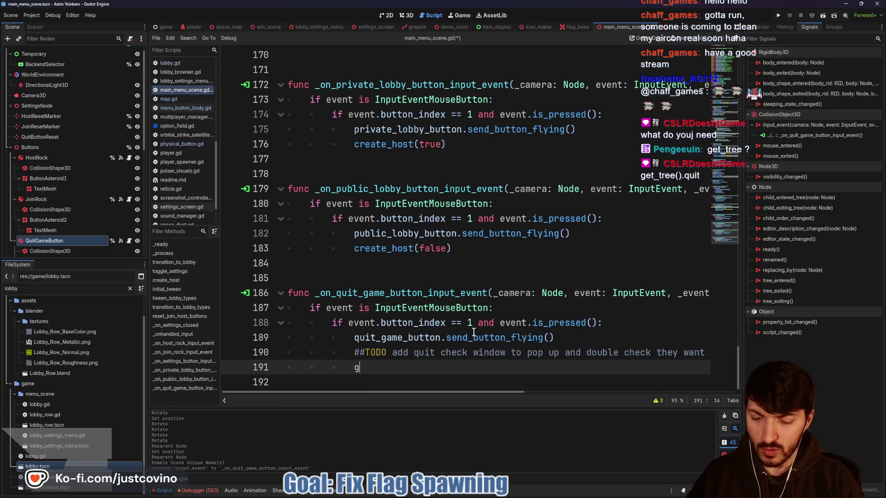
{"action": "type", "text": "tr"}
{"action": "key", "text": "Return"}
{"action": "type", "text": ".qui"}
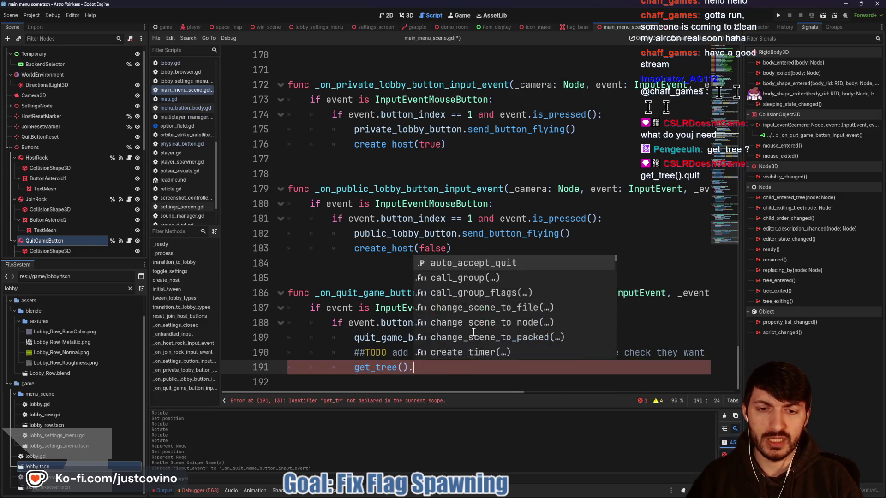
{"action": "key", "text": "Return"}
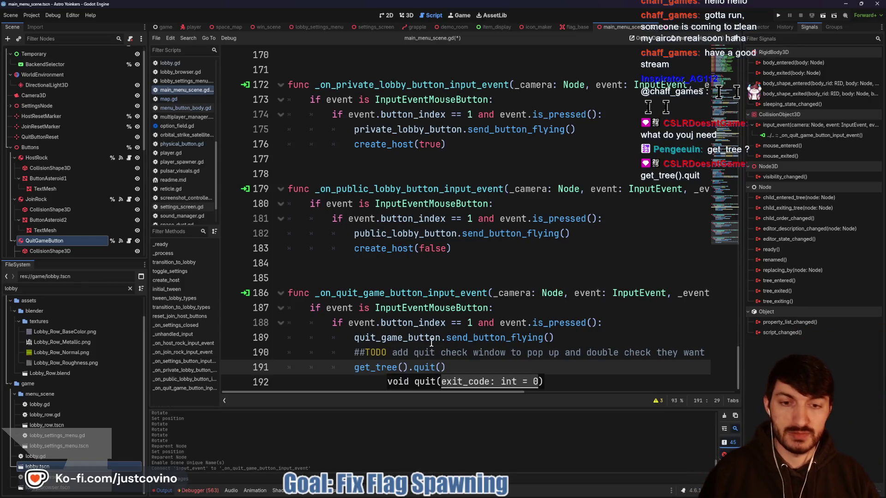
{"action": "left_click", "coordinate": [464, 363]}
{"action": "key", "text": "ctrl+s"}
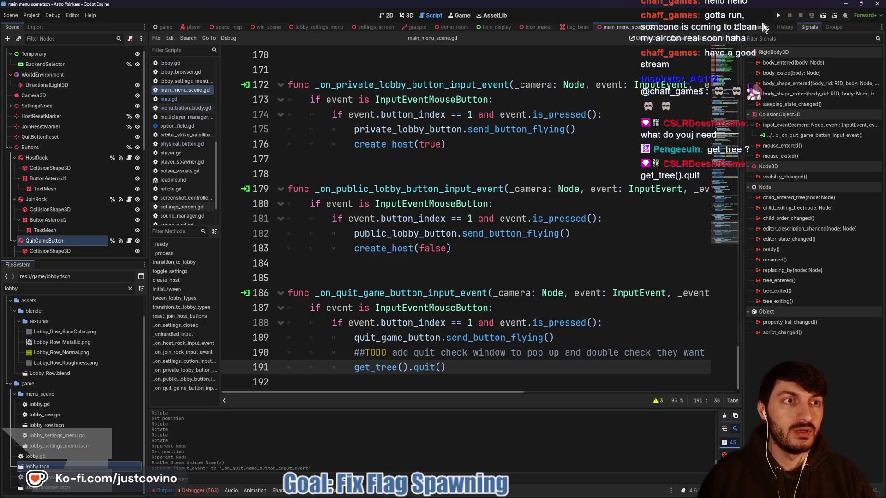
{"action": "left_click", "coordinate": [781, 17]}
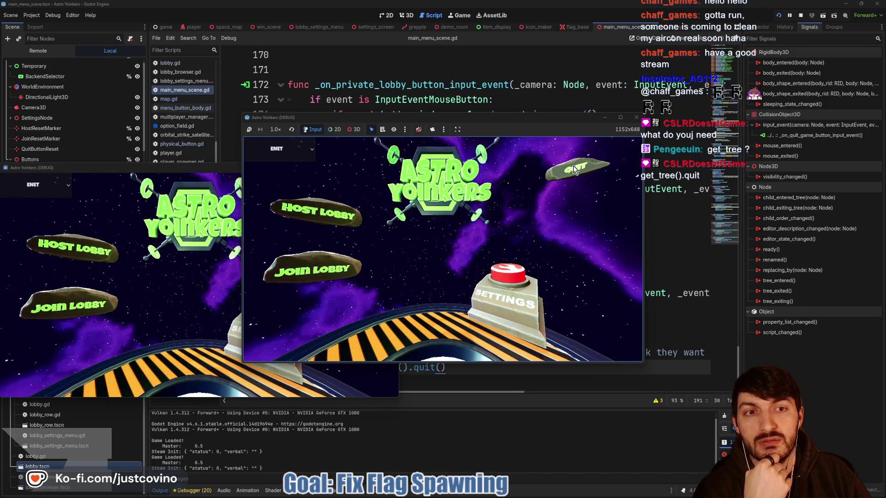
{"action": "left_click", "coordinate": [573, 165]}
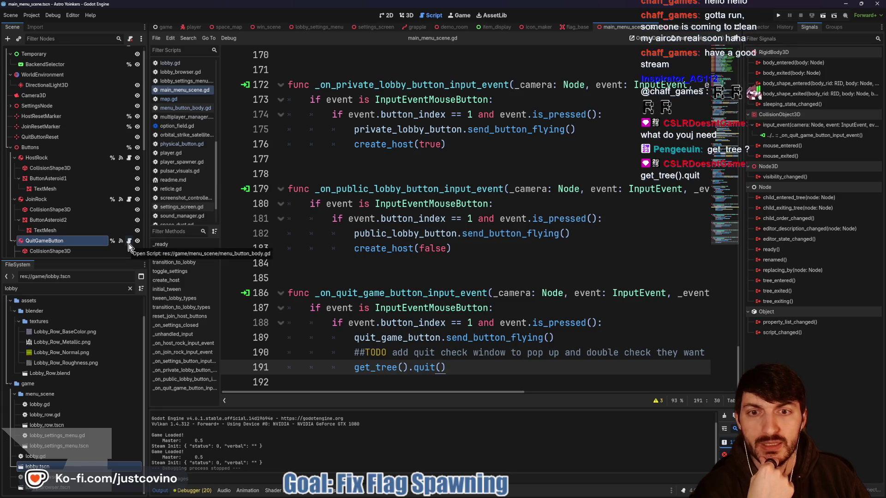
{"action": "scroll", "coordinate": [388, 263], "scroll_direction": "up", "scroll_amount": 4}
{"action": "scroll", "coordinate": [387, 263], "scroll_direction": "up", "scroll_amount": 6}
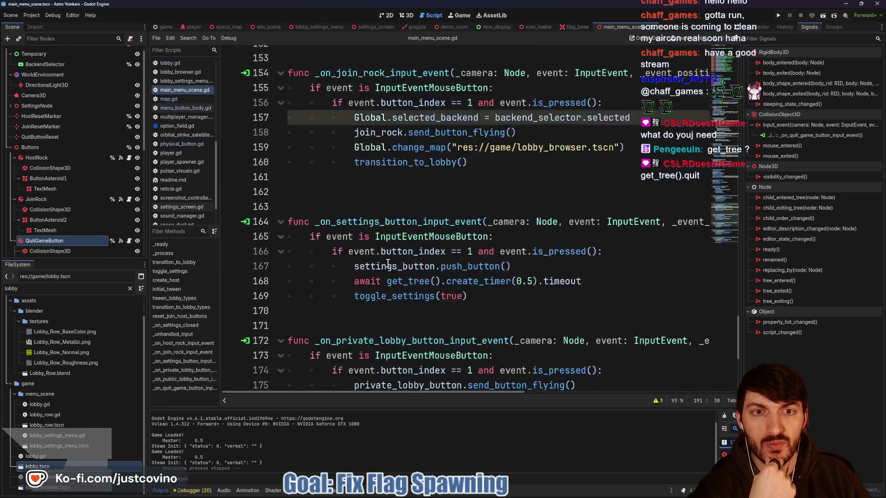
{"action": "scroll", "coordinate": [388, 263], "scroll_direction": "up", "scroll_amount": 3}
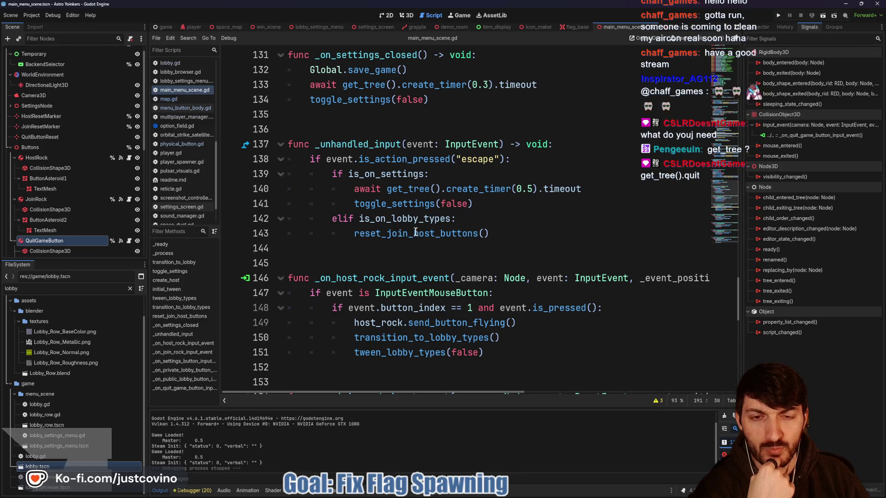
{"action": "scroll", "coordinate": [387, 264], "scroll_direction": "down", "scroll_amount": 13}
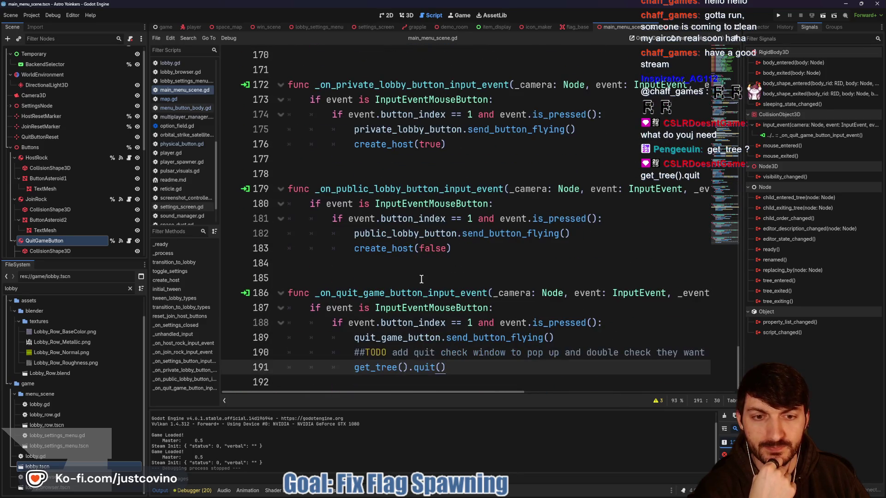
{"action": "left_click", "coordinate": [352, 367]}
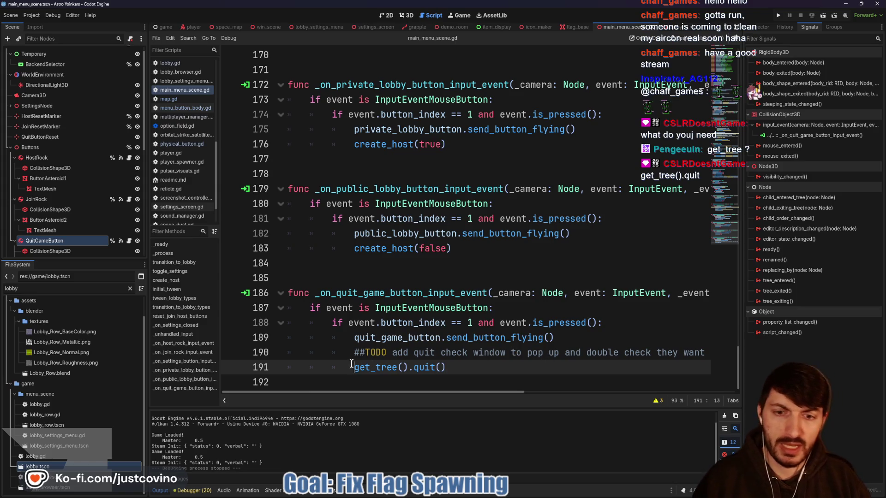
Step: Insert await get_tree().create_timer(1.0).timeout above get_tree().quit() and save the script
{"action": "key", "text": "Return"}
{"action": "key", "text": "Up"}
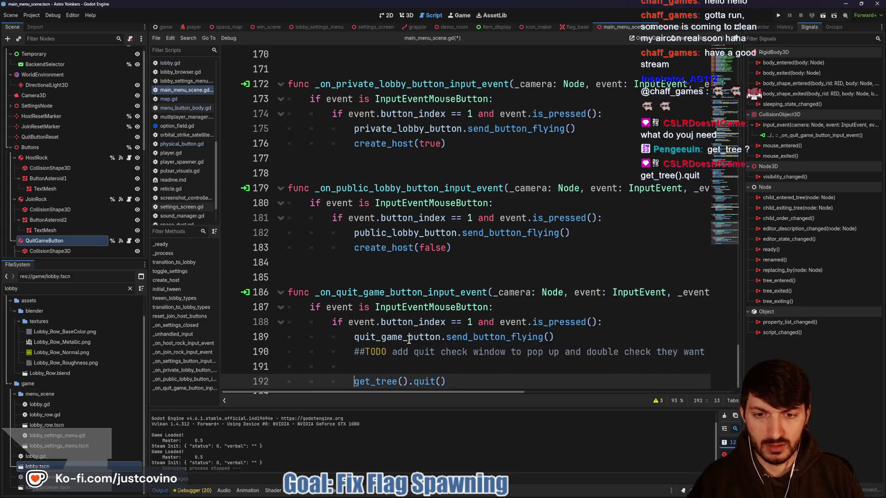
{"action": "type", "text": "get_tr"}
{"action": "key", "text": "Return"}
{"action": "type", "text": "."}
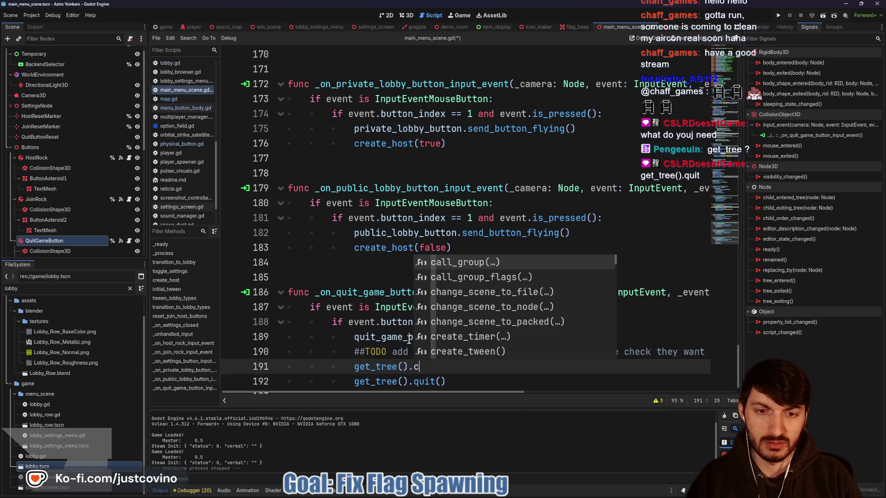
{"action": "type", "text": "create"}
{"action": "key", "text": "Return"}
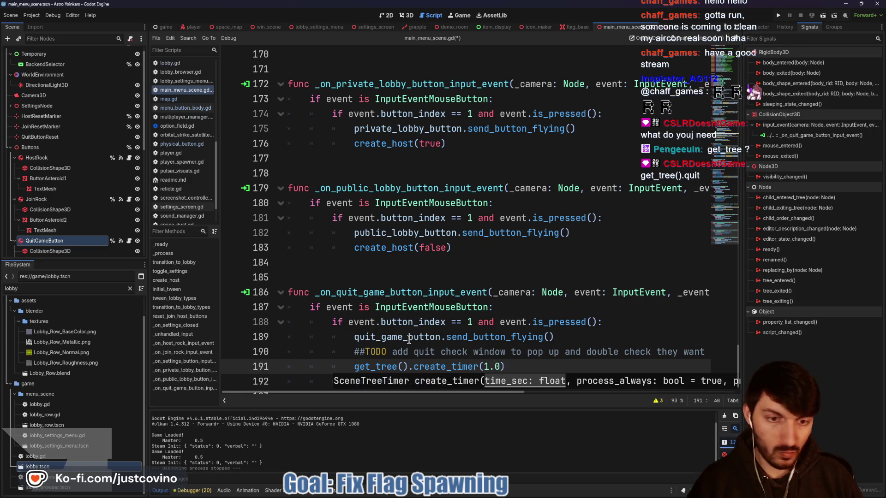
{"action": "type", "text": "."}
{"action": "key", "text": "Return"}
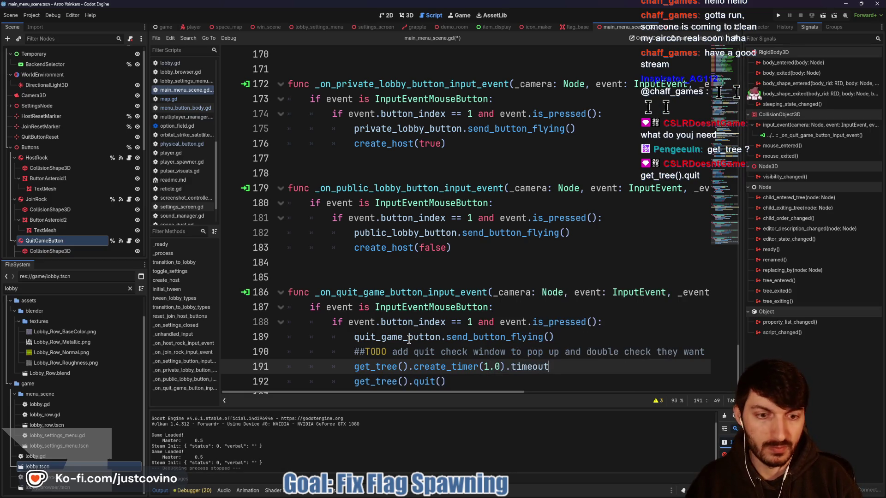
{"action": "type", "text": "await"}
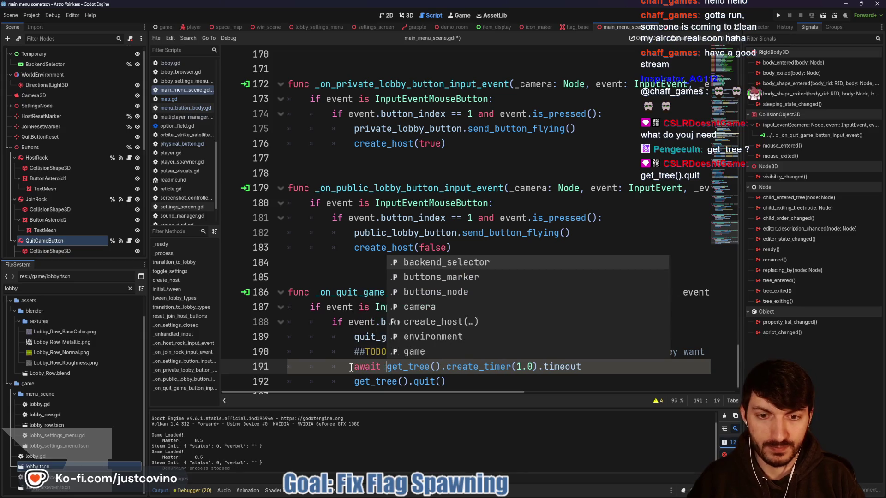
{"action": "key", "text": "ctrl+s"}
{"action": "left_click", "coordinate": [334, 322]}
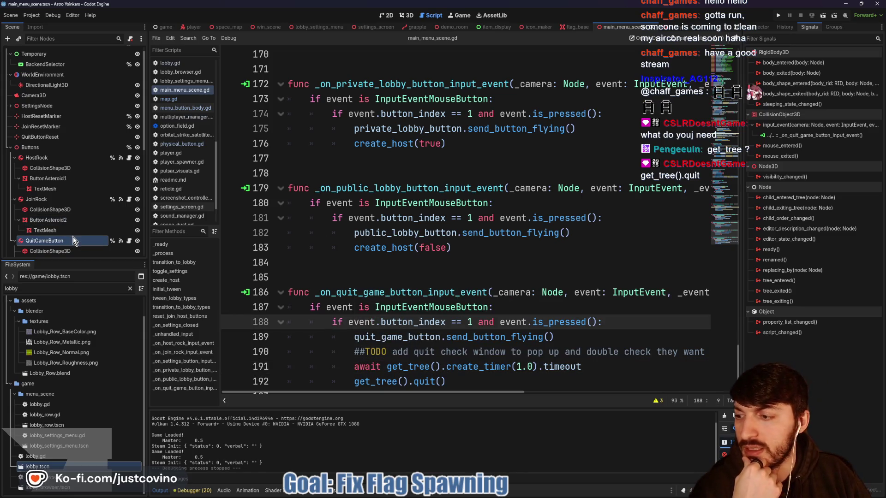
Step: Open menu_button_body.gd and review toggle_hover_tween and the _on_mouse_entered/_on_mouse_exited handlers
{"action": "left_click", "coordinate": [129, 201]}
{"action": "scroll", "coordinate": [447, 222], "scroll_direction": "down", "scroll_amount": 5}
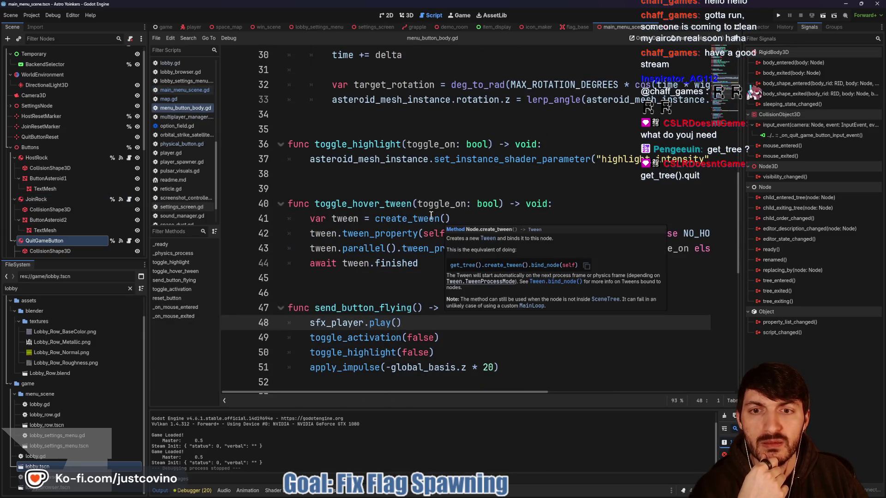
{"action": "double_click", "coordinate": [357, 204]}
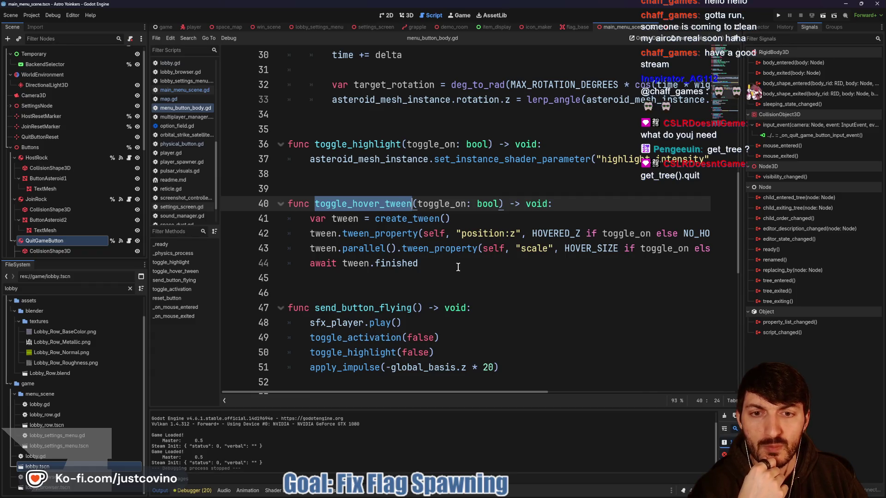
{"action": "scroll", "coordinate": [457, 266], "scroll_direction": "down", "scroll_amount": 8}
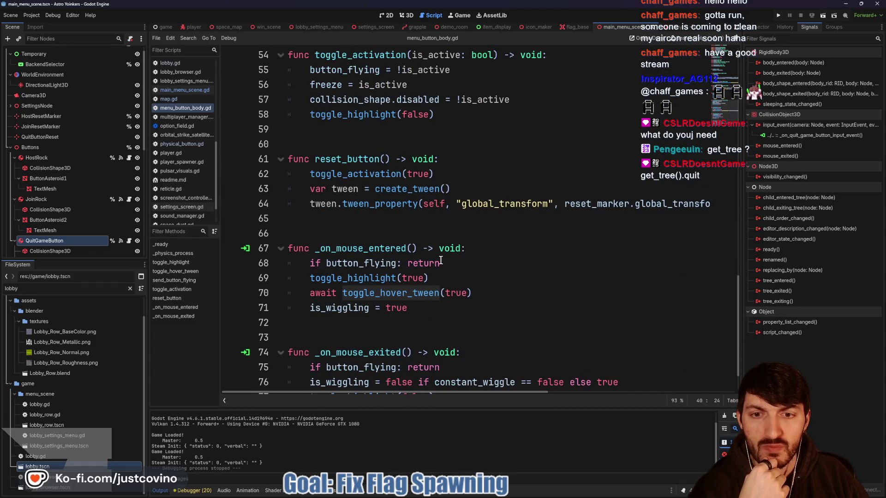
{"action": "scroll", "coordinate": [69, 227], "scroll_direction": "down", "scroll_amount": 2}
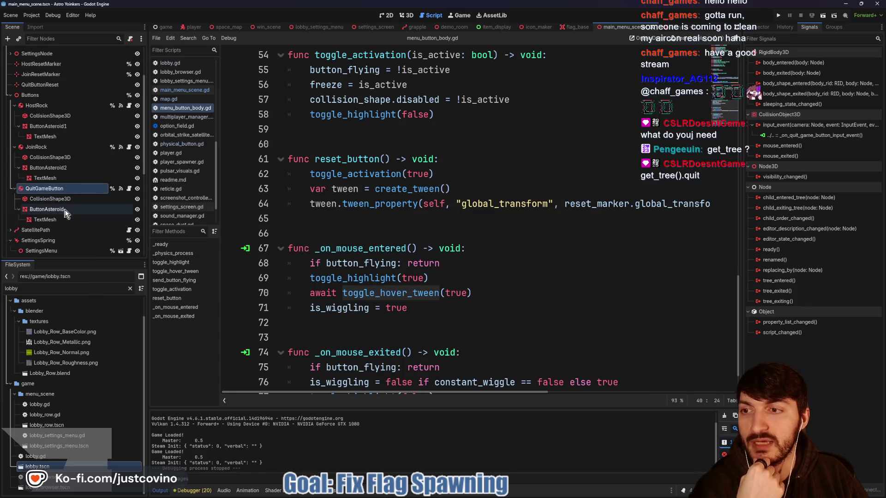
{"action": "left_click", "coordinate": [56, 189]}
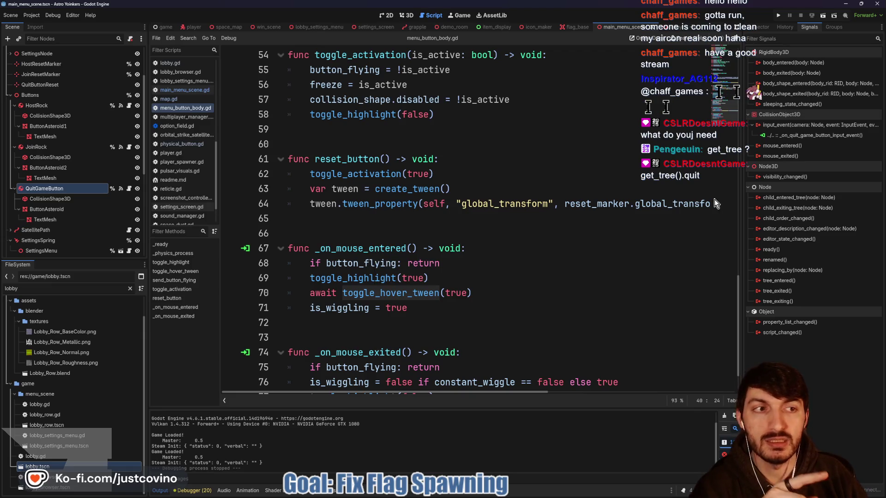
Step: Connect QuitGameButton's mouse_entered signal to its own _on_mouse_entered handler
{"action": "double_click", "coordinate": [782, 145]}
{"action": "scroll", "coordinate": [448, 246], "scroll_direction": "down", "scroll_amount": 5}
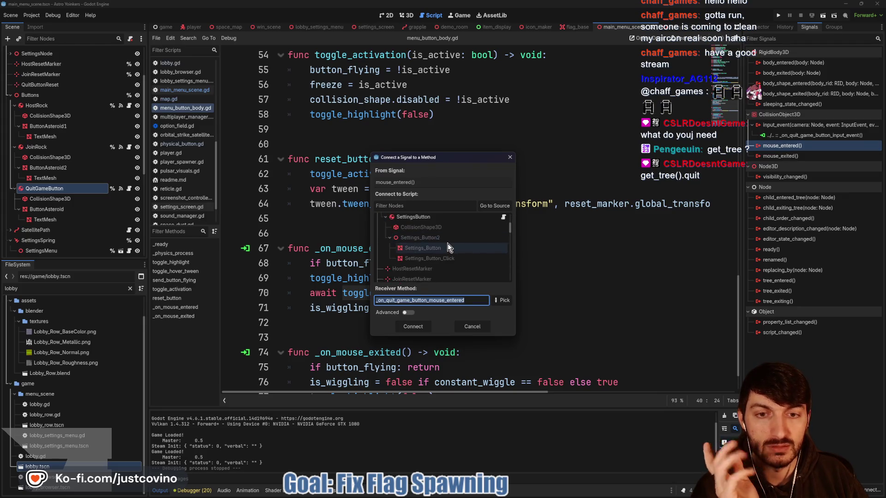
{"action": "scroll", "coordinate": [448, 244], "scroll_direction": "down", "scroll_amount": 3}
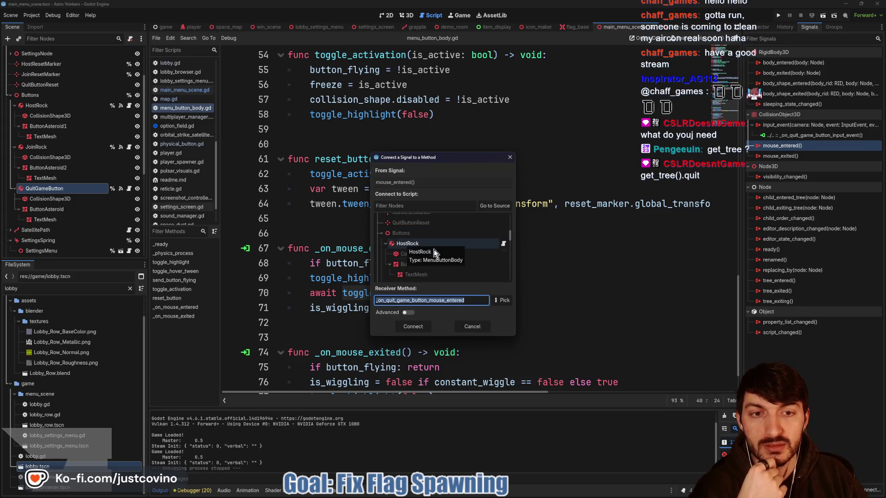
{"action": "scroll", "coordinate": [455, 255], "scroll_direction": "down", "scroll_amount": 2}
{"action": "left_click", "coordinate": [440, 236]}
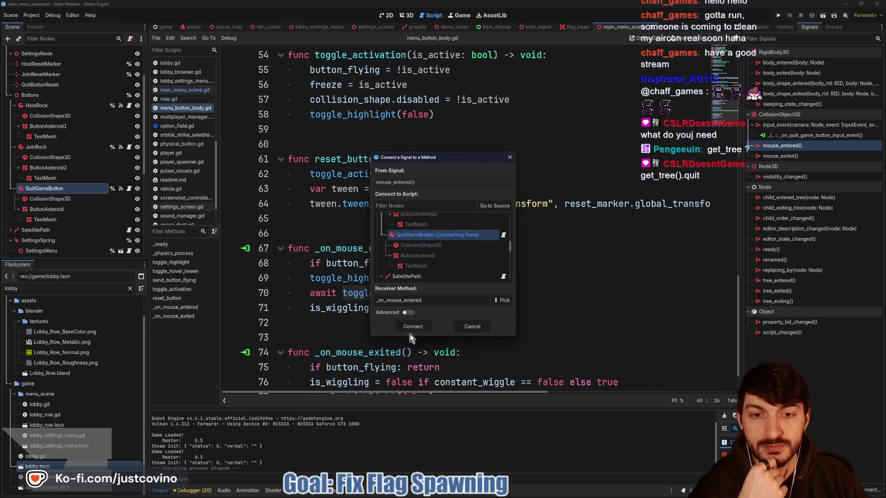
{"action": "left_click", "coordinate": [406, 327]}
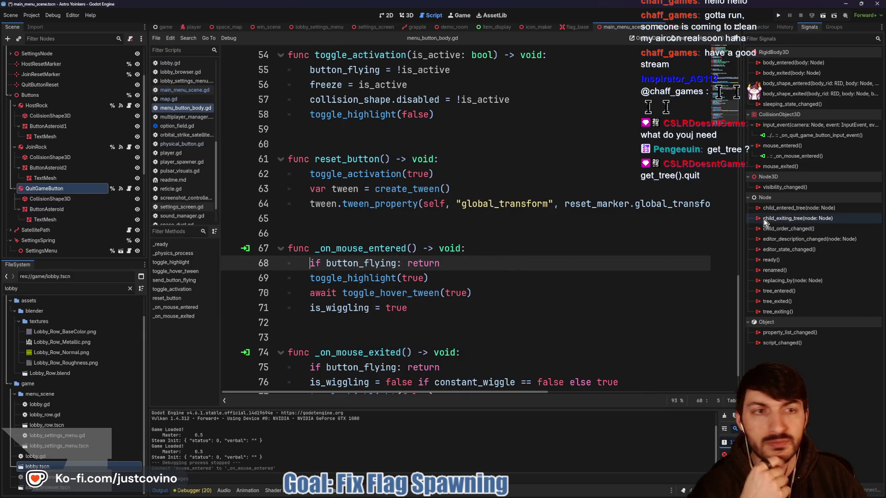
Step: Connect mouse_exited to QuitGameButton's _on_mouse_exited, save, and launch the game with F5
{"action": "double_click", "coordinate": [793, 166]}
{"action": "scroll", "coordinate": [440, 256], "scroll_direction": "down", "scroll_amount": 3}
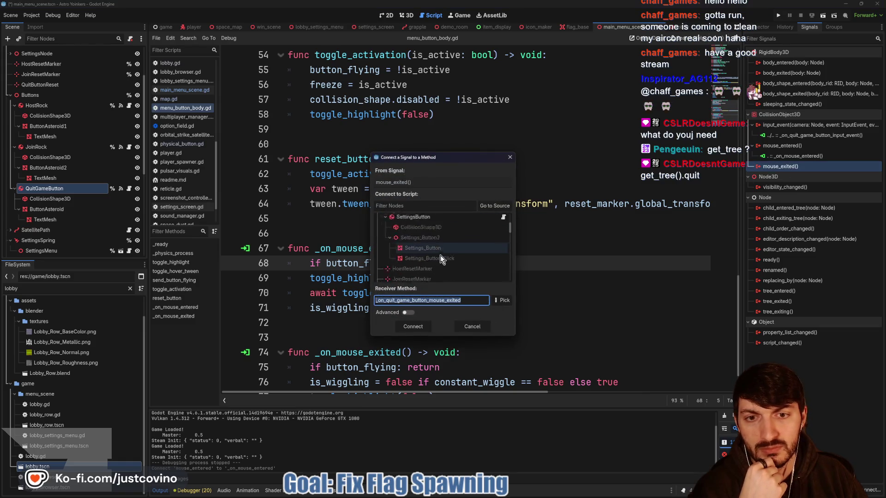
{"action": "scroll", "coordinate": [440, 255], "scroll_direction": "down", "scroll_amount": 3}
{"action": "left_click", "coordinate": [434, 245]}
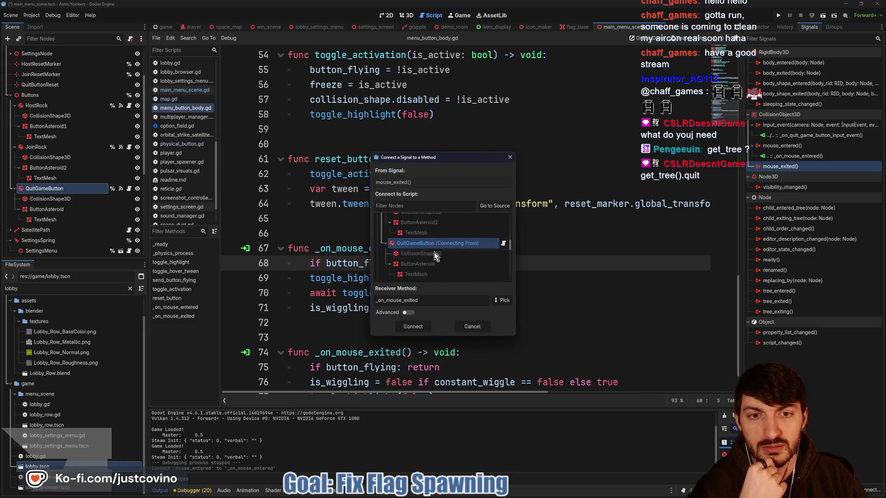
{"action": "left_click", "coordinate": [413, 326]}
{"action": "left_click", "coordinate": [478, 263]}
{"action": "key", "text": "ctrl+s"}
{"action": "key", "text": "F5"}
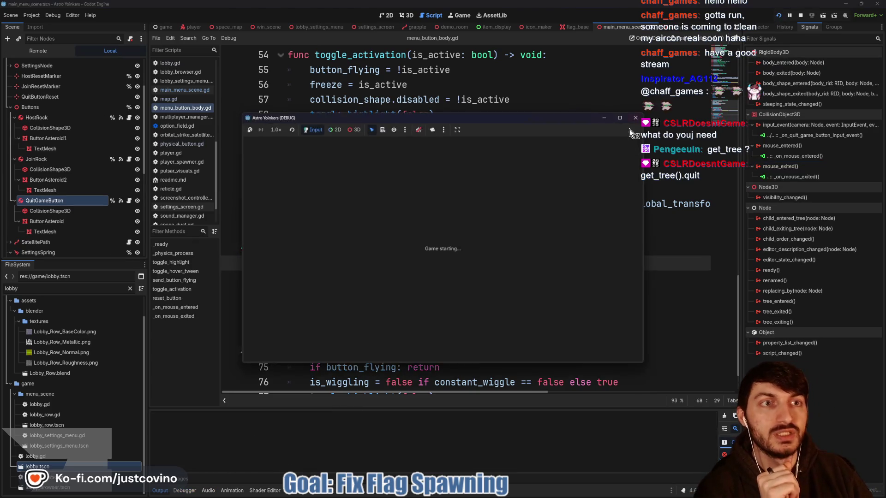
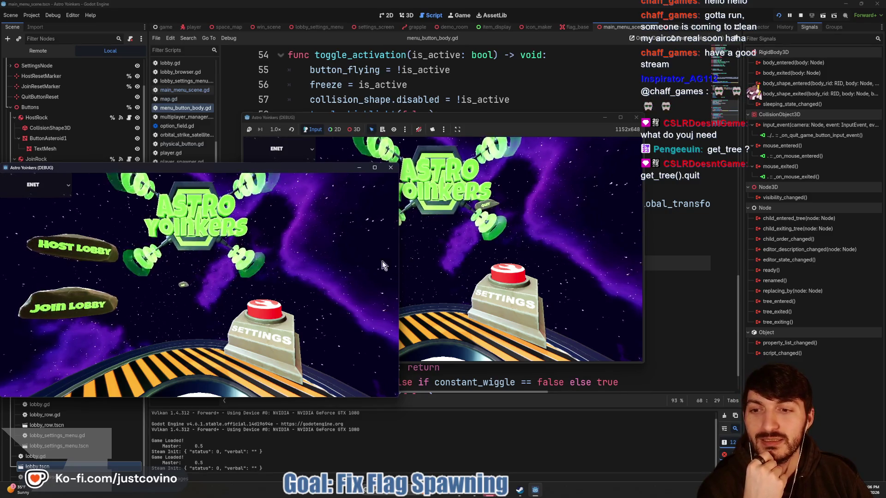
Step: Close the left Astro Yoinkers debug window and stop the running game
{"action": "left_click", "coordinate": [390, 167]}
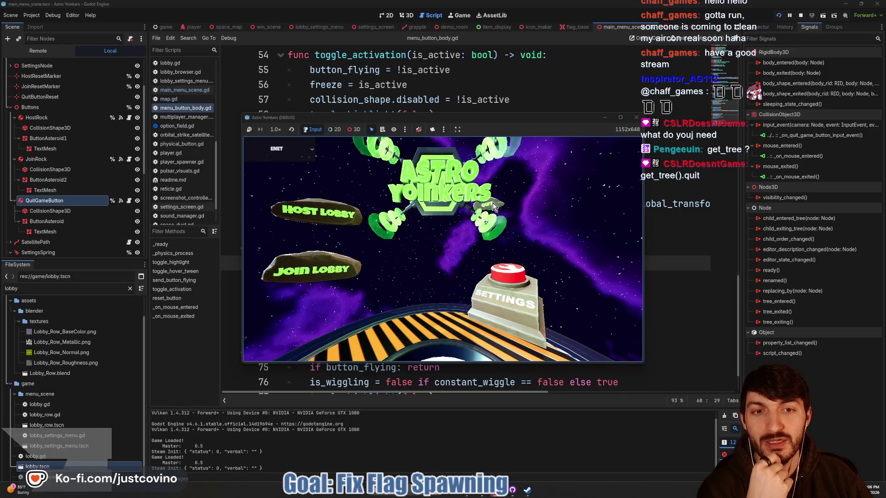
{"action": "left_click", "coordinate": [490, 204]}
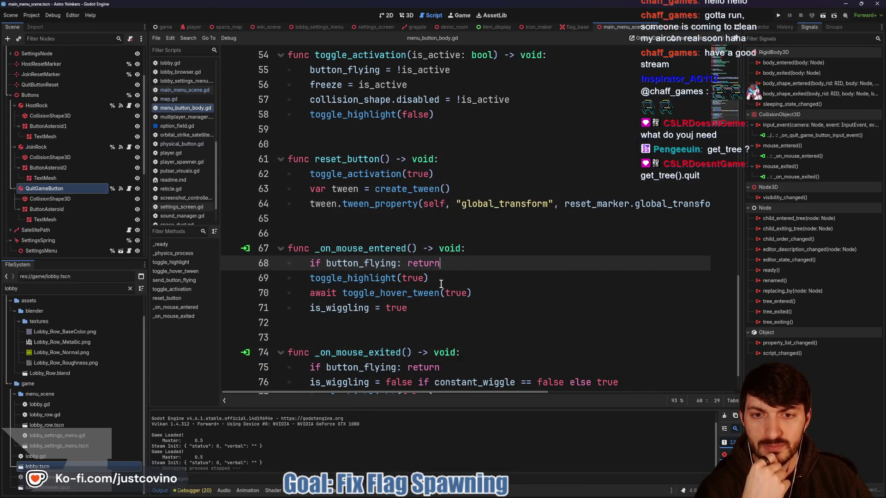
Step: Highlight button_flying and the toggle_highlight call on line 69, scrolling around them
{"action": "double_click", "coordinate": [351, 263]}
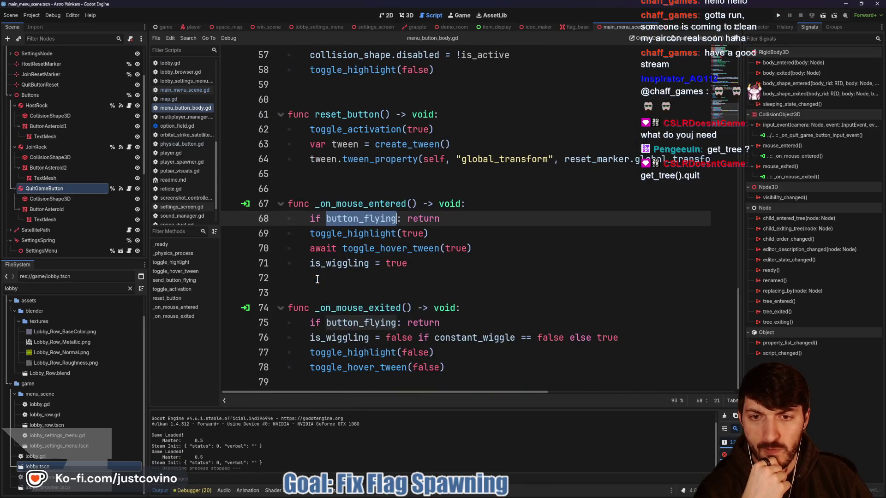
{"action": "double_click", "coordinate": [318, 278]}
{"action": "scroll", "coordinate": [491, 259], "scroll_direction": "down", "scroll_amount": 1}
{"action": "scroll", "coordinate": [492, 259], "scroll_direction": "up", "scroll_amount": 4}
{"action": "scroll", "coordinate": [439, 208], "scroll_direction": "down", "scroll_amount": 1}
{"action": "scroll", "coordinate": [393, 171], "scroll_direction": "up", "scroll_amount": 1}
{"action": "scroll", "coordinate": [392, 172], "scroll_direction": "down", "scroll_amount": 5}
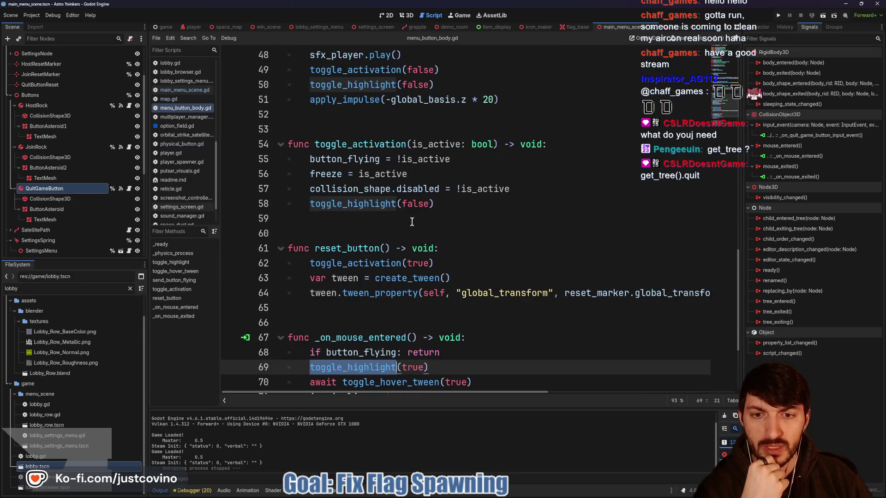
{"action": "scroll", "coordinate": [412, 228], "scroll_direction": "up", "scroll_amount": 9}
{"action": "scroll", "coordinate": [412, 228], "scroll_direction": "up", "scroll_amount": 2}
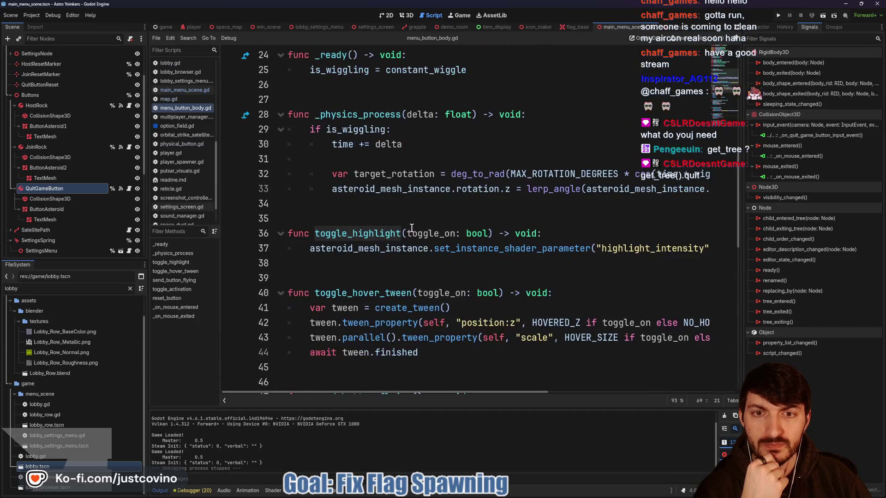
Step: Review toggle_highlight's highlight_intensity line and the hover code, then show QuitGameButton's properties
{"action": "left_click", "coordinate": [479, 252]}
{"action": "scroll", "coordinate": [484, 252], "scroll_direction": "right", "scroll_amount": 5}
{"action": "scroll", "coordinate": [492, 253], "scroll_direction": "left", "scroll_amount": 5}
{"action": "scroll", "coordinate": [443, 246], "scroll_direction": "up", "scroll_amount": 1}
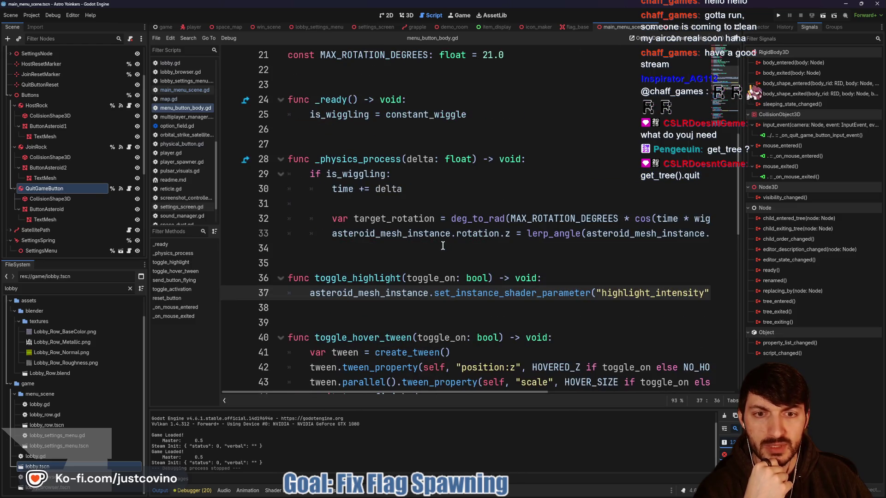
{"action": "scroll", "coordinate": [477, 235], "scroll_direction": "right", "scroll_amount": 4}
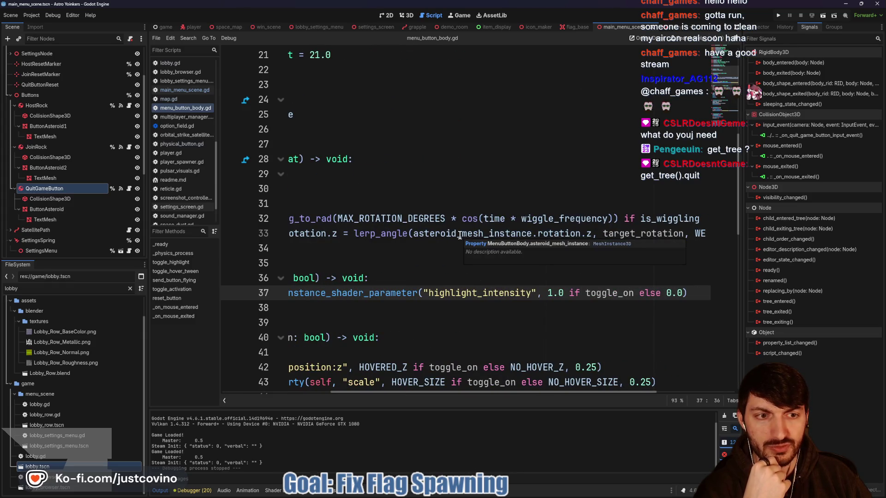
{"action": "scroll", "coordinate": [460, 235], "scroll_direction": "right", "scroll_amount": 3}
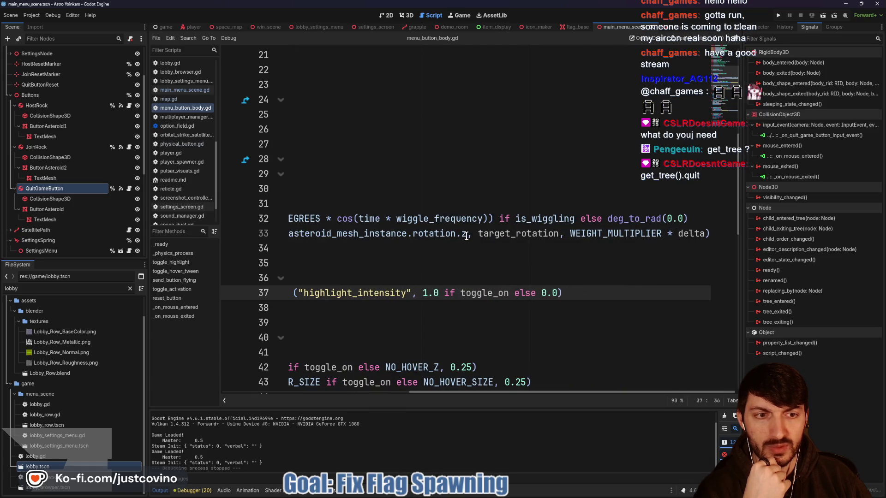
{"action": "scroll", "coordinate": [470, 234], "scroll_direction": "left", "scroll_amount": 5}
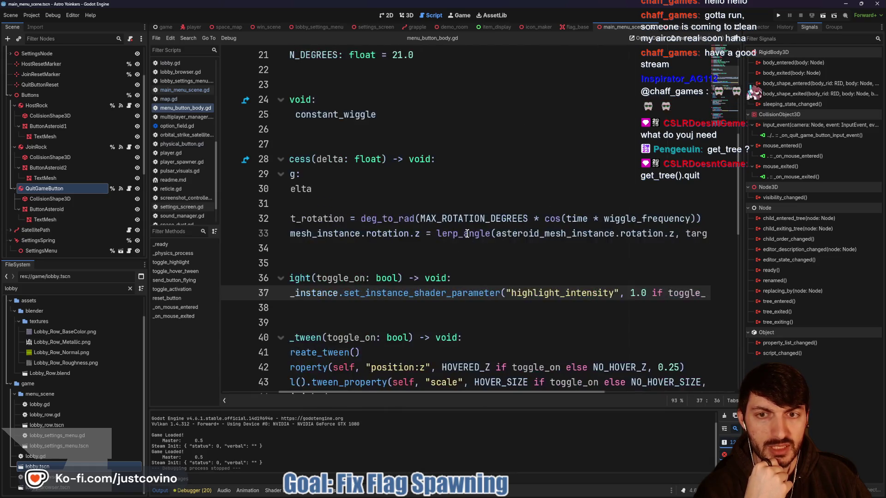
{"action": "scroll", "coordinate": [462, 234], "scroll_direction": "up", "scroll_amount": 3}
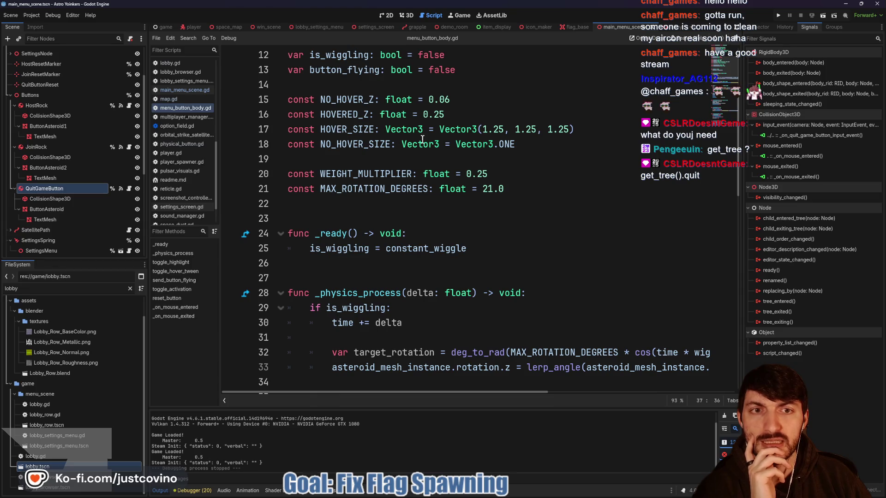
{"action": "scroll", "coordinate": [397, 135], "scroll_direction": "up", "scroll_amount": 2}
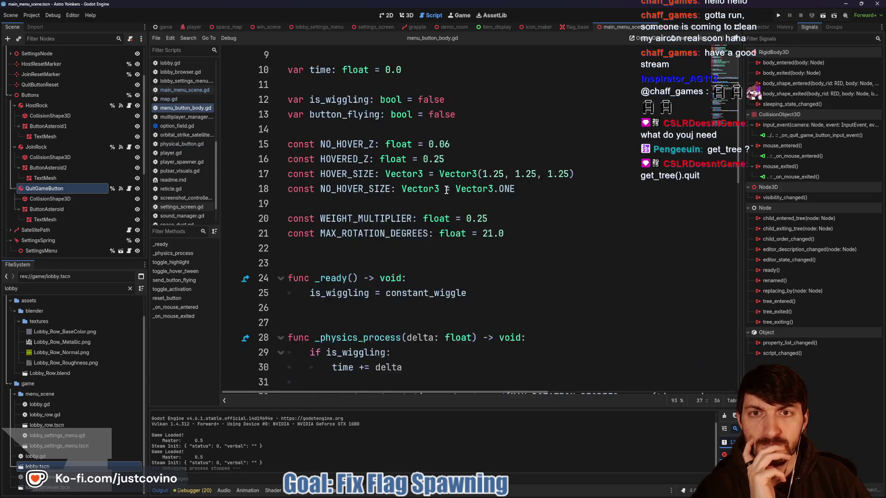
{"action": "scroll", "coordinate": [416, 178], "scroll_direction": "up", "scroll_amount": 1}
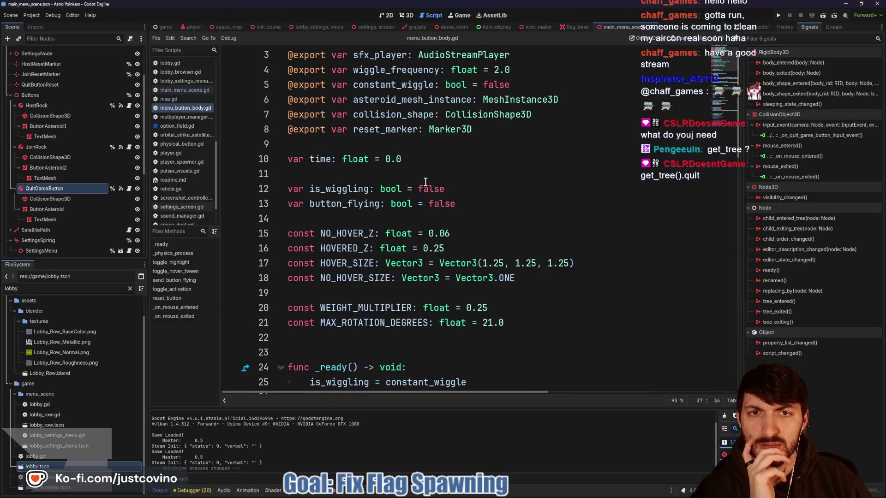
{"action": "scroll", "coordinate": [426, 182], "scroll_direction": "down", "scroll_amount": 3}
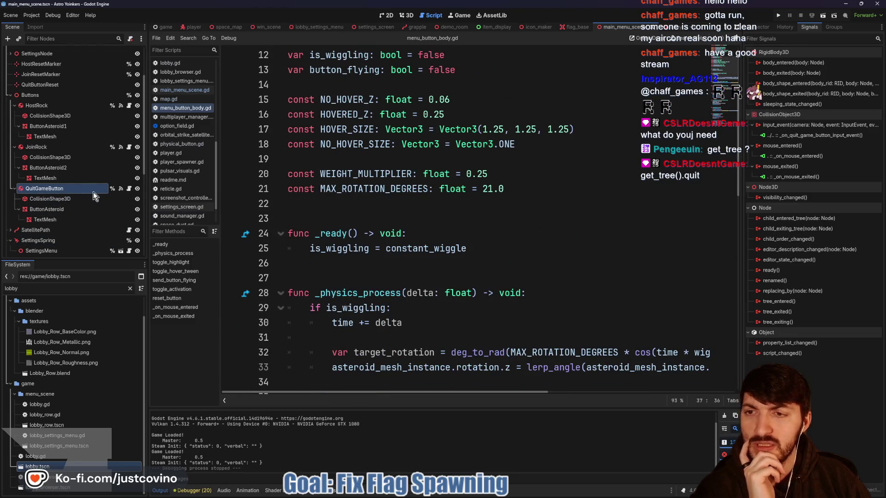
{"action": "left_click", "coordinate": [759, 26]}
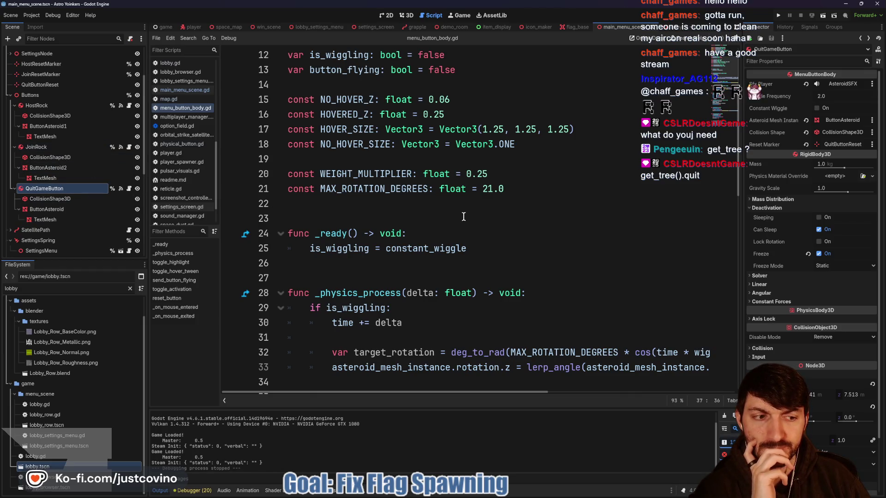
Step: Inspect the JoinRock and HostRock buttons and HostRock's ButtonAsteroid1 mesh
{"action": "left_click", "coordinate": [51, 148]}
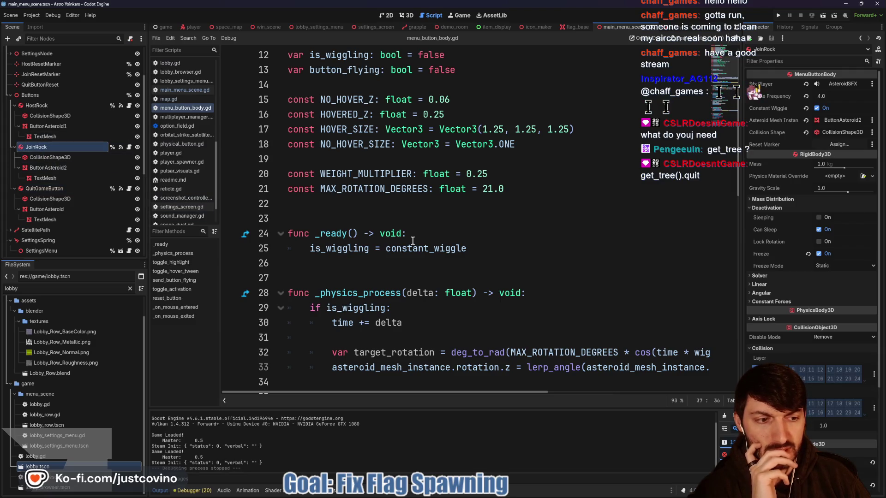
{"action": "scroll", "coordinate": [796, 269], "scroll_direction": "down", "scroll_amount": 5}
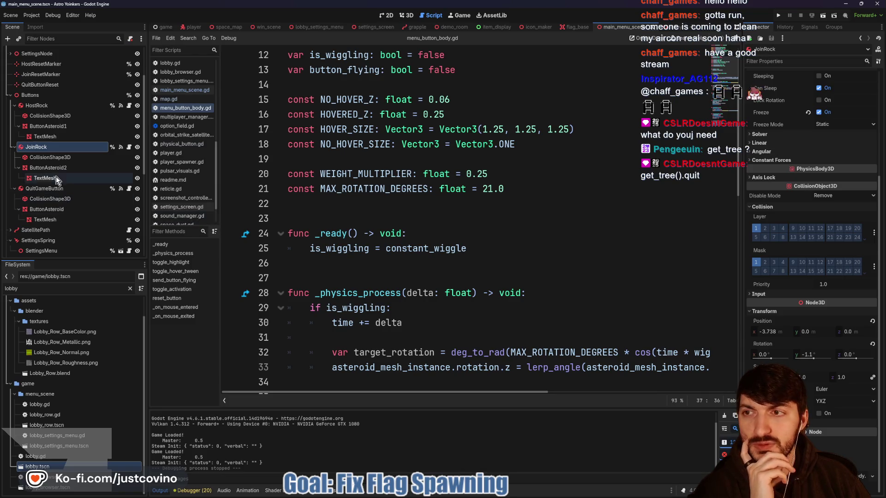
{"action": "left_click", "coordinate": [43, 106]}
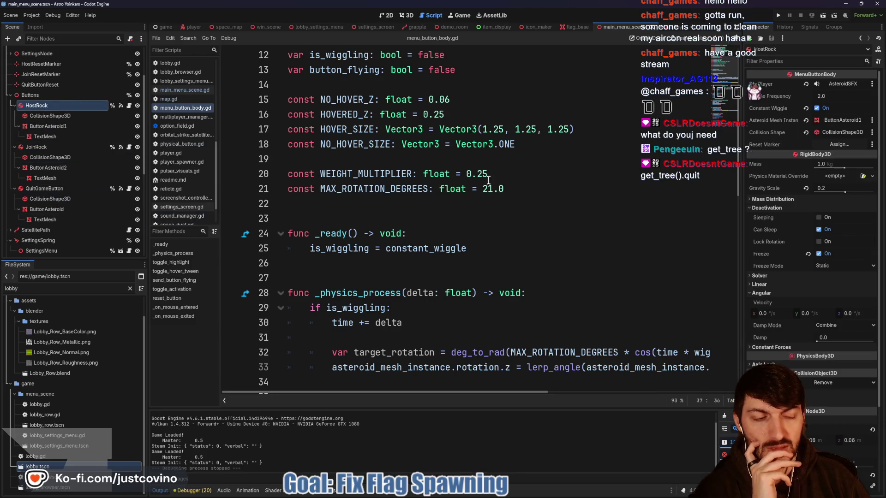
{"action": "scroll", "coordinate": [796, 241], "scroll_direction": "down", "scroll_amount": 3}
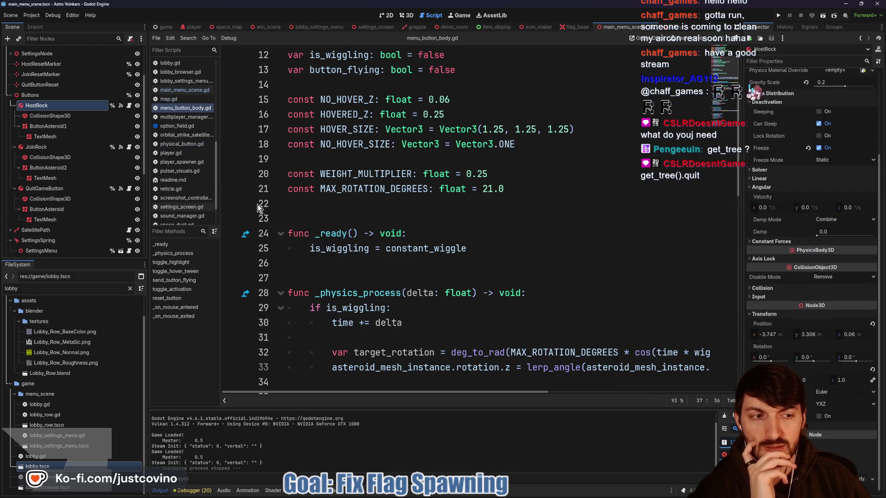
{"action": "left_click", "coordinate": [54, 126]}
{"action": "scroll", "coordinate": [793, 266], "scroll_direction": "down", "scroll_amount": 2}
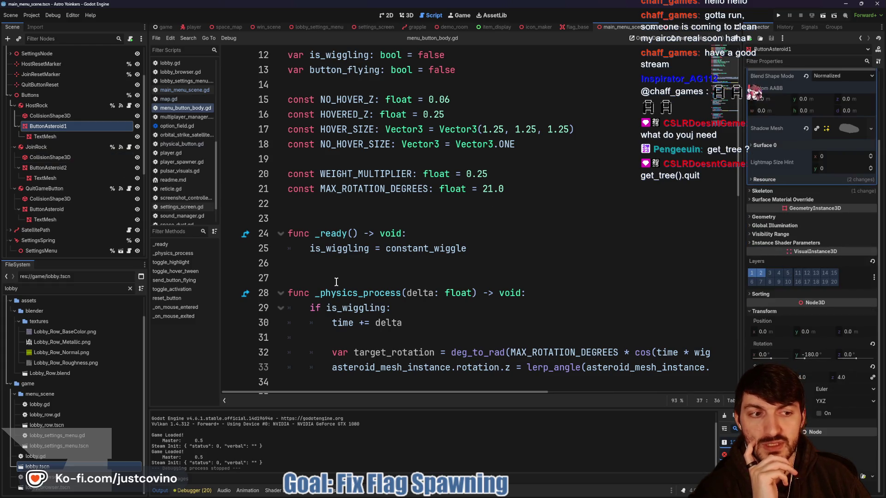
Step: Compare the Quit and JoinRock asteroid meshes, the Buttons transform, then QuitGameButton and JoinRock again
{"action": "left_click", "coordinate": [55, 208]}
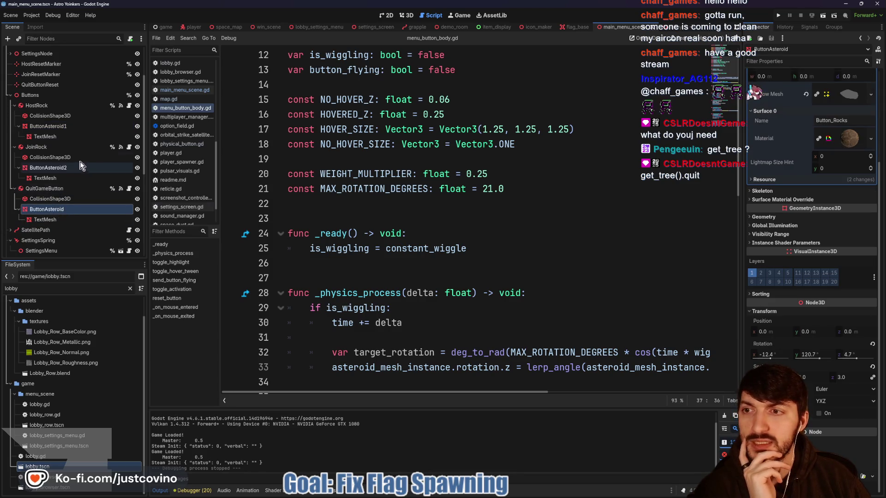
{"action": "left_click", "coordinate": [59, 167]}
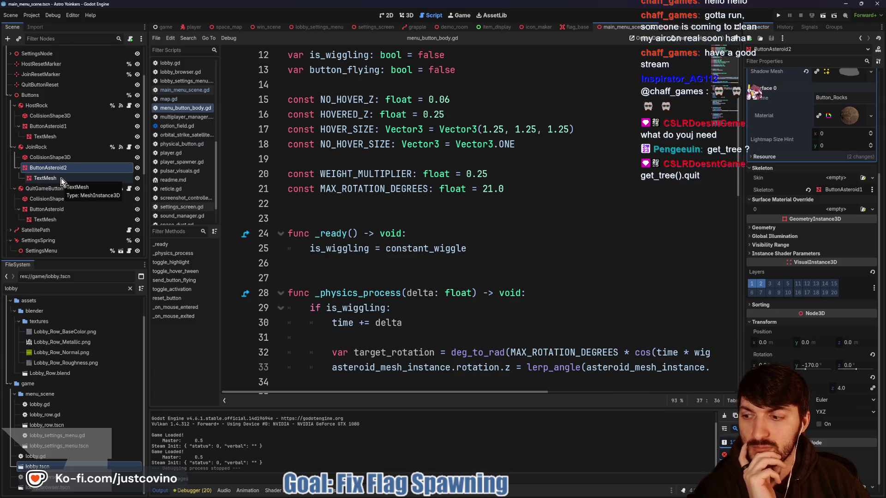
{"action": "left_click", "coordinate": [57, 128]}
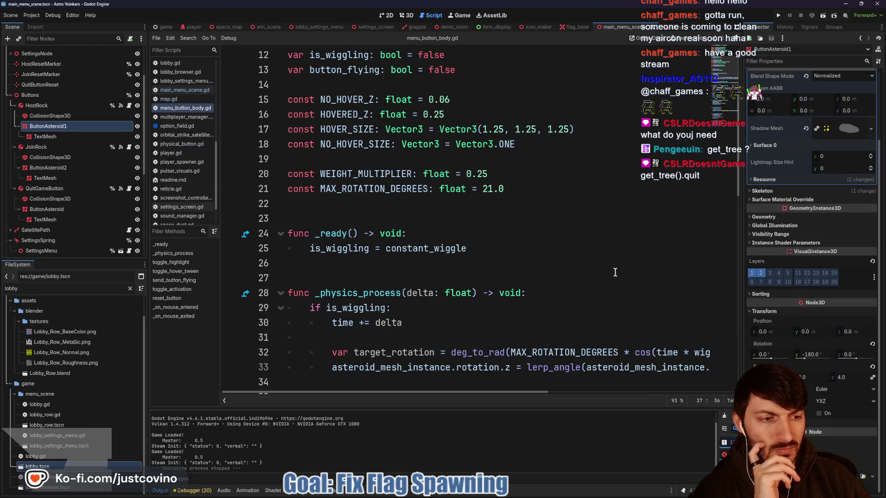
{"action": "left_click", "coordinate": [37, 105]}
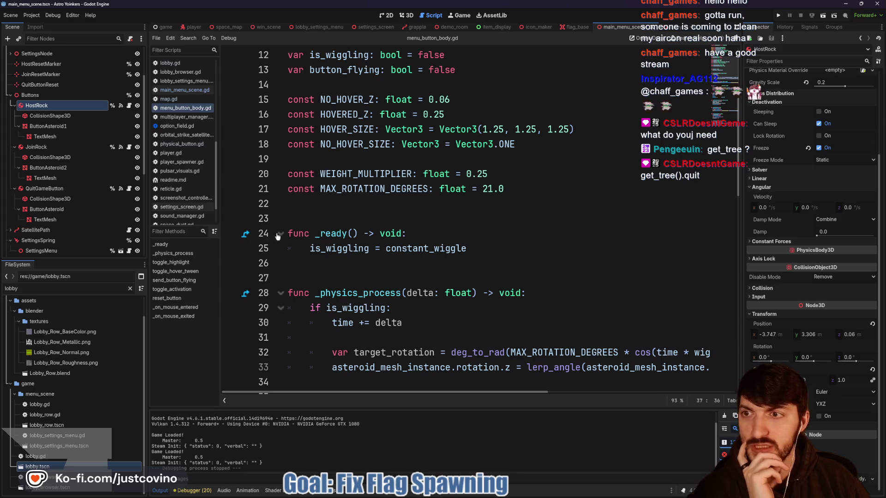
{"action": "left_click", "coordinate": [29, 96]}
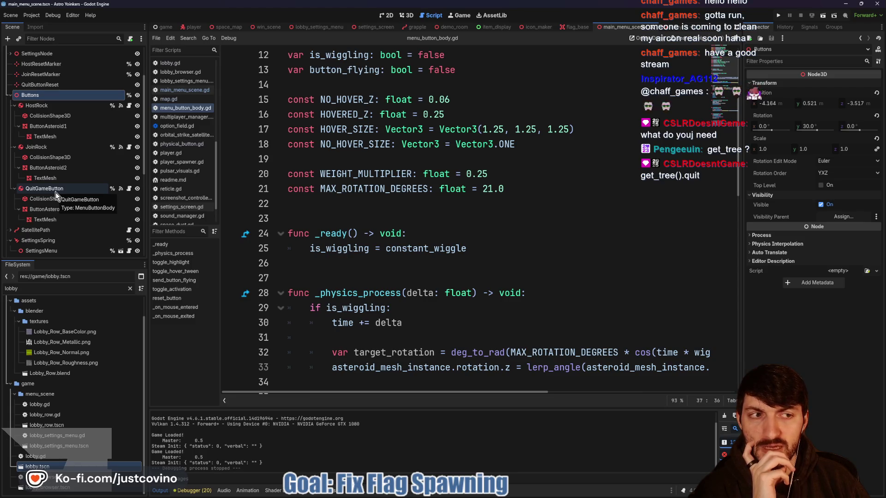
{"action": "left_click", "coordinate": [55, 191]}
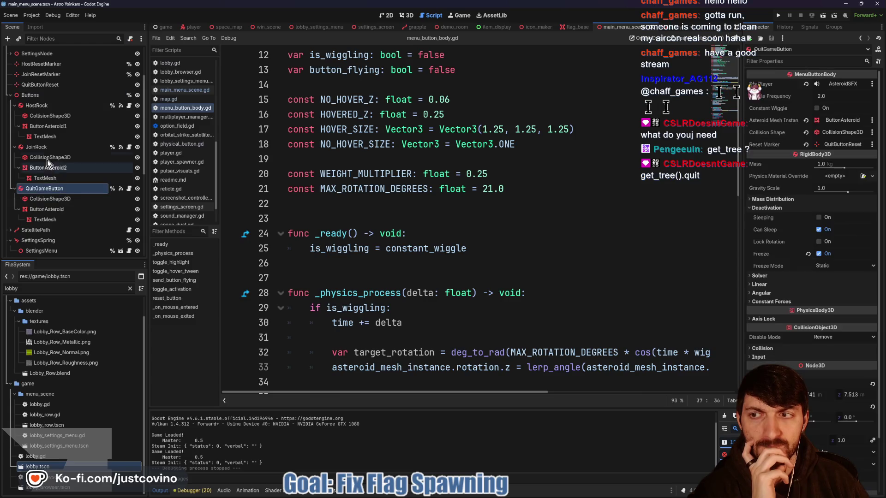
{"action": "left_click", "coordinate": [45, 147]}
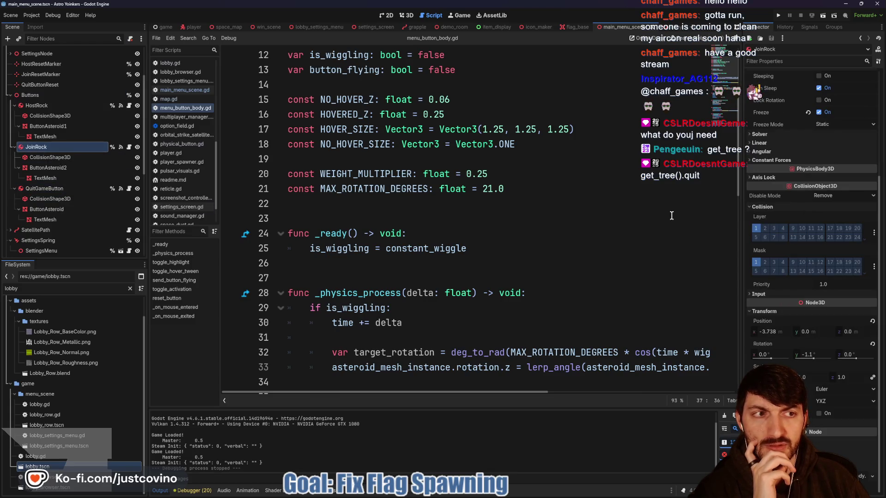
{"action": "scroll", "coordinate": [824, 223], "scroll_direction": "up", "scroll_amount": 5}
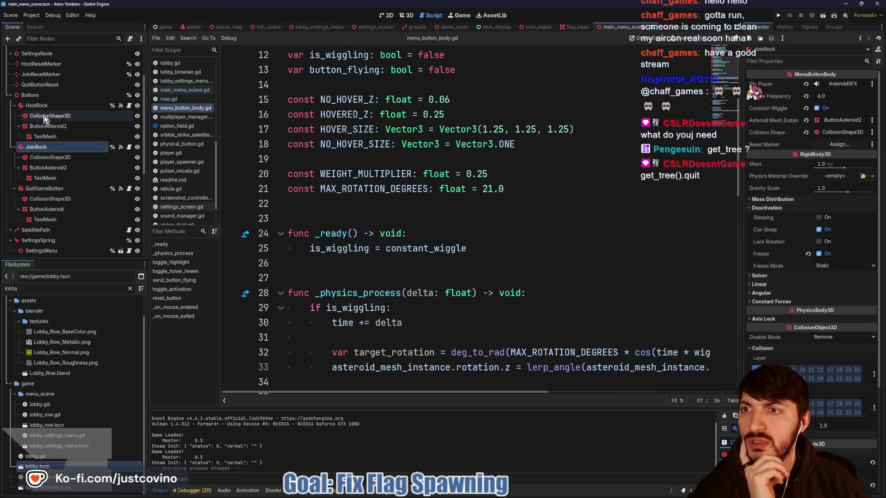
{"action": "mouse_move", "coordinate": [31, 189]}
{"action": "left_mouse_down"}
{"action": "mouse_move", "coordinate": [21, 188]}
{"action": "mouse_move", "coordinate": [56, 65]}
{"action": "mouse_move", "coordinate": [56, 107]}
{"action": "mouse_move", "coordinate": [19, 247]}
{"action": "mouse_move", "coordinate": [18, 234]}
{"action": "left_mouse_up"}
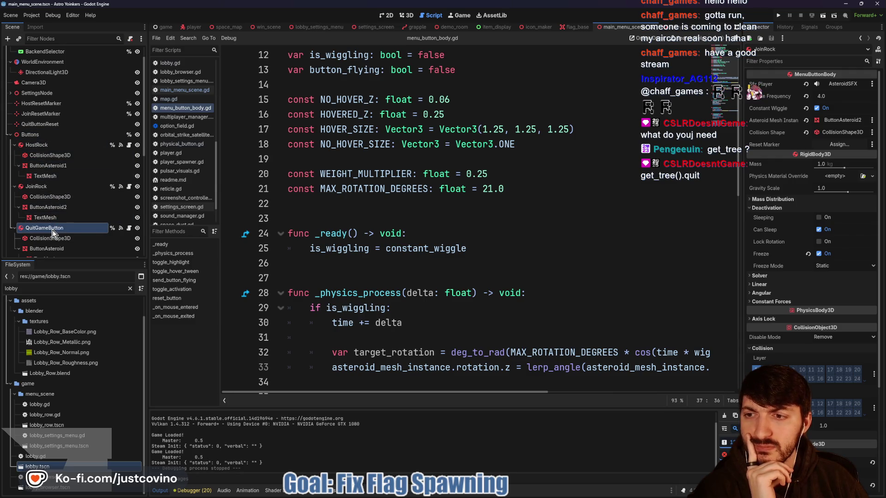
{"action": "scroll", "coordinate": [54, 230], "scroll_direction": "down", "scroll_amount": 1}
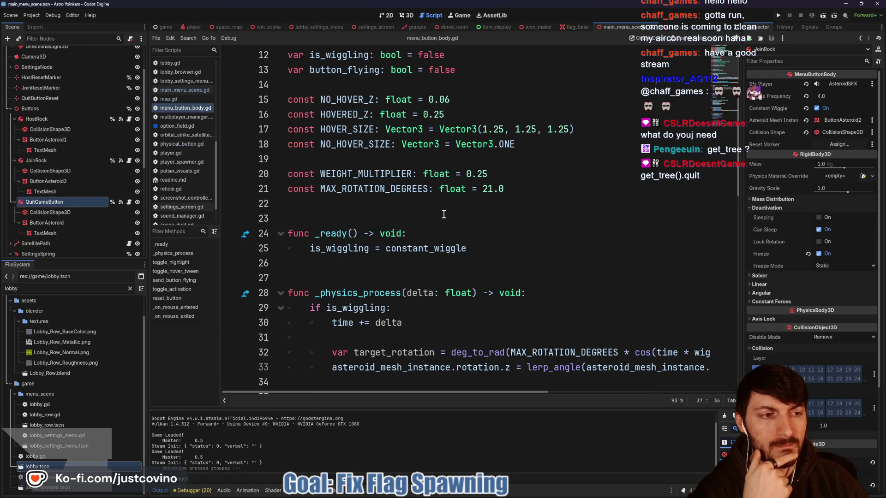
{"action": "scroll", "coordinate": [798, 233], "scroll_direction": "down", "scroll_amount": 3}
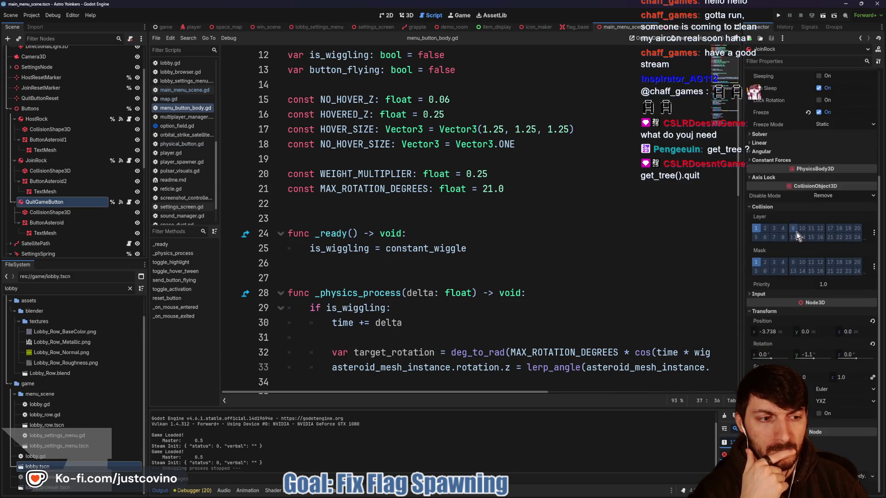
{"action": "left_click", "coordinate": [64, 223]}
{"action": "left_click", "coordinate": [52, 183]}
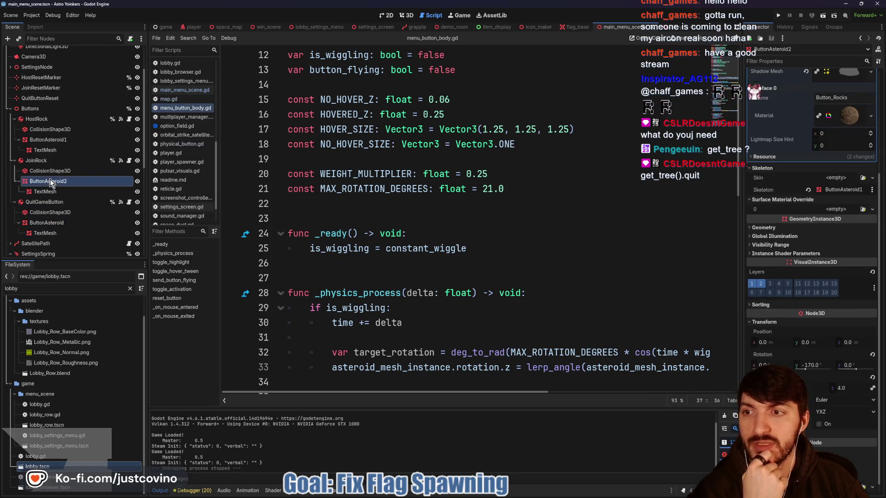
{"action": "left_click", "coordinate": [39, 162]}
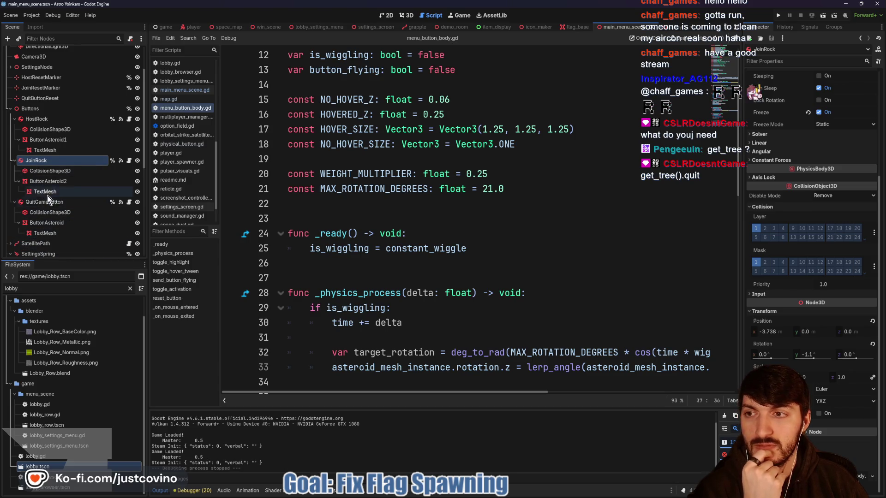
{"action": "left_click", "coordinate": [776, 15]}
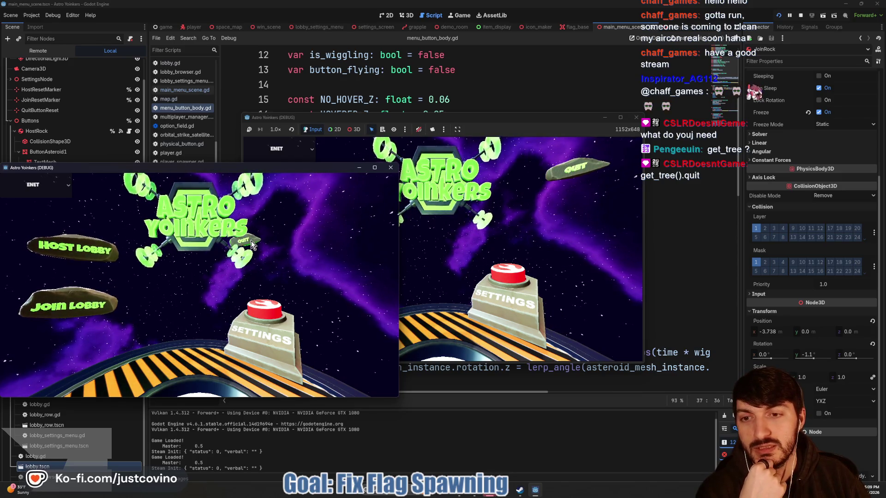
{"action": "left_click", "coordinate": [484, 226]}
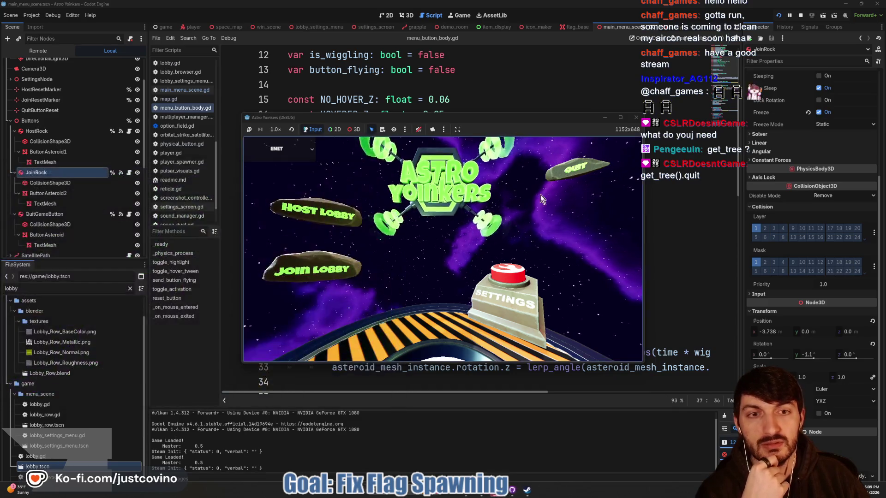
{"action": "key", "text": "F8"}
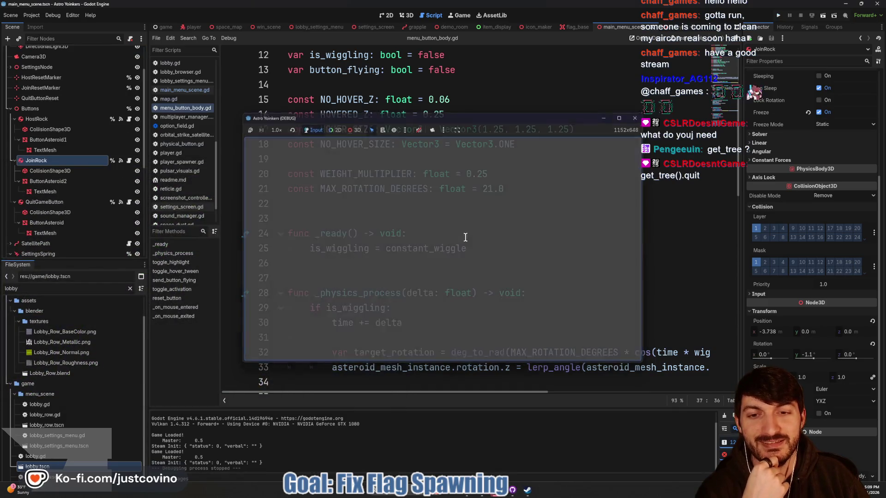
{"action": "left_click", "coordinate": [456, 174]}
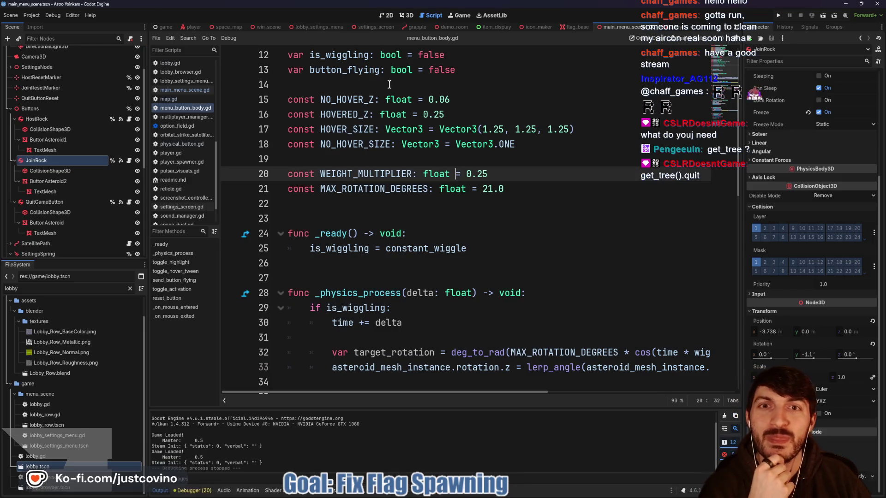
Step: In space_map, select FlagRepositionArea, scroll map.gd to its body-entered handler, then open RedBase's scene
{"action": "left_click", "coordinate": [226, 28]}
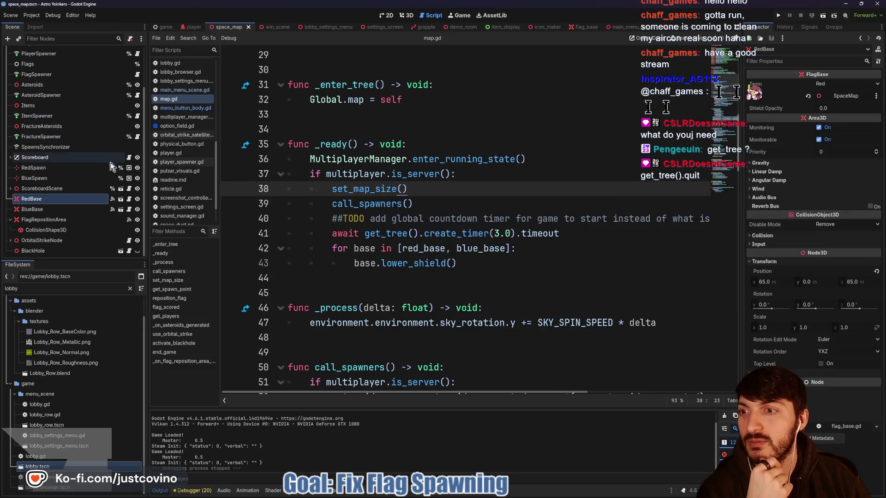
{"action": "left_click", "coordinate": [55, 219]}
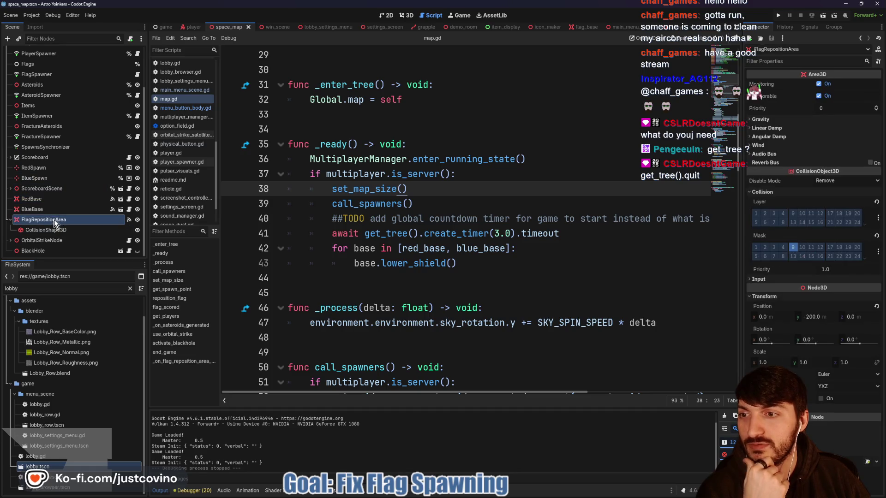
{"action": "scroll", "coordinate": [63, 182], "scroll_direction": "up", "scroll_amount": 3}
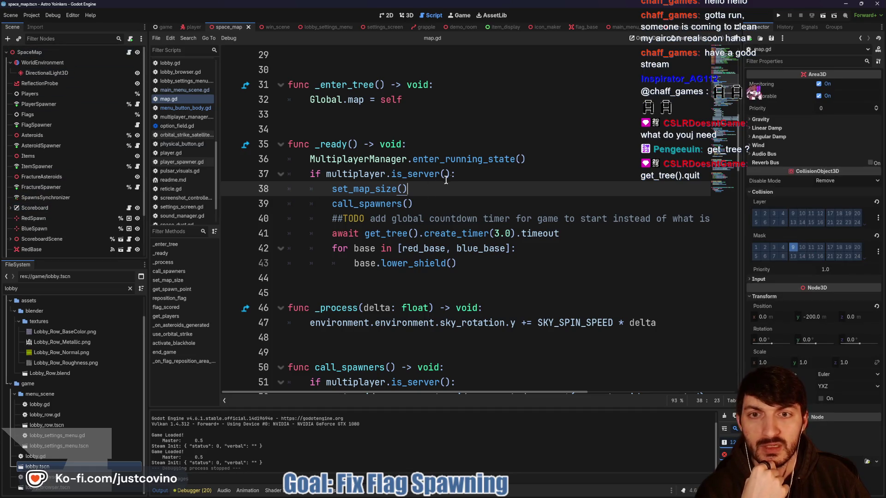
{"action": "left_click", "coordinate": [445, 181]}
{"action": "scroll", "coordinate": [445, 180], "scroll_direction": "down", "scroll_amount": 8}
{"action": "scroll", "coordinate": [445, 181], "scroll_direction": "down", "scroll_amount": 20}
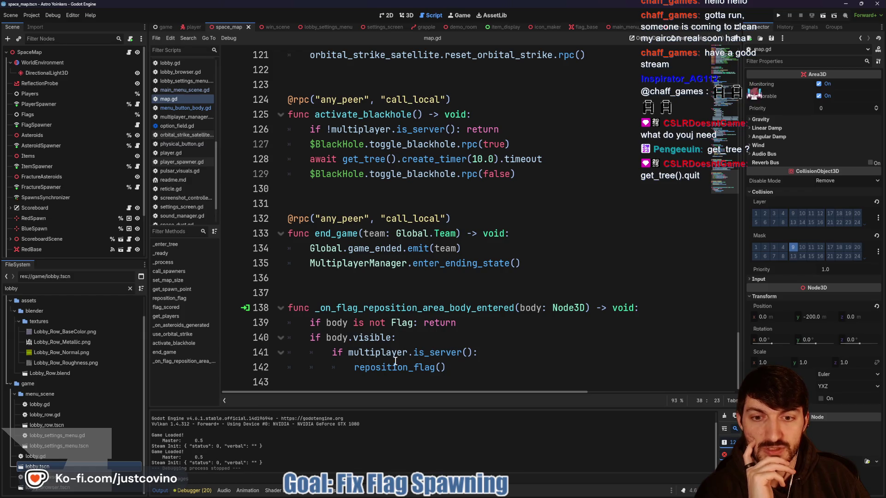
{"action": "mouse_move", "coordinate": [391, 365]}
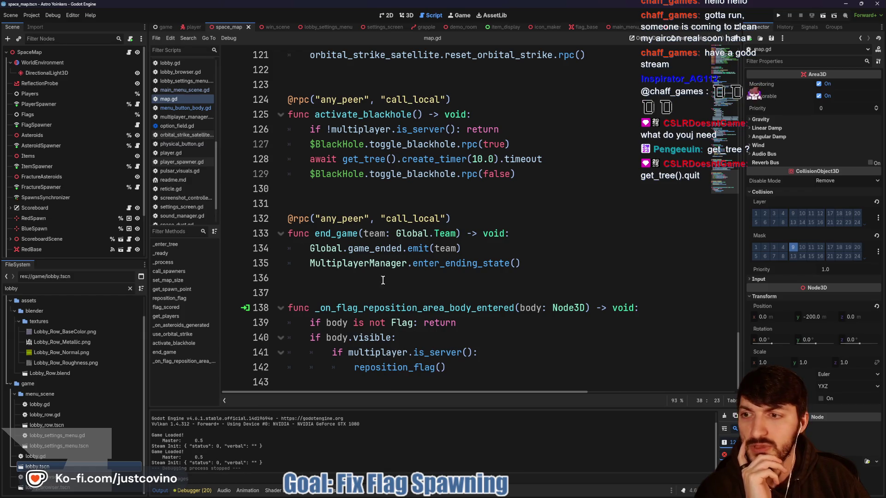
{"action": "scroll", "coordinate": [67, 244], "scroll_direction": "down", "scroll_amount": 3}
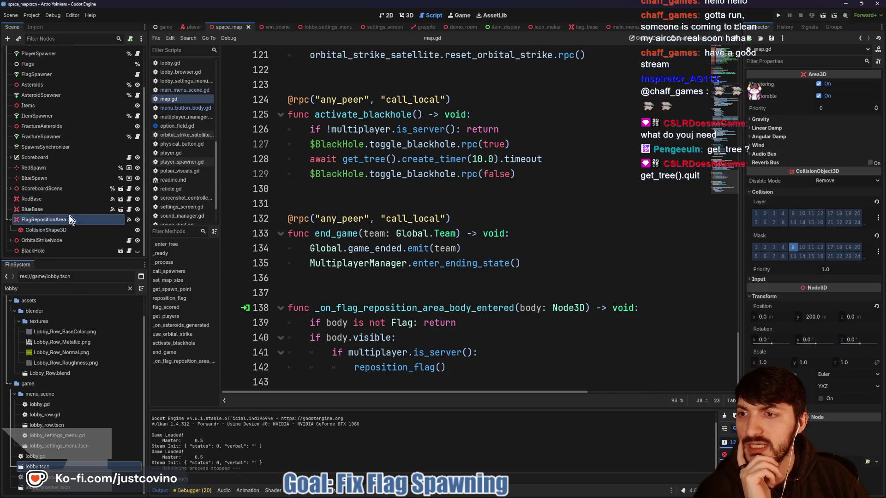
{"action": "left_click", "coordinate": [121, 199]}
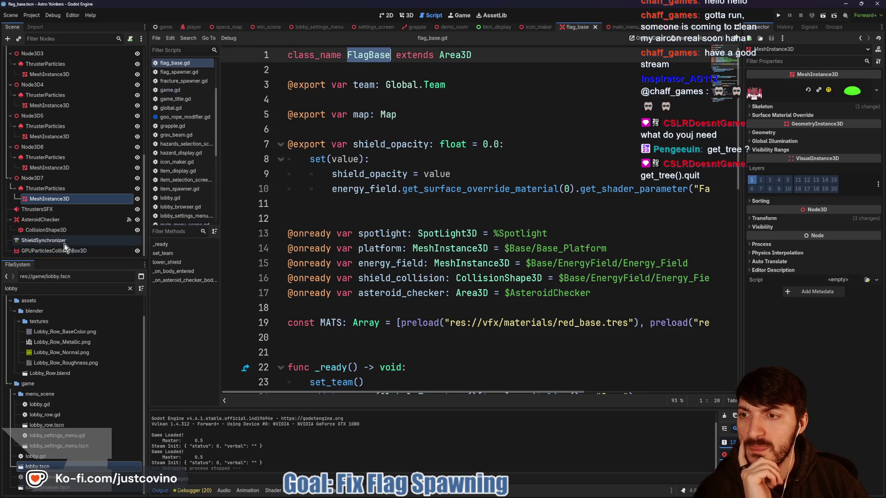
Step: Select AsteroidChecker and go to the asteroid type check on line 54 of flag_base.gd
{"action": "left_click", "coordinate": [53, 222]}
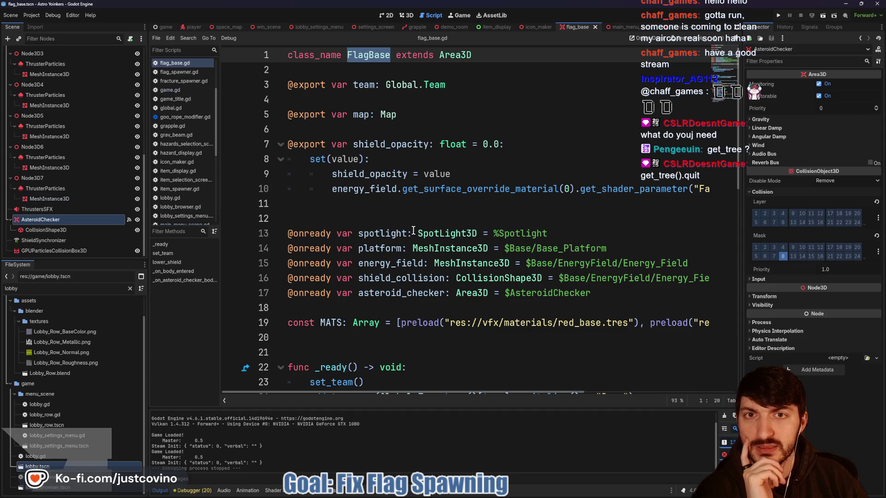
{"action": "scroll", "coordinate": [394, 234], "scroll_direction": "down", "scroll_amount": 10}
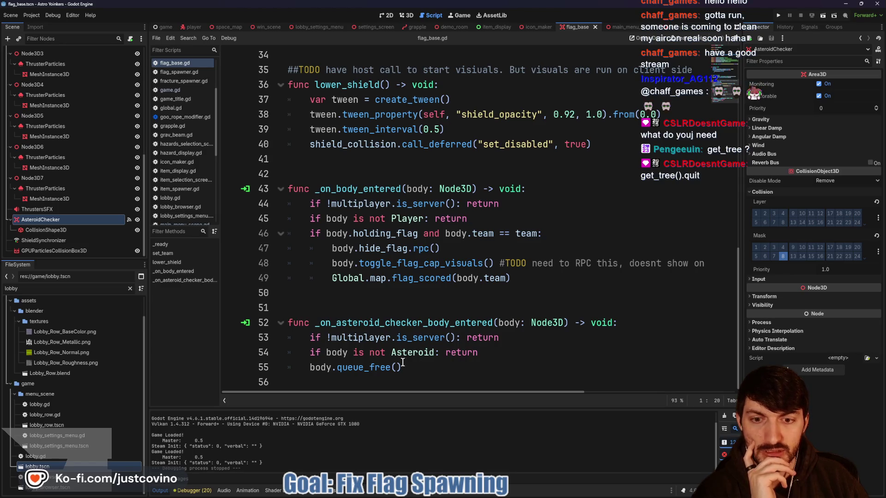
{"action": "left_click", "coordinate": [503, 354]}
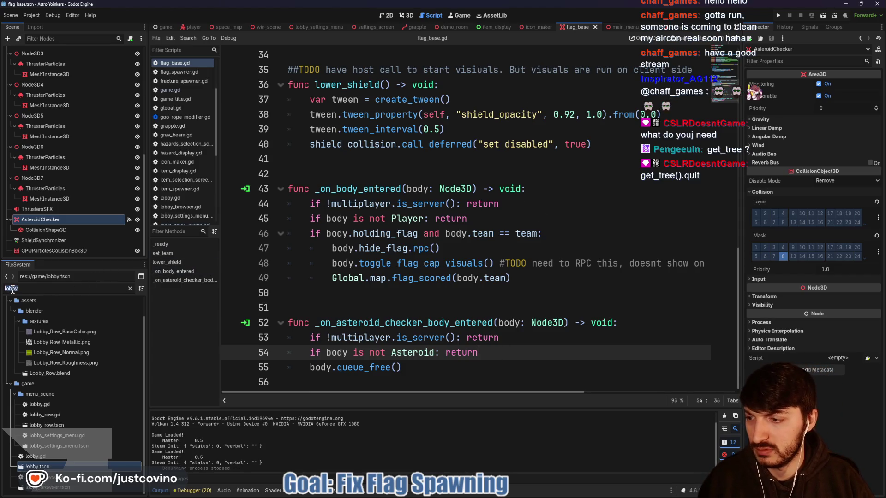
Step: Filter FileSystem by 'asteroid', open asteroid.gd, and select the is_holding_flag variable
{"action": "type", "text": "asteroid"}
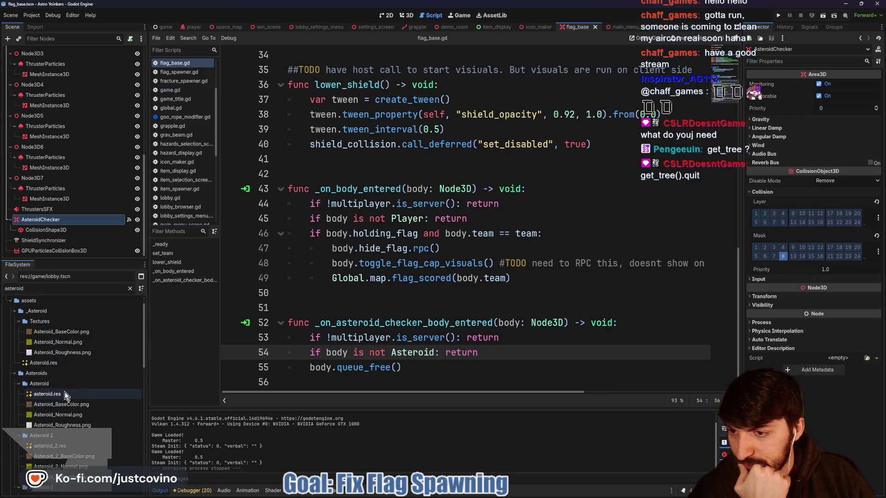
{"action": "scroll", "coordinate": [65, 393], "scroll_direction": "down", "scroll_amount": 10}
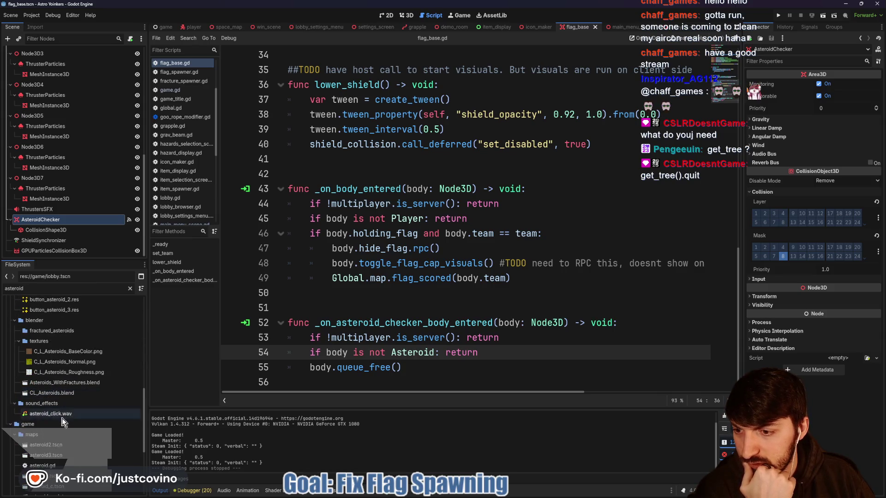
{"action": "double_click", "coordinate": [62, 466]}
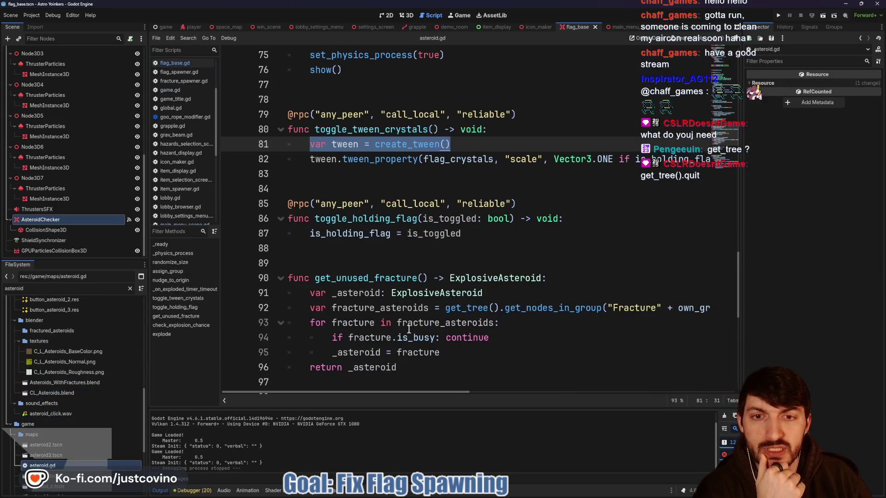
{"action": "double_click", "coordinate": [363, 234]}
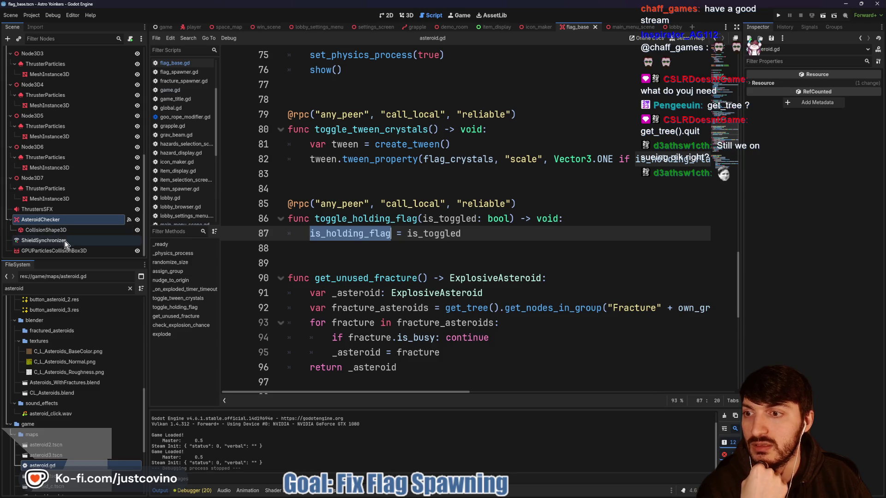
Step: Return to flag_base.gd's _on_asteroid_checker_body_entered handler via FlagBase's script icon
{"action": "scroll", "coordinate": [64, 241], "scroll_direction": "up", "scroll_amount": 5}
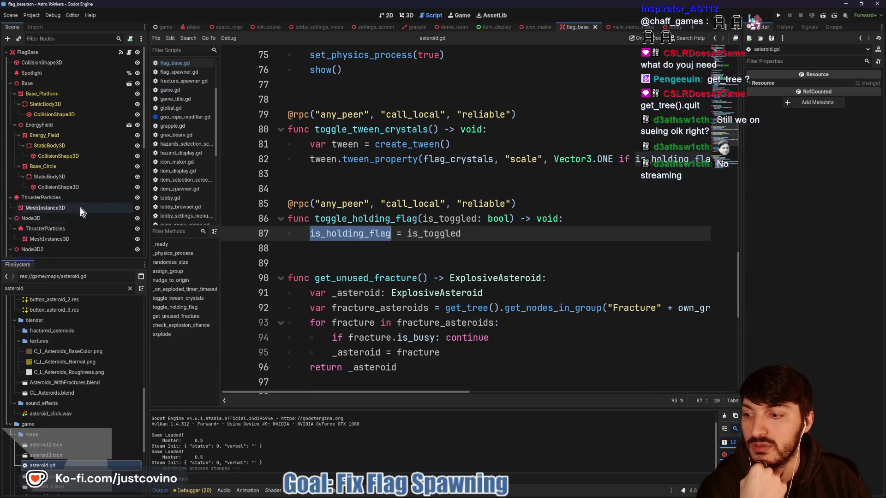
{"action": "left_click", "coordinate": [129, 52]}
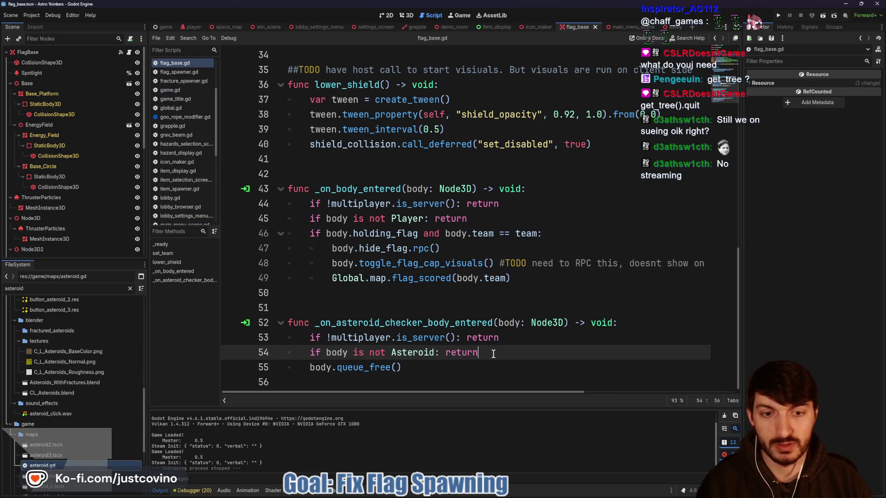
Step: Add an 'if body.is_holding_flag:' check after line 54 and run the game with F5
{"action": "key", "text": "Return"}
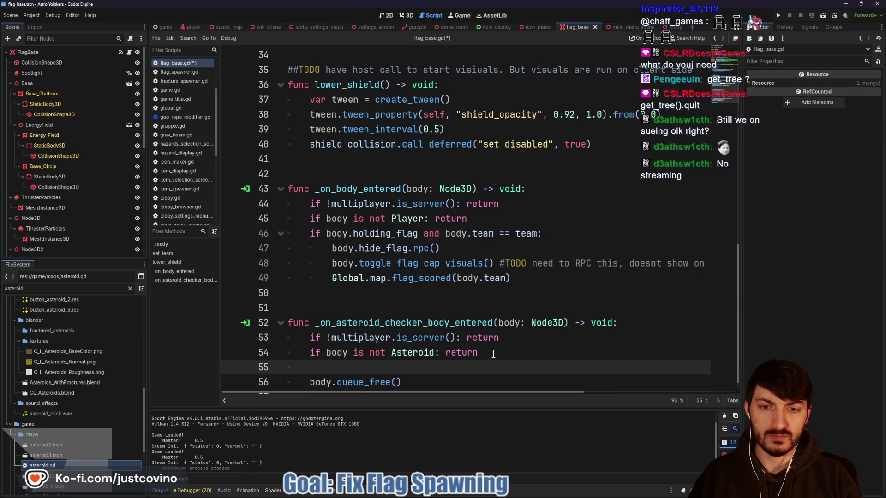
{"action": "type", "text": "f body.is"}
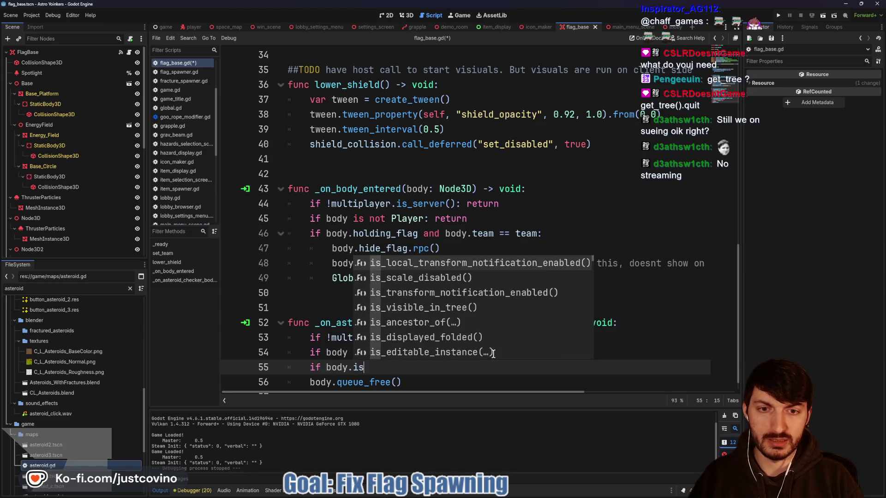
{"action": "type", "text": "_ho"}
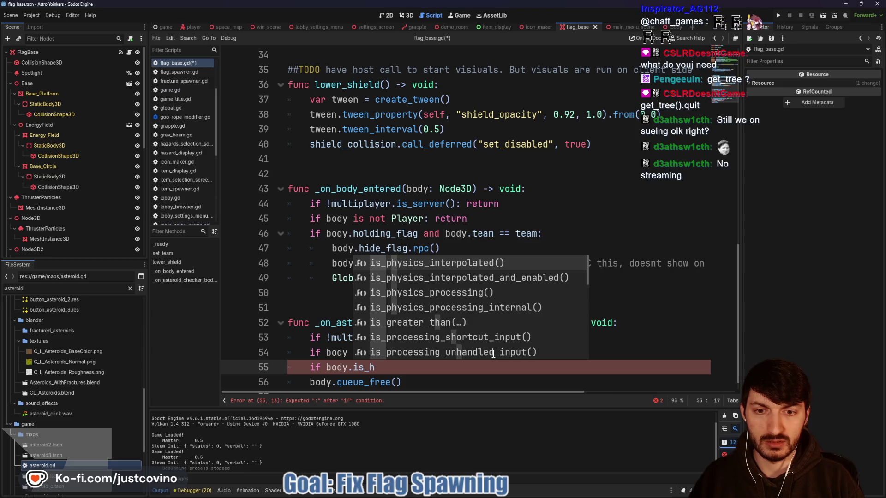
{"action": "type", "text": "lding_flag:"}
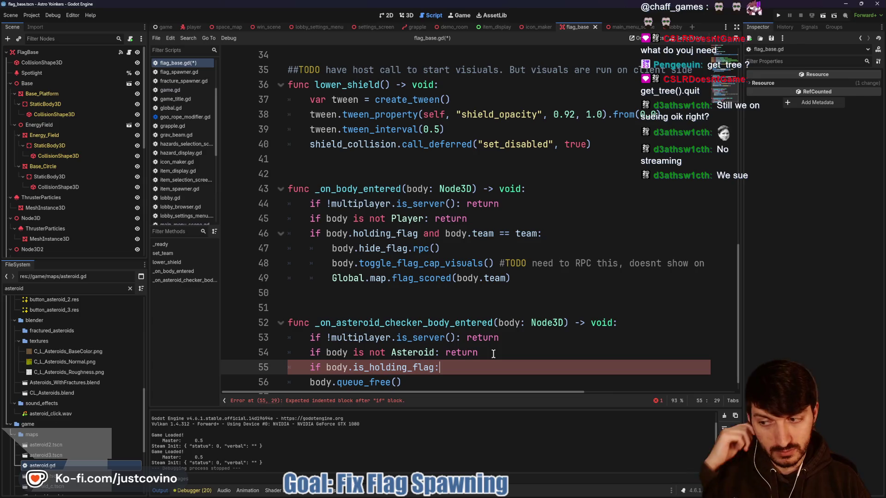
{"action": "key", "text": "Return"}
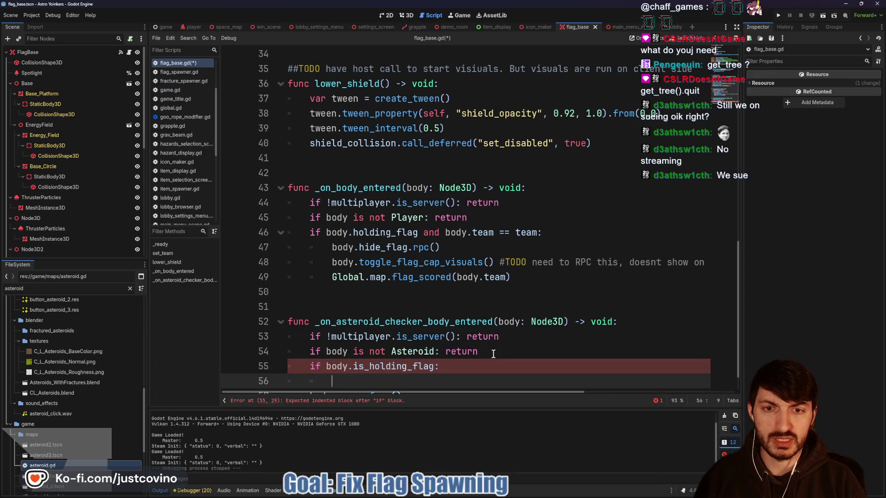
{"action": "key", "text": "F5"}
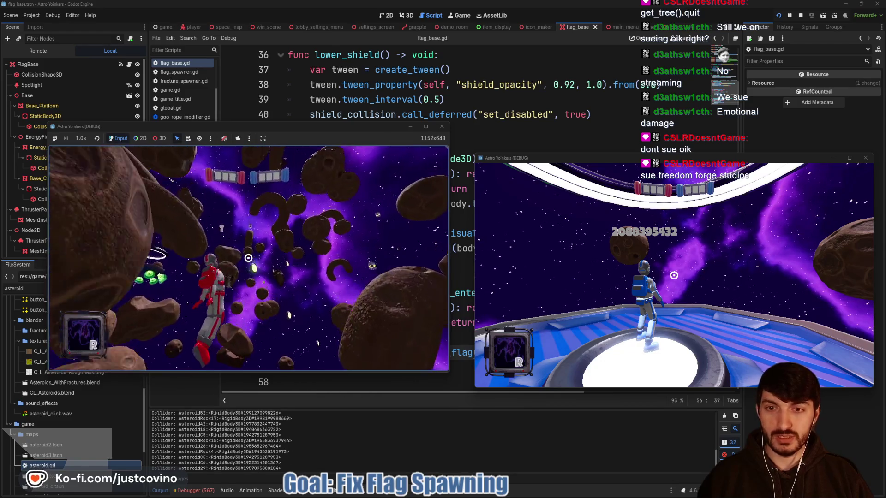
Step: Stop the game, review the Debugger's Errors tab, and relaunch the project
{"action": "key", "text": "F8"}
{"action": "left_click", "coordinate": [201, 488]}
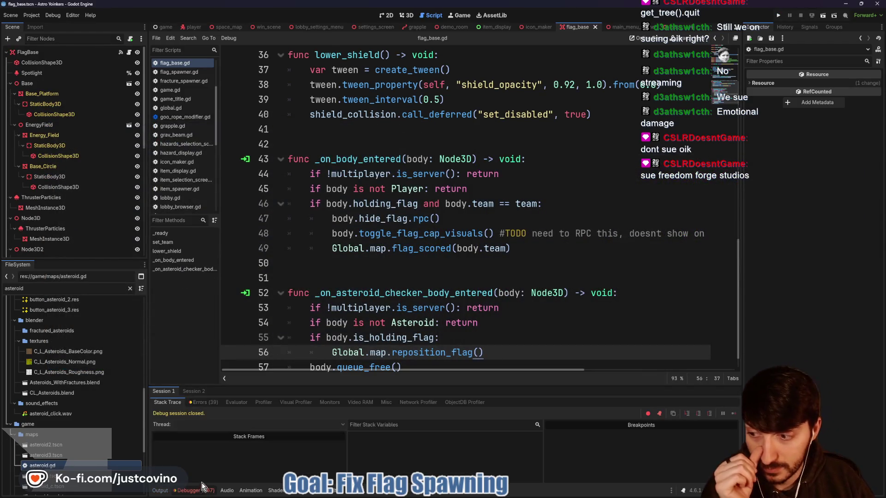
{"action": "left_click", "coordinate": [207, 403]}
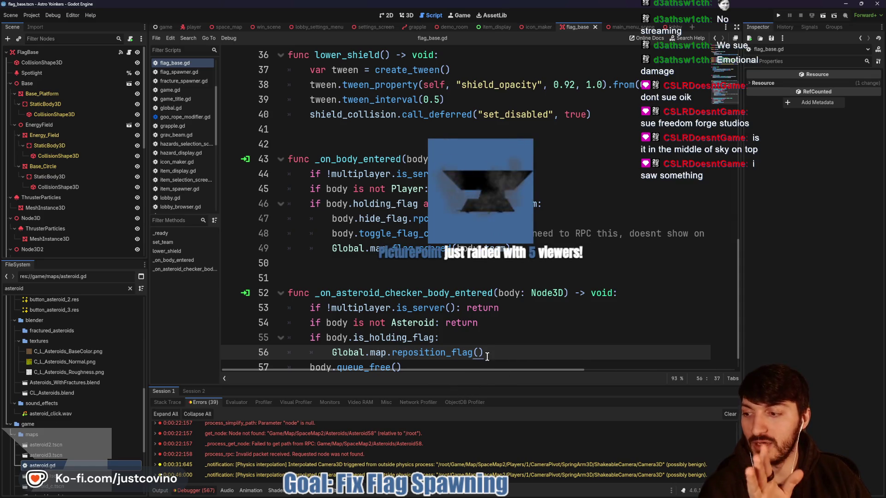
{"action": "left_click", "coordinate": [778, 15]}
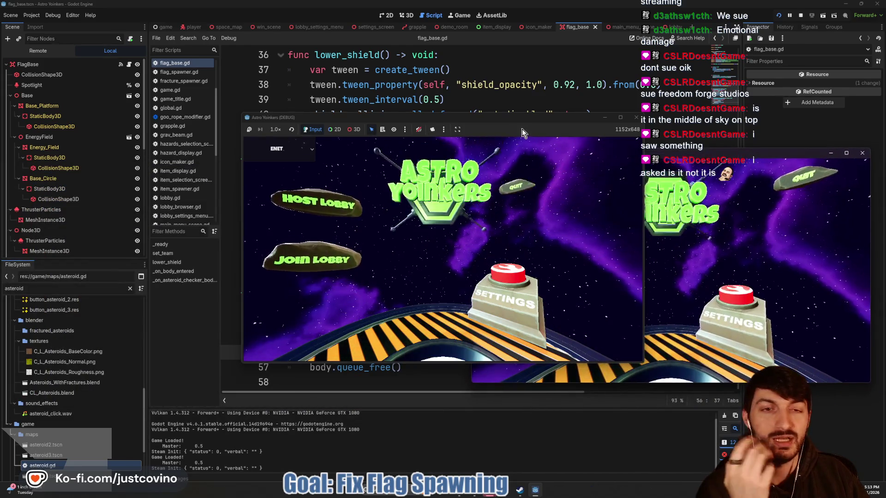
Step: Arrange the two game windows side by side
{"action": "mouse_move", "coordinate": [522, 129]}
{"action": "left_mouse_down"}
{"action": "mouse_move", "coordinate": [277, 136]}
{"action": "mouse_move", "coordinate": [339, 146]}
{"action": "left_mouse_up"}
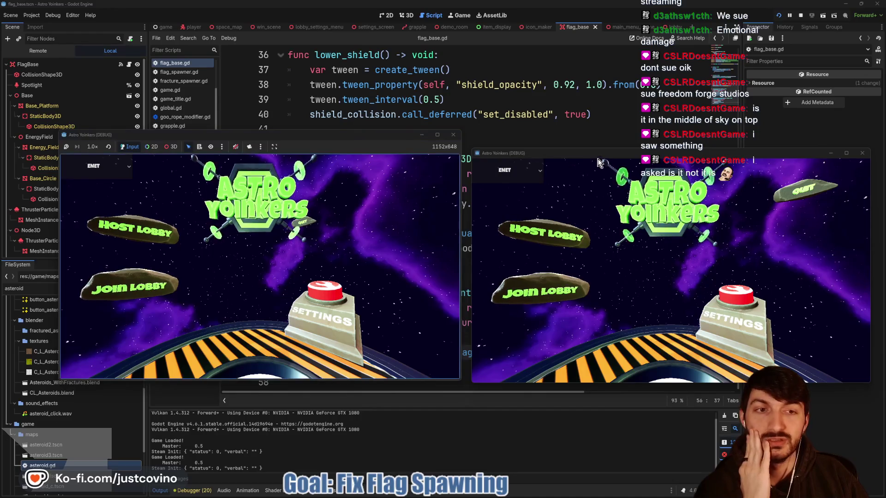
{"action": "left_click_drag", "start_coordinate": [595, 152], "coordinate": [590, 141]}
{"action": "left_click_drag", "start_coordinate": [349, 138], "coordinate": [341, 128]}
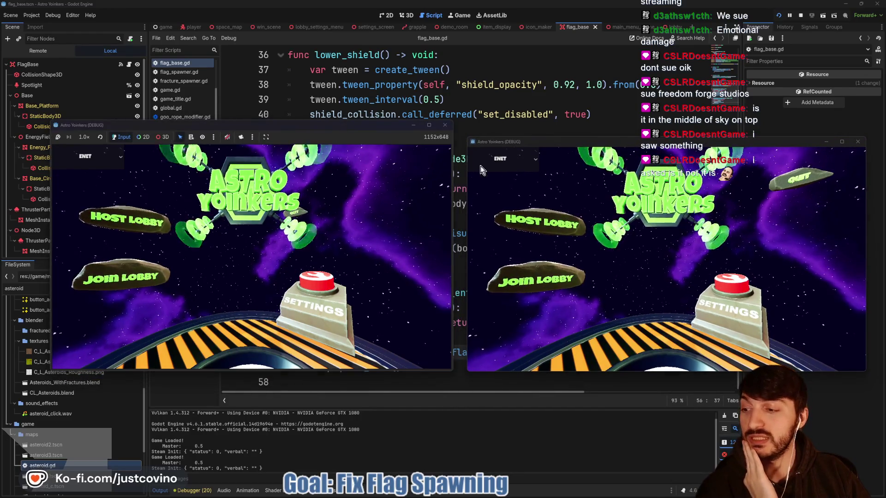
{"action": "left_click_drag", "start_coordinate": [596, 146], "coordinate": [591, 140]}
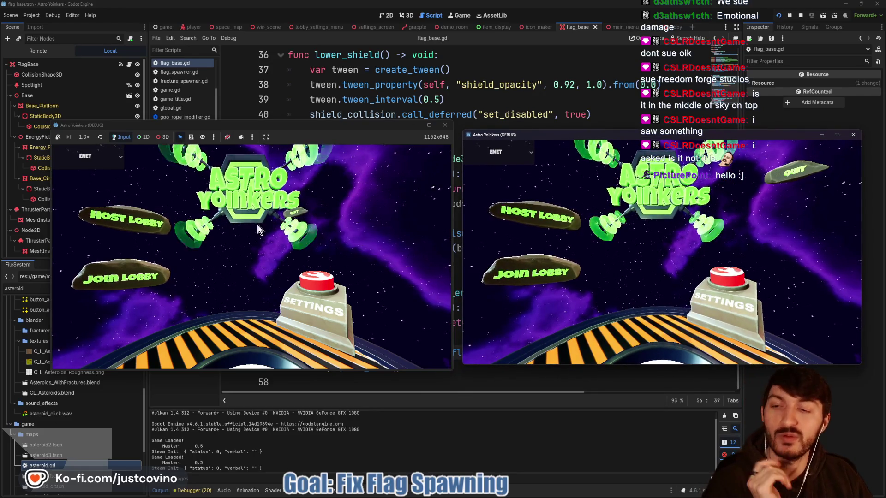
Step: Host a public lobby in one game, join it from the other, ready both players and start
{"action": "left_click", "coordinate": [153, 222]}
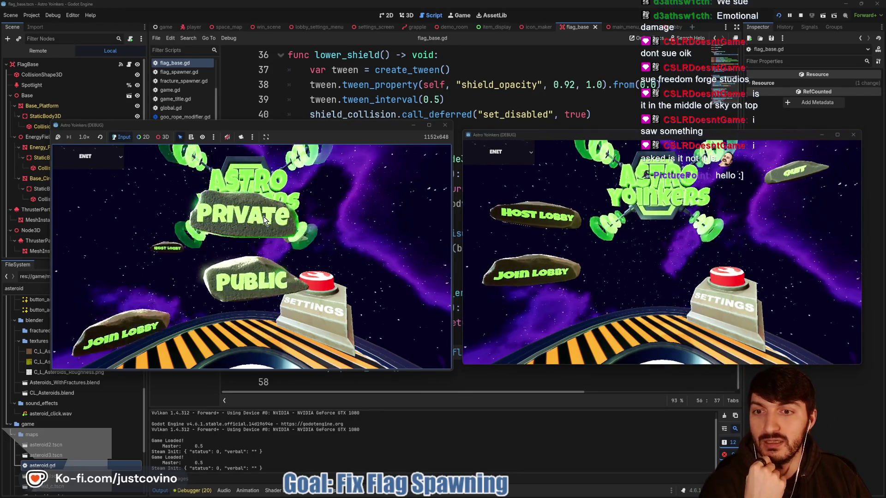
{"action": "left_click", "coordinate": [264, 217]}
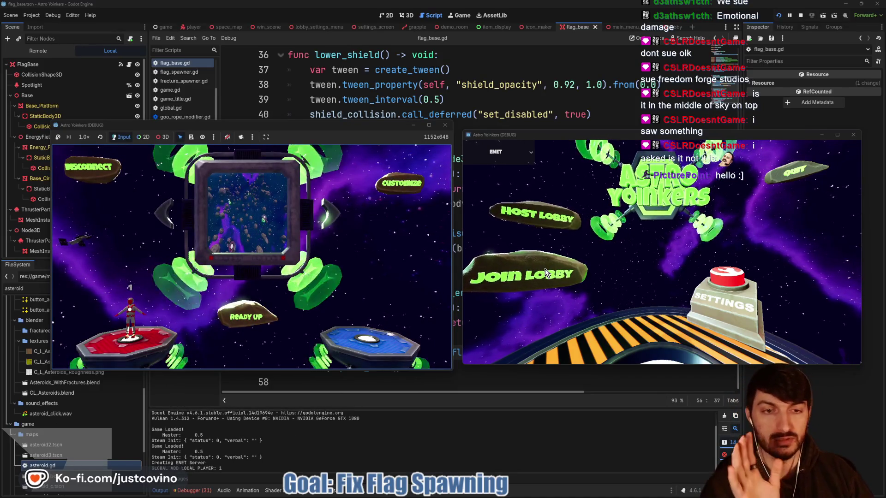
{"action": "left_click", "coordinate": [546, 274]}
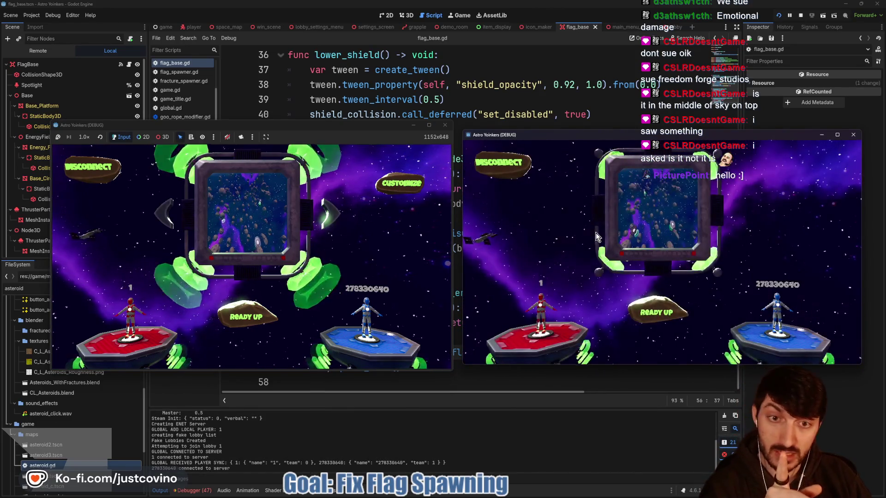
{"action": "left_click", "coordinate": [661, 309]}
{"action": "left_click", "coordinate": [257, 305]}
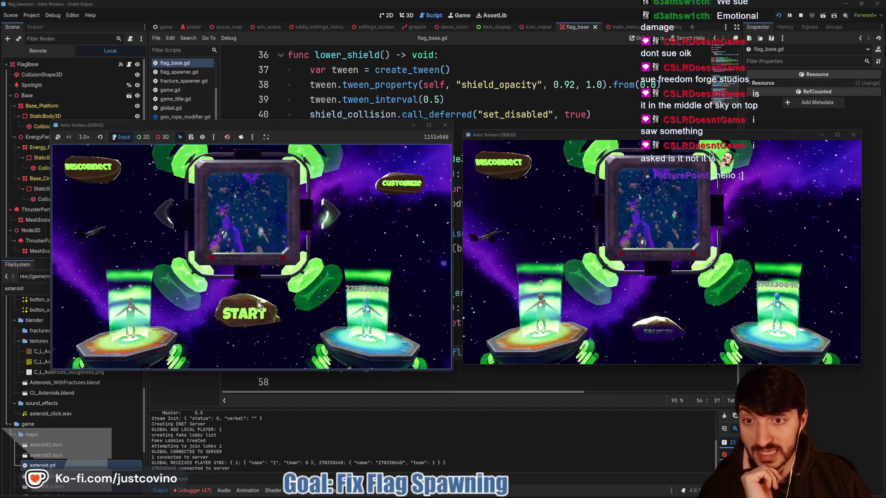
{"action": "left_click", "coordinate": [241, 322]}
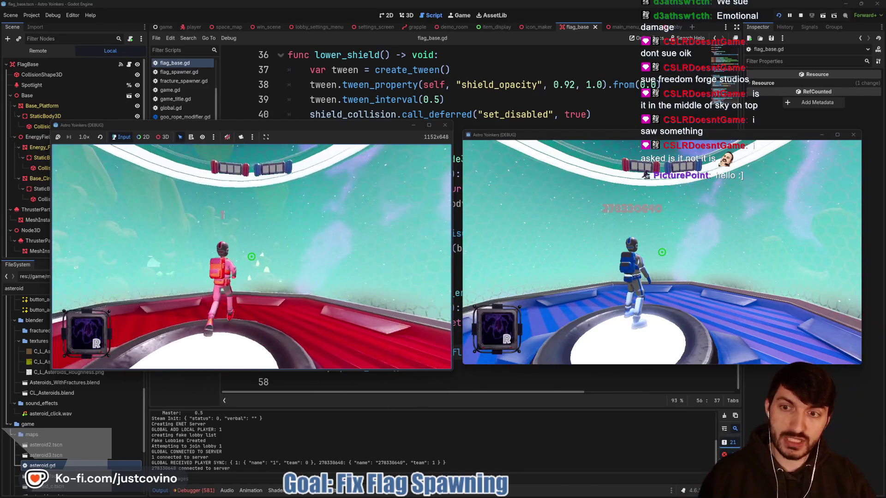
Step: Walk the red player to the platform edge, launch off it, then stop the game with F8
{"action": "key", "text": "w"}
{"action": "key", "text": "super"}
{"action": "key", "text": "super"}
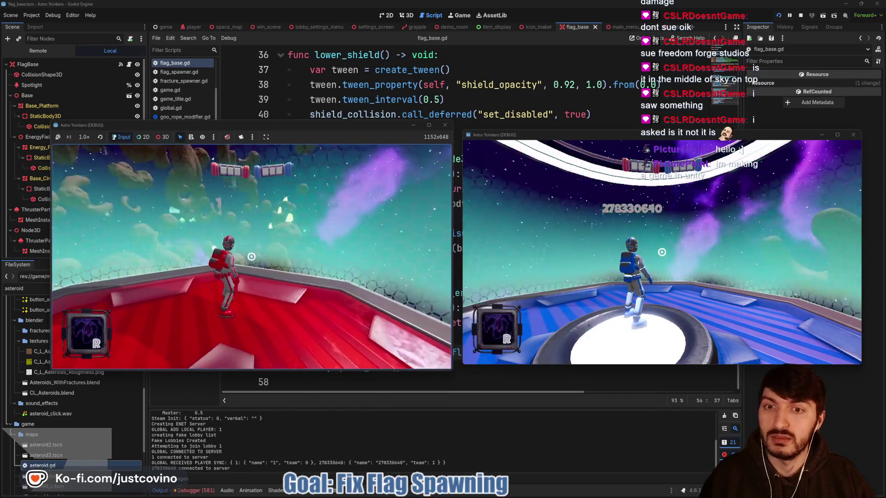
{"action": "key", "text": "w"}
{"action": "key", "text": "a"}
{"action": "key", "text": "space"}
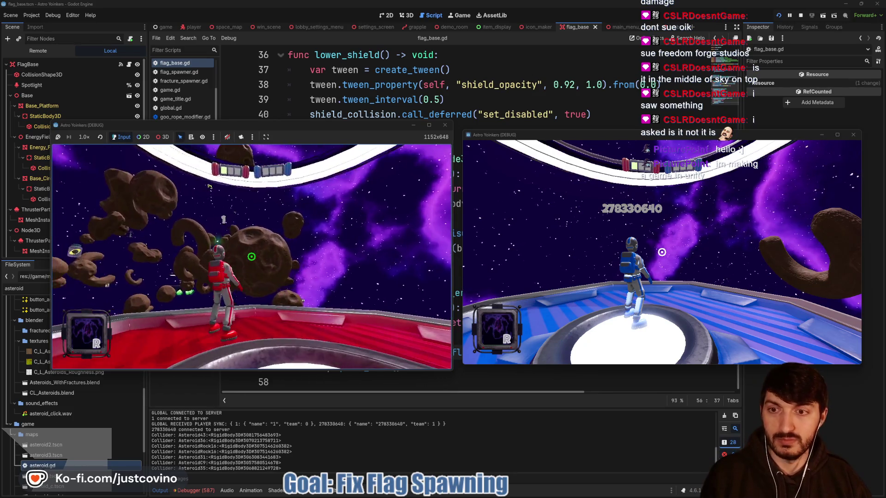
{"action": "key", "text": "F8"}
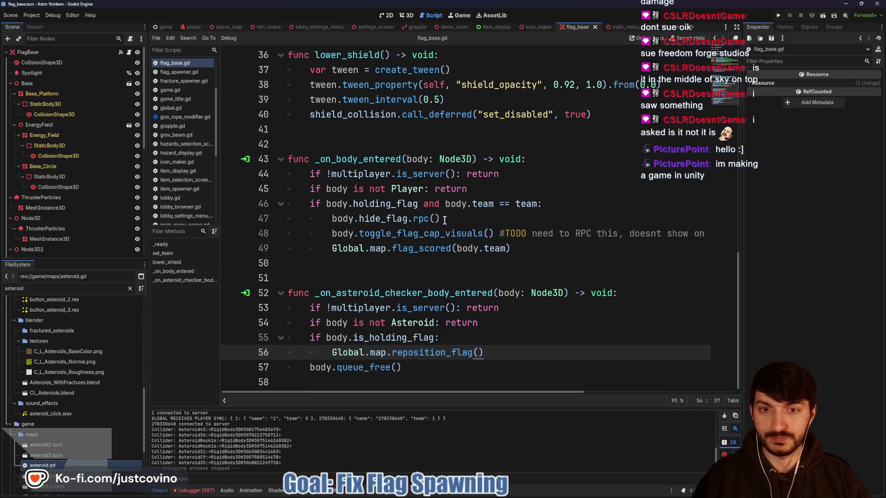
Step: Place the cursor on empty line 51 and bring up GitHub Desktop's pending changes
{"action": "left_click", "coordinate": [287, 278]}
{"action": "mouse_move", "coordinate": [550, 497]}
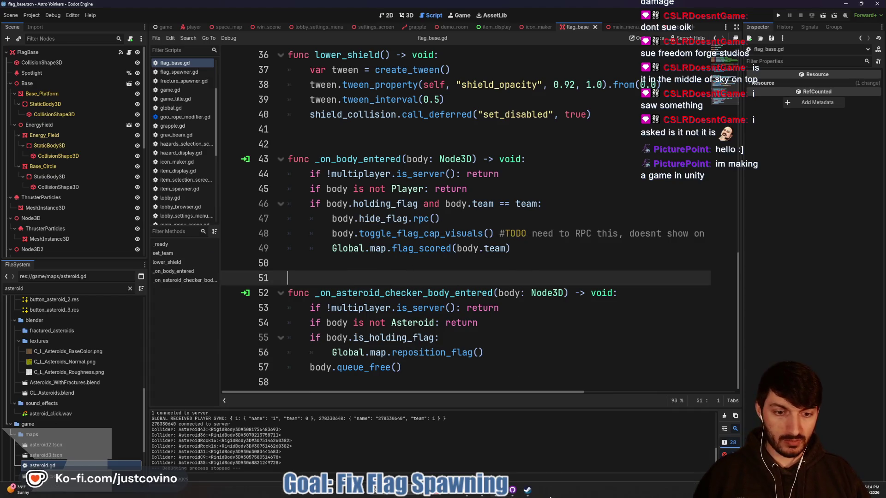
{"action": "left_click", "coordinate": [512, 491]}
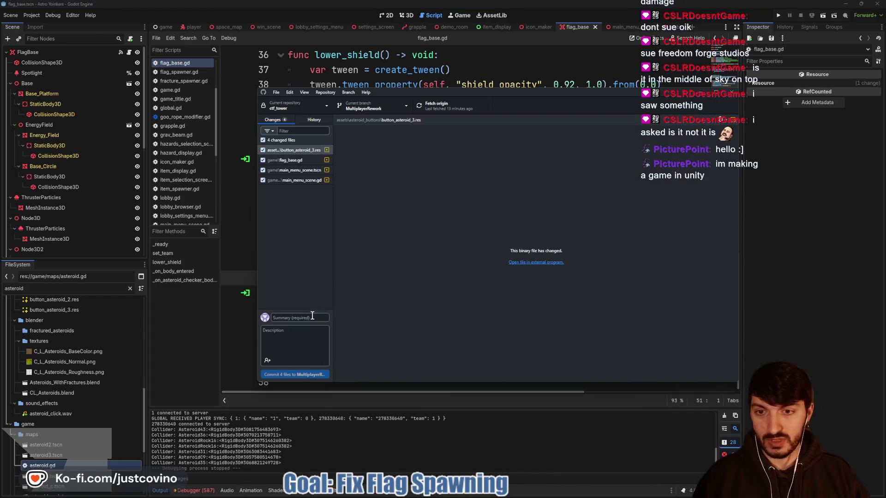
Step: Commit four files to MultiplayerRework with an 'Added quit button… being deleted' summary, push, and return to Godot
{"action": "type", "text": "Added quit but"}
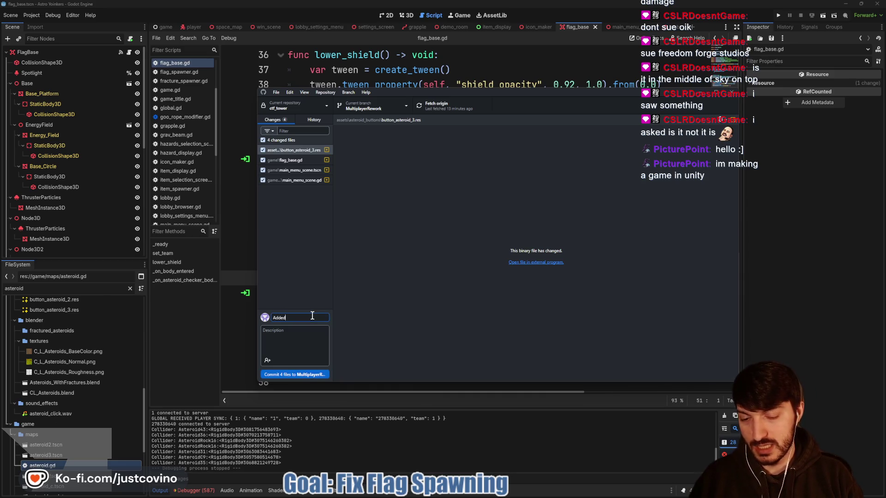
{"action": "type", "text": "ton"}
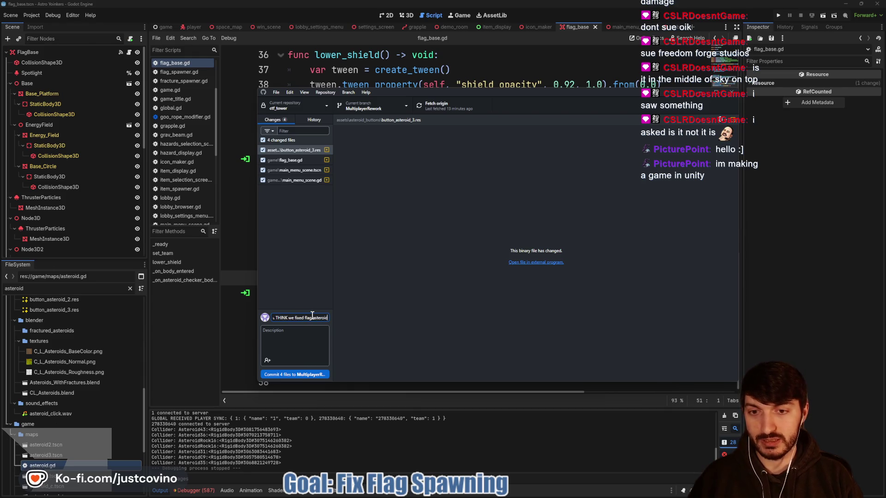
{"action": "type", "text": "being deleted"}
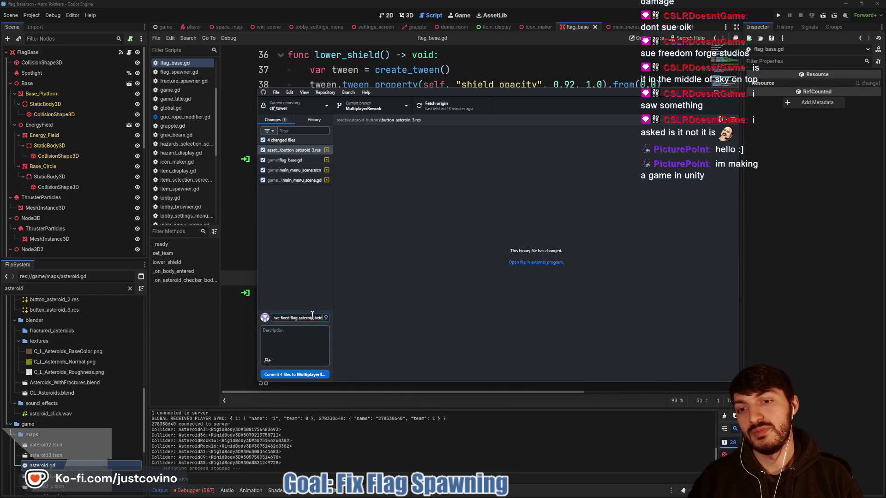
{"action": "left_click", "coordinate": [321, 375]}
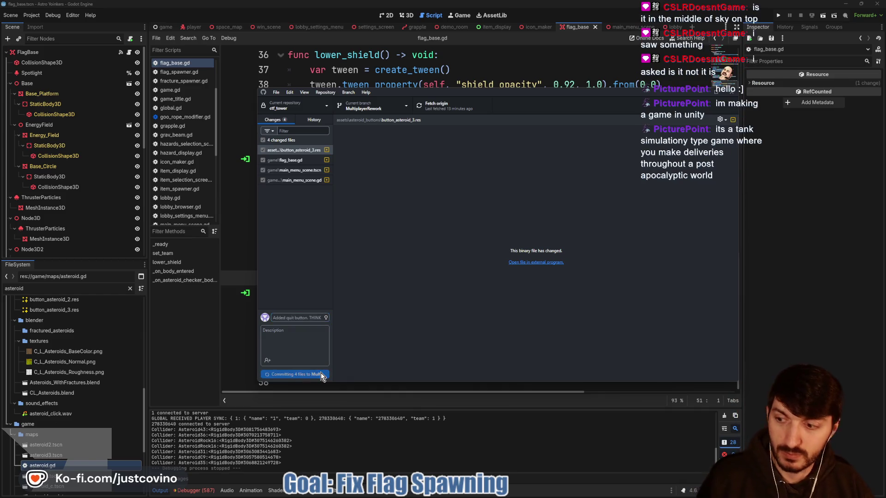
{"action": "left_click", "coordinate": [626, 186]}
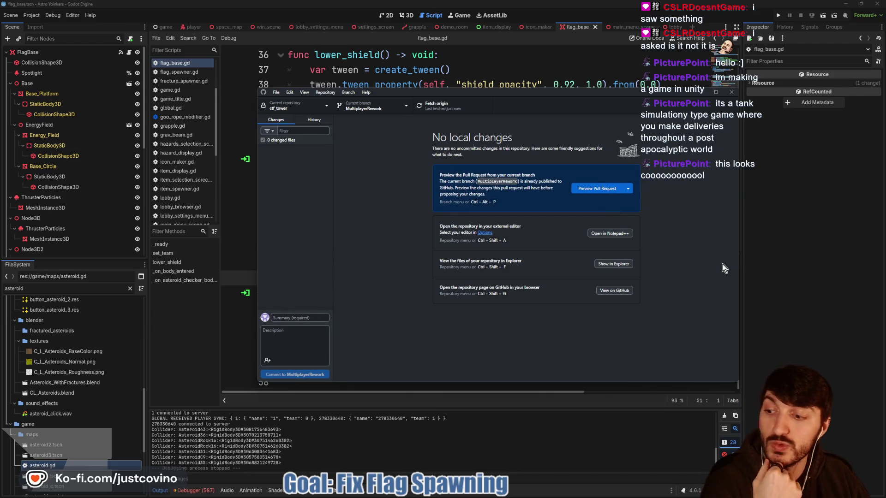
{"action": "key", "text": "alt+Tab"}
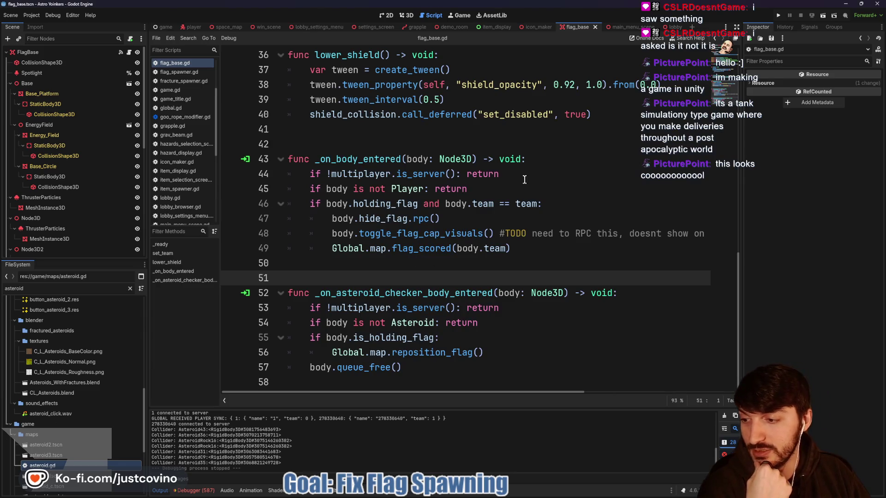
Step: Open header.png from the Desktop's AstroYoinkersSteam\_STEAM\_STEAM folder in the photo viewer
{"action": "left_click", "coordinate": [467, 495]}
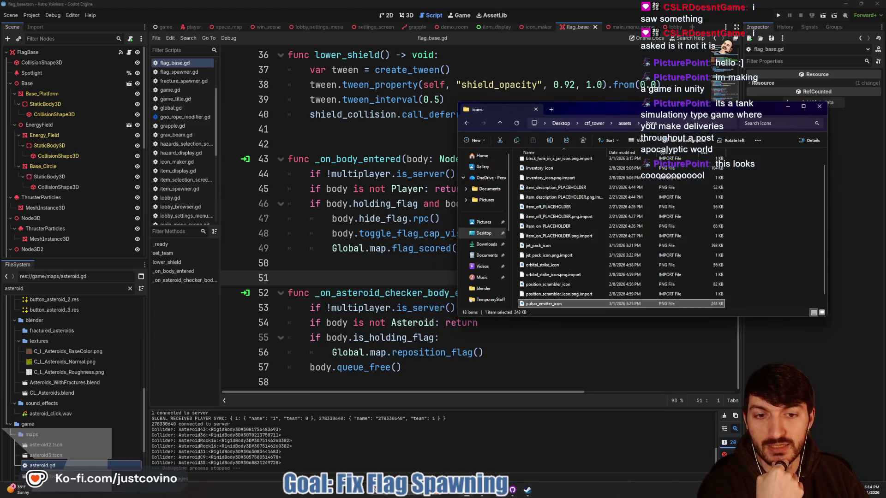
{"action": "left_click", "coordinate": [496, 234]}
{"action": "left_click_drag", "start_coordinate": [677, 116], "coordinate": [455, 132]}
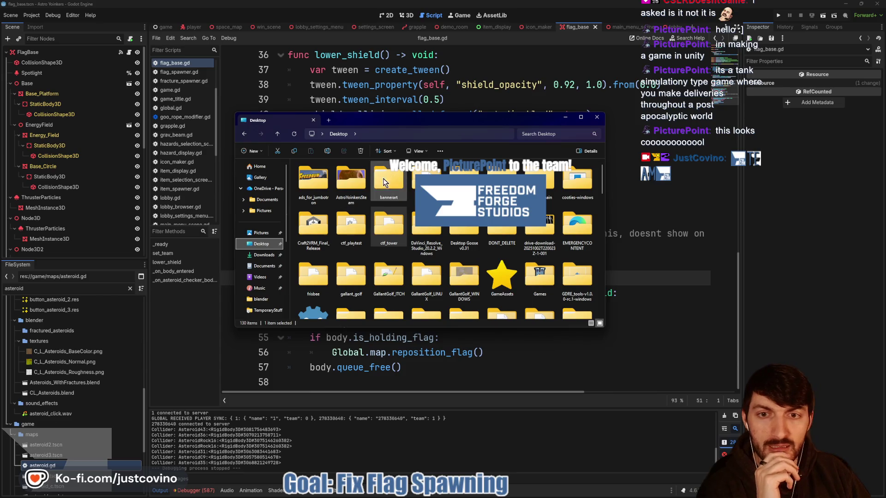
{"action": "double_click", "coordinate": [348, 182]}
{"action": "double_click", "coordinate": [339, 185]}
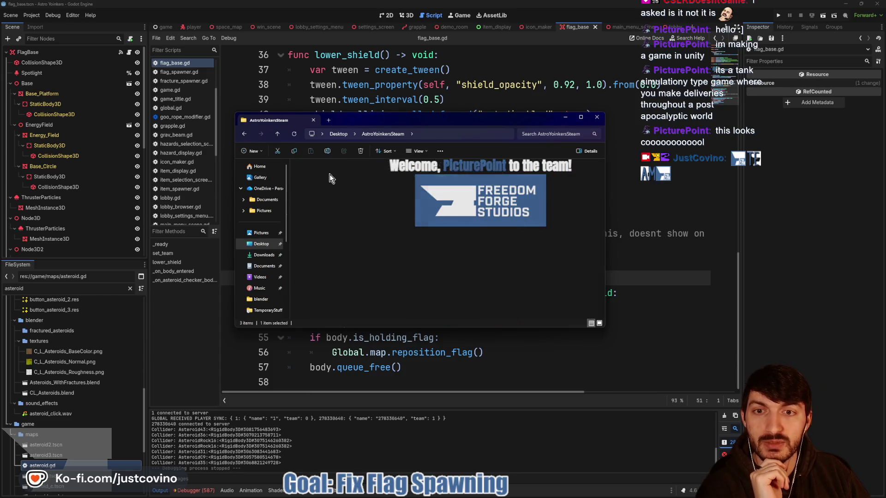
{"action": "double_click", "coordinate": [325, 179]}
{"action": "double_click", "coordinate": [427, 191]}
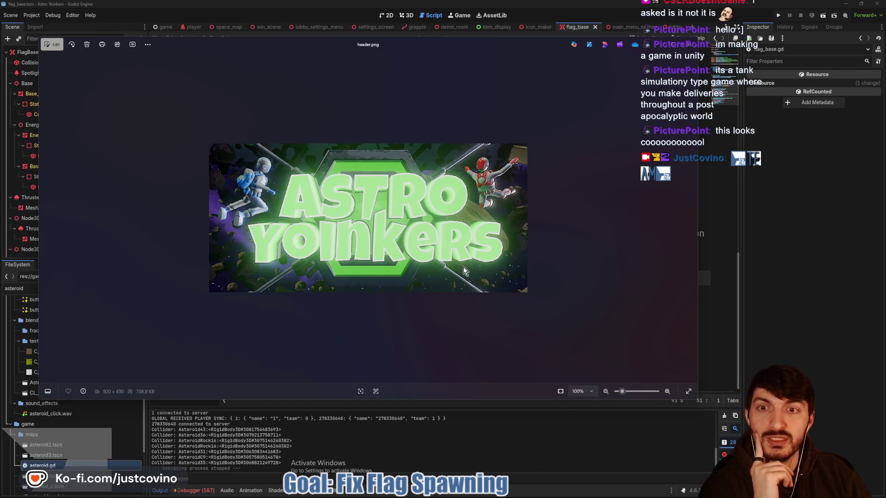
Step: Page through the store images from the header to Vertical.png, then close Photos
{"action": "left_click", "coordinate": [693, 218]}
{"action": "left_click", "coordinate": [693, 218]}
{"action": "left_click", "coordinate": [693, 218]}
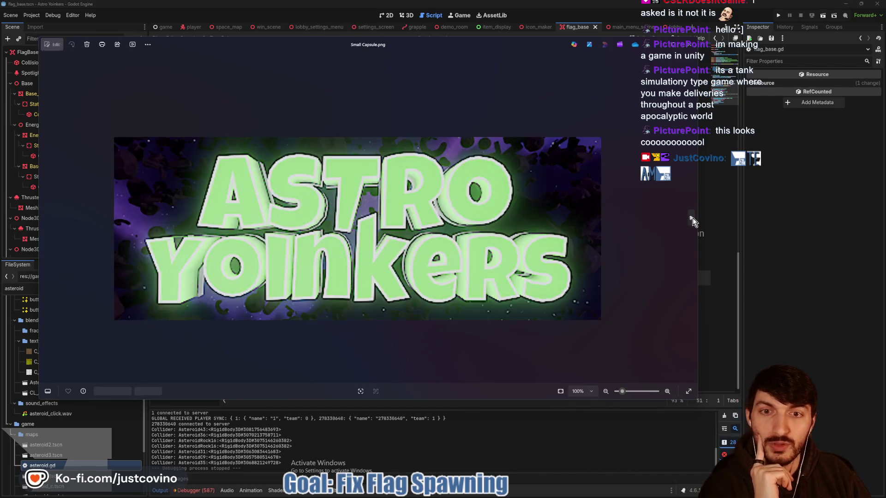
{"action": "left_click", "coordinate": [693, 218]}
{"action": "left_click", "coordinate": [693, 218]}
{"action": "left_click", "coordinate": [693, 218]}
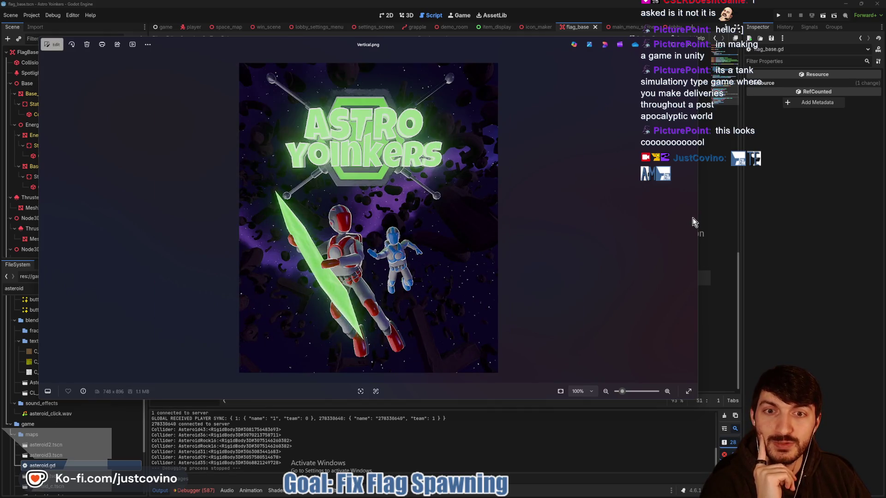
{"action": "left_click", "coordinate": [685, 50]}
{"action": "left_click", "coordinate": [619, 135]}
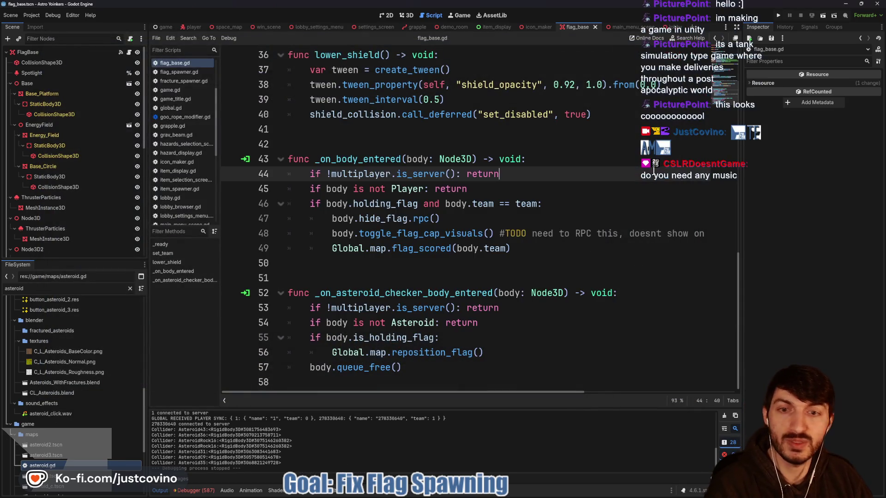
Step: Save the flag_base scene and scroll back up through its shield-lowering code
{"action": "left_click", "coordinate": [540, 213]}
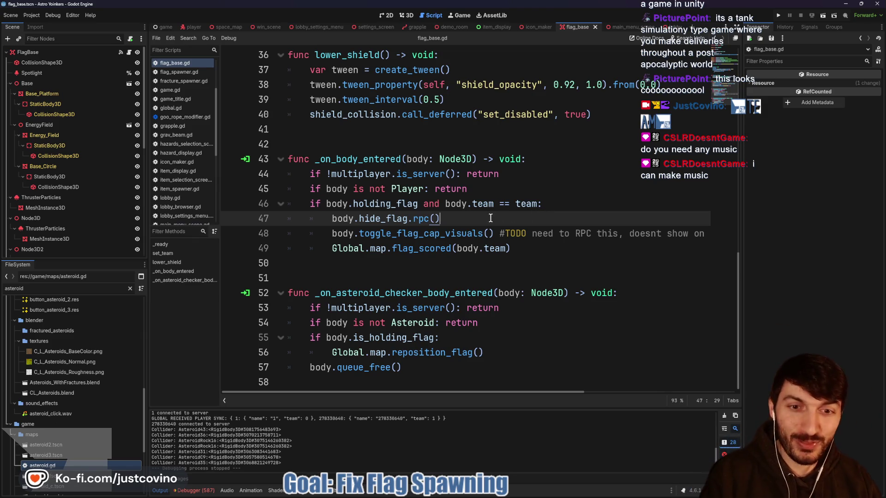
{"action": "key", "text": "ctrl+s"}
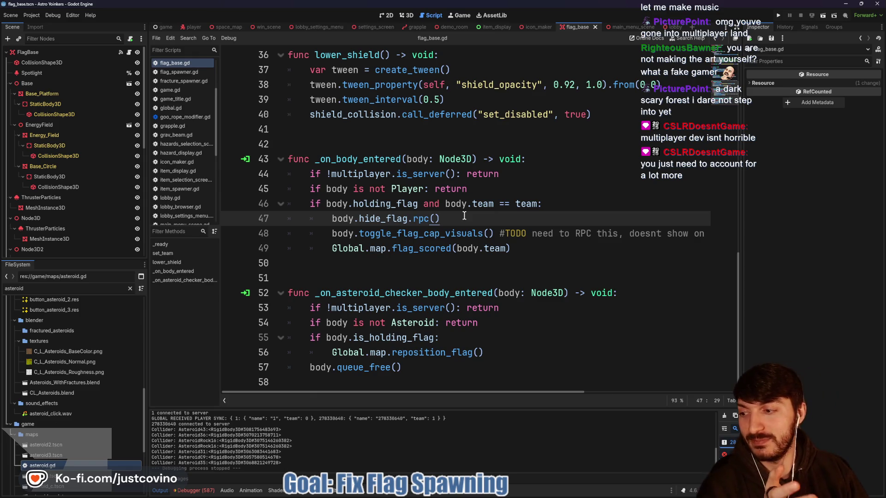
{"action": "scroll", "coordinate": [465, 218], "scroll_direction": "up", "scroll_amount": 3}
{"action": "left_click", "coordinate": [392, 234]}
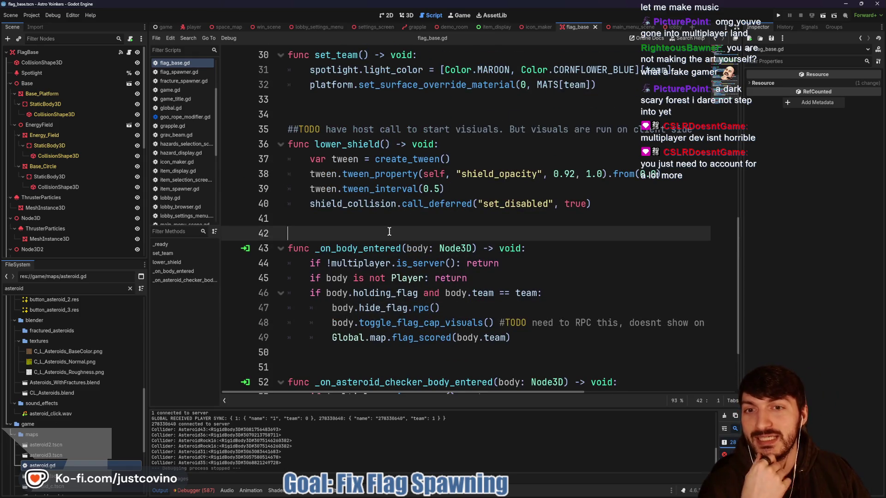
{"action": "key", "text": "Down"}
{"action": "key", "text": "Down"}
{"action": "key", "text": "Down"}
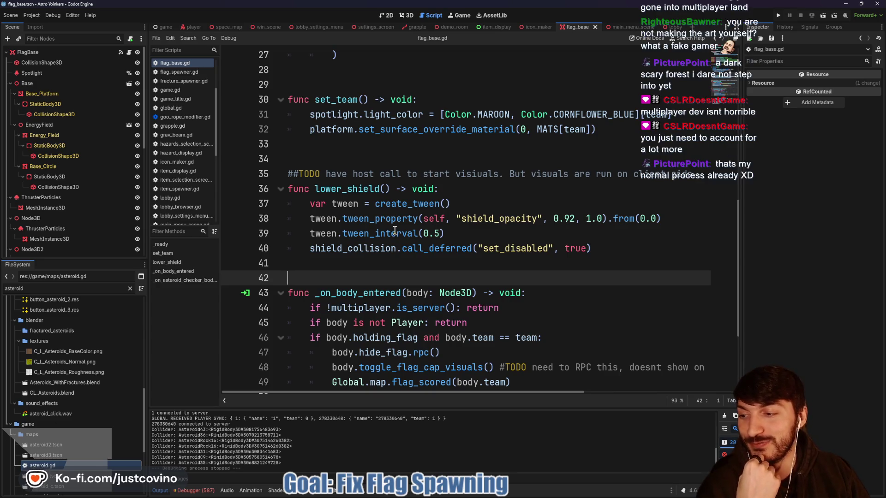
Step: Review the lower_shield code around lines 34-39, then launch the web browser
{"action": "mouse_move", "coordinate": [395, 230]}
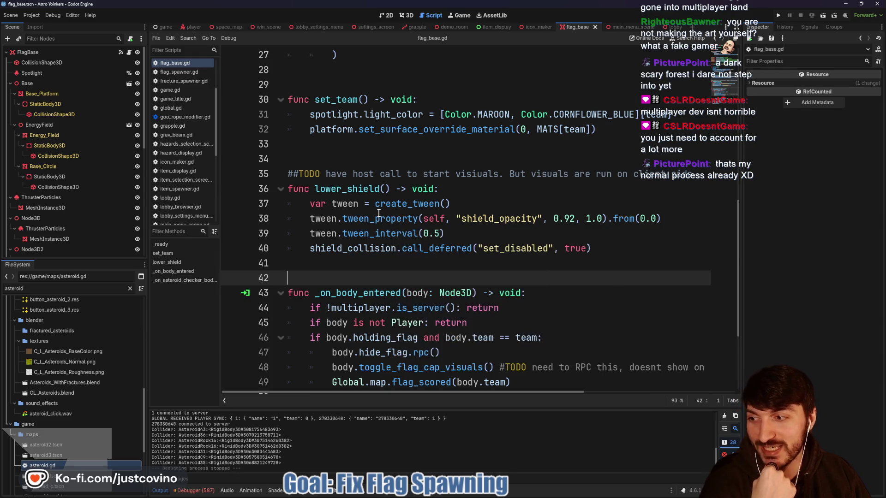
{"action": "mouse_move", "coordinate": [416, 204]}
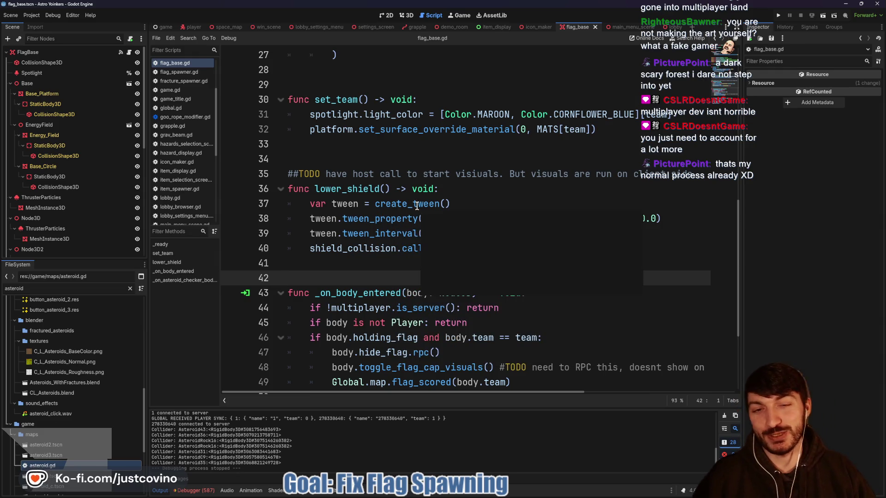
{"action": "left_click", "coordinate": [395, 162]}
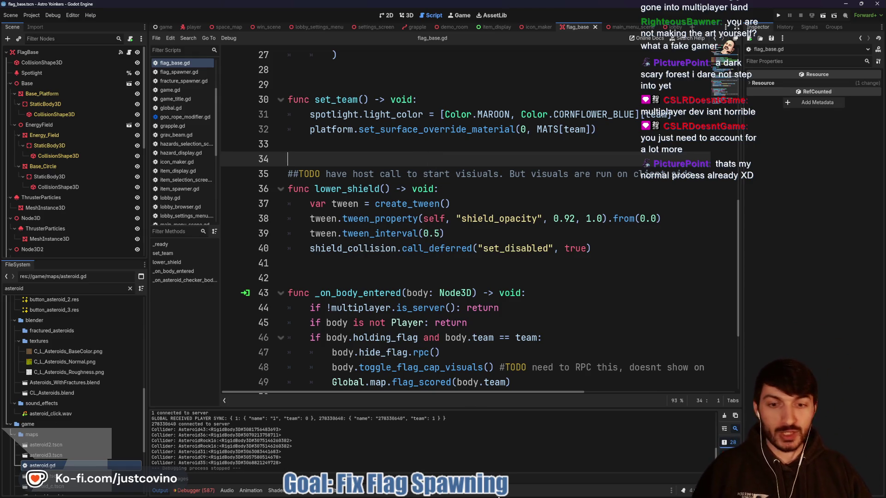
{"action": "left_click", "coordinate": [446, 233]}
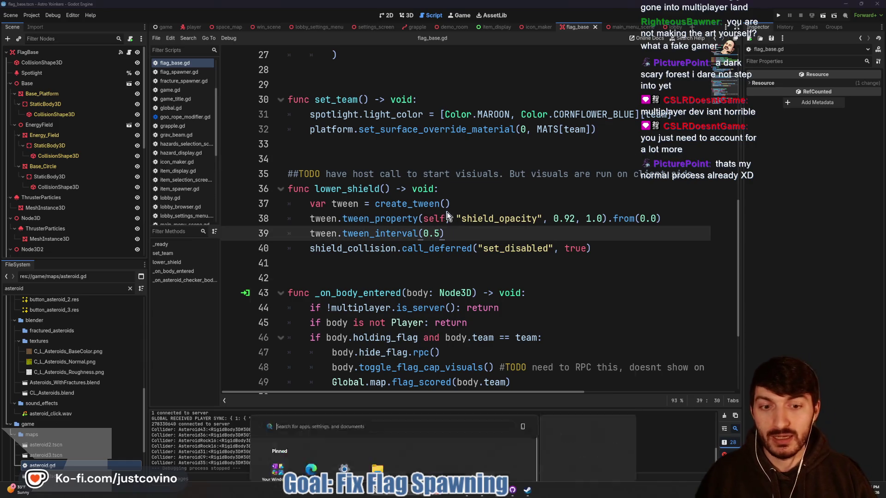
{"action": "key", "text": "super"}
{"action": "left_click", "coordinate": [483, 494]}
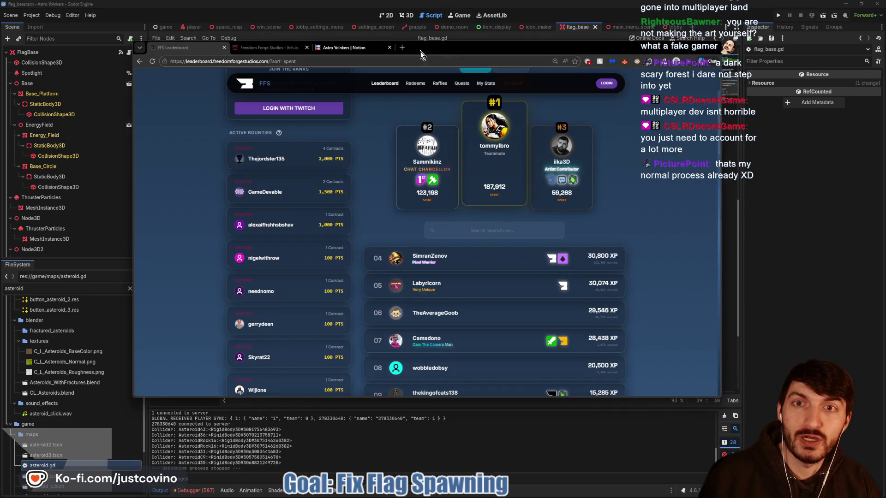
Step: Browse the leaderboard's This Week and All-Time rankings, then sort them By Spent
{"action": "scroll", "coordinate": [389, 142], "scroll_direction": "up", "scroll_amount": 3}
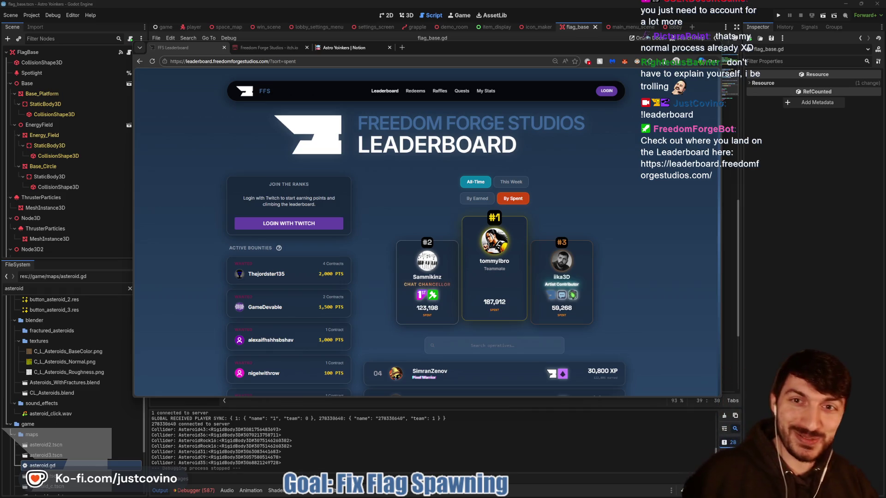
{"action": "scroll", "coordinate": [456, 201], "scroll_direction": "down", "scroll_amount": 3}
{"action": "scroll", "coordinate": [595, 216], "scroll_direction": "up", "scroll_amount": 3}
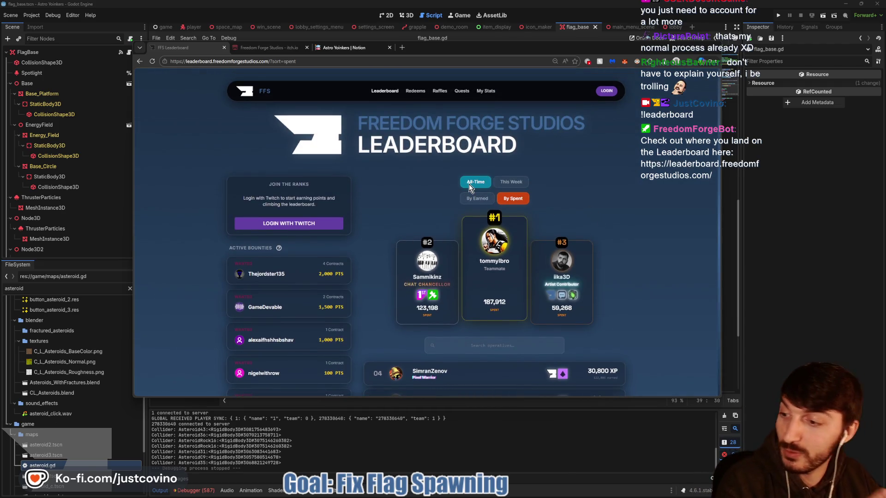
{"action": "scroll", "coordinate": [628, 175], "scroll_direction": "down", "scroll_amount": 2}
{"action": "scroll", "coordinate": [625, 172], "scroll_direction": "down", "scroll_amount": 3}
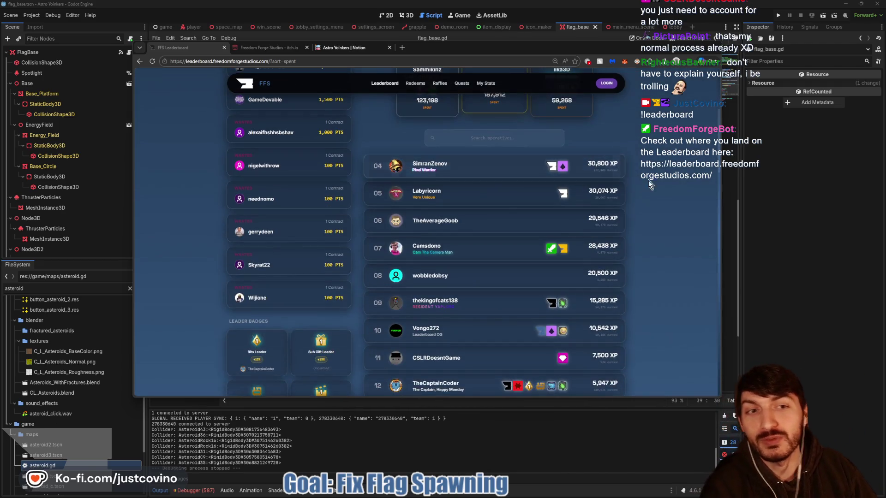
{"action": "scroll", "coordinate": [662, 184], "scroll_direction": "up", "scroll_amount": 4}
{"action": "left_click", "coordinate": [520, 114]}
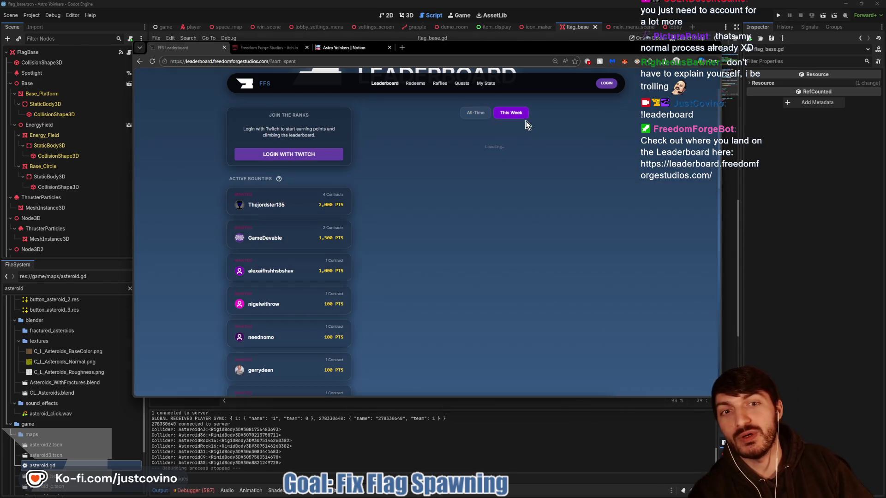
{"action": "scroll", "coordinate": [624, 185], "scroll_direction": "down", "scroll_amount": 2}
{"action": "scroll", "coordinate": [626, 189], "scroll_direction": "up", "scroll_amount": 4}
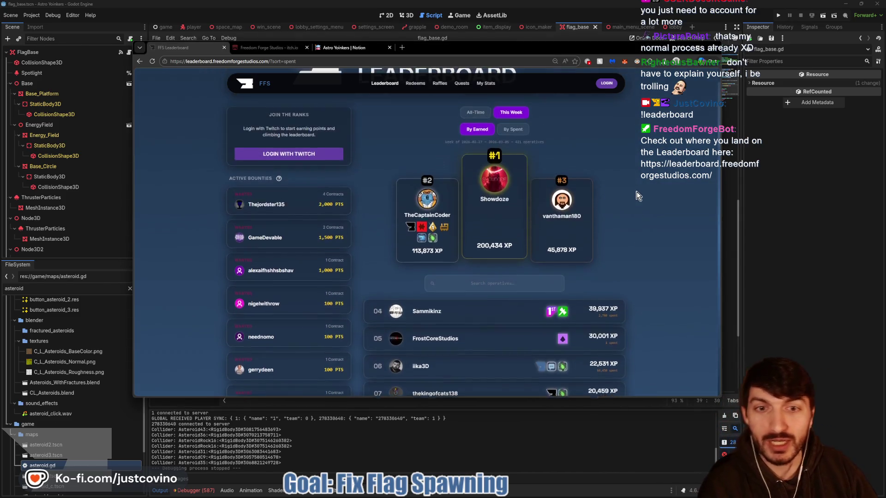
{"action": "left_click", "coordinate": [474, 182]}
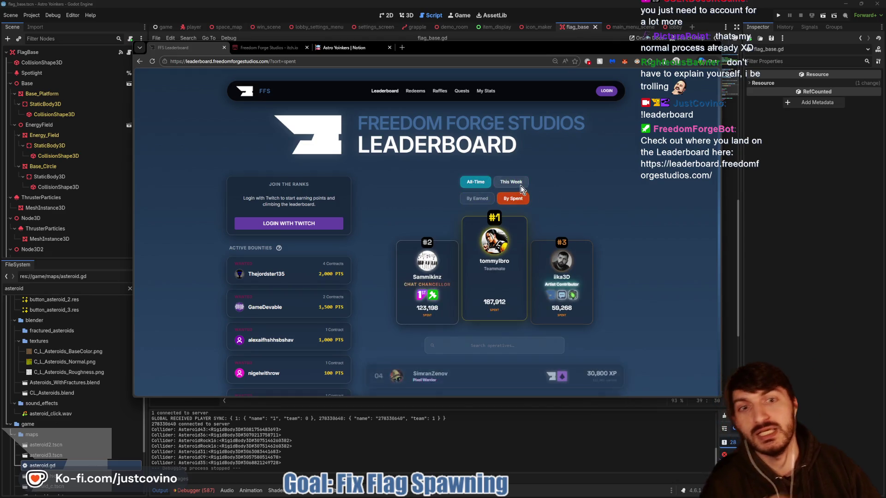
{"action": "left_click", "coordinate": [513, 198]}
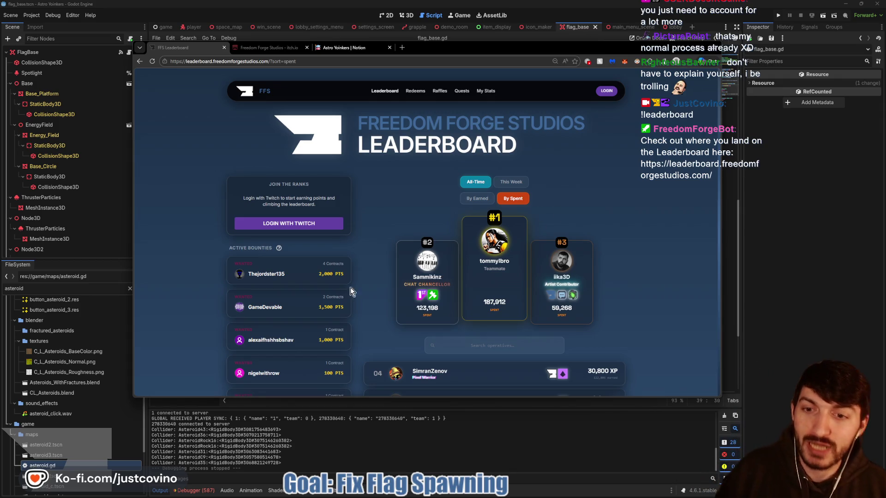
Step: Visit Redeems and Quests, claim the quest reward, return to the leaderboard and minimize the browser
{"action": "left_click", "coordinate": [415, 91]}
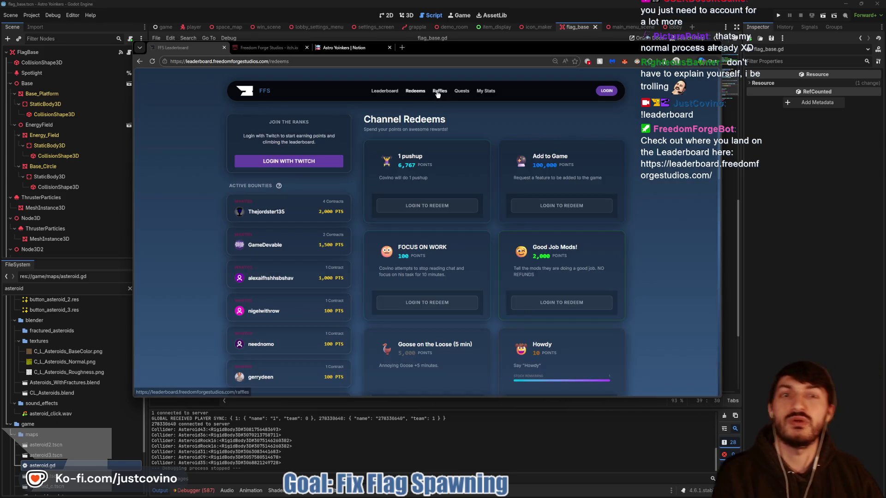
{"action": "left_click", "coordinate": [459, 92]}
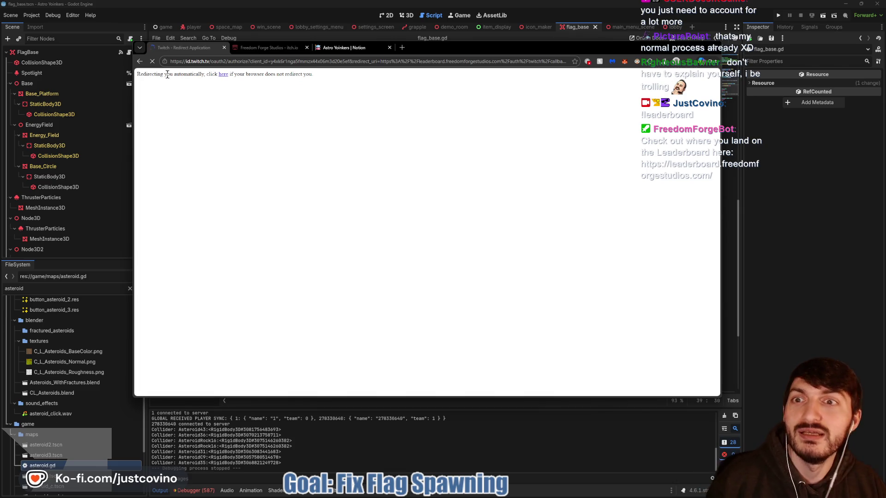
{"action": "scroll", "coordinate": [679, 204], "scroll_direction": "down", "scroll_amount": 3}
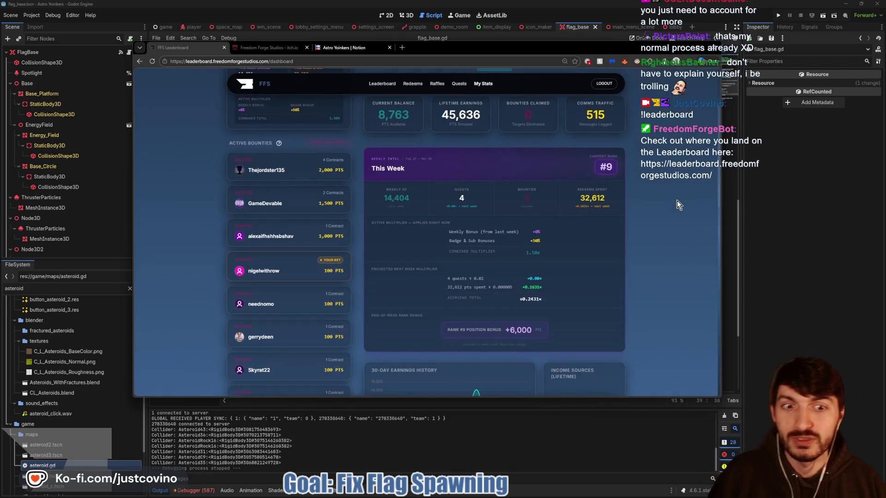
{"action": "scroll", "coordinate": [674, 203], "scroll_direction": "up", "scroll_amount": 3}
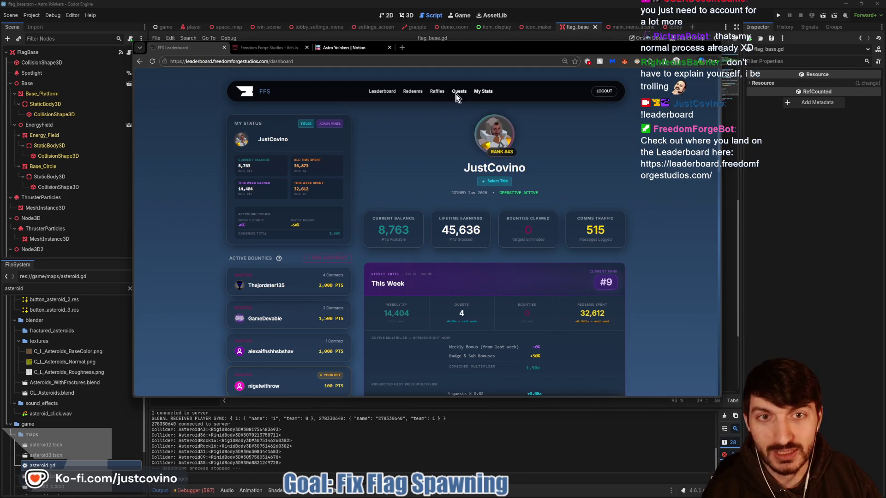
{"action": "left_click", "coordinate": [459, 91]}
{"action": "scroll", "coordinate": [454, 206], "scroll_direction": "down", "scroll_amount": 3}
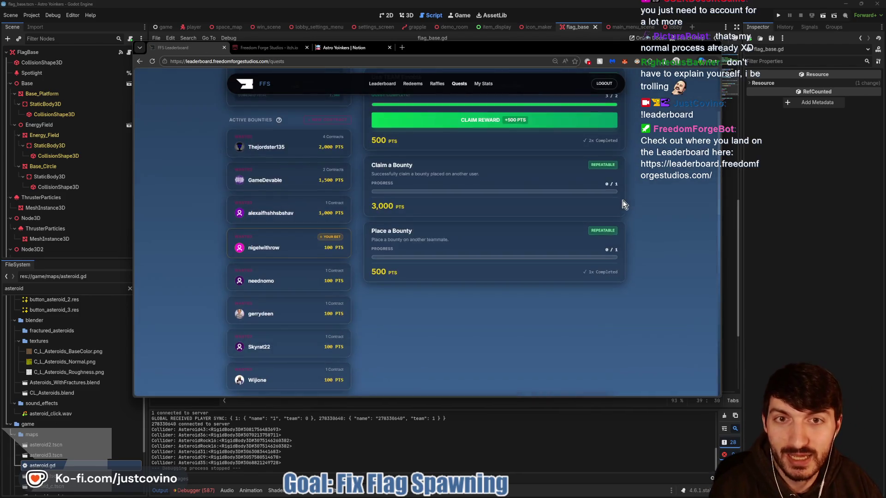
{"action": "left_click", "coordinate": [457, 191]}
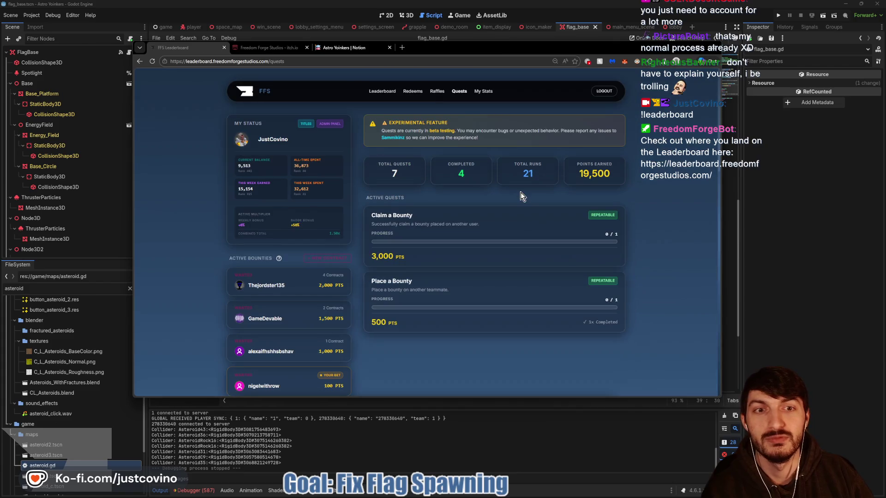
{"action": "left_click", "coordinate": [256, 91]}
{"action": "left_click", "coordinate": [850, 293]}
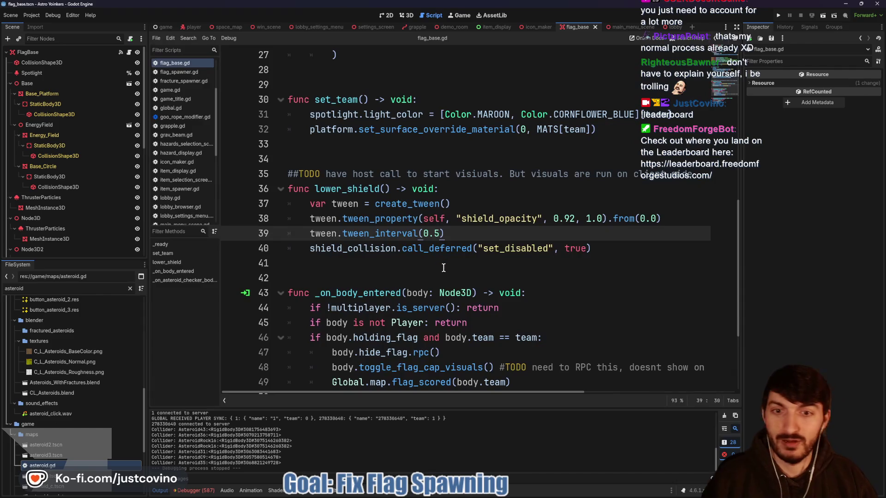
{"action": "left_click", "coordinate": [367, 263]}
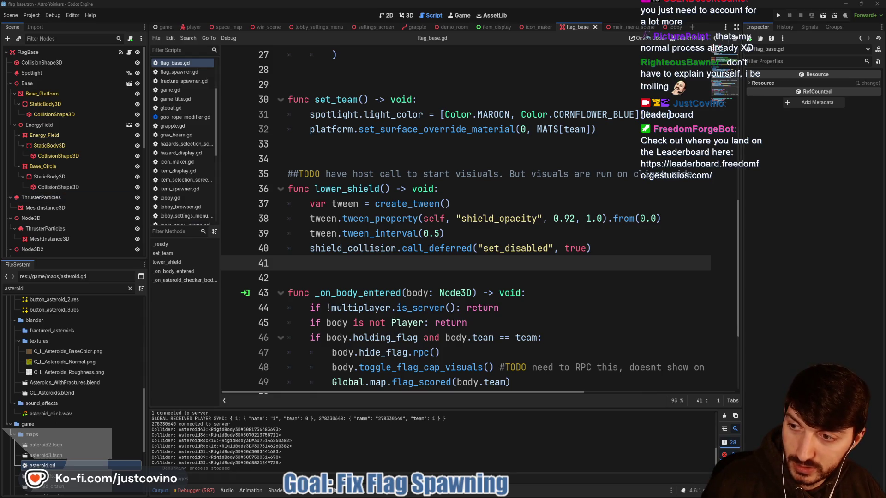
{"action": "left_click", "coordinate": [412, 214]}
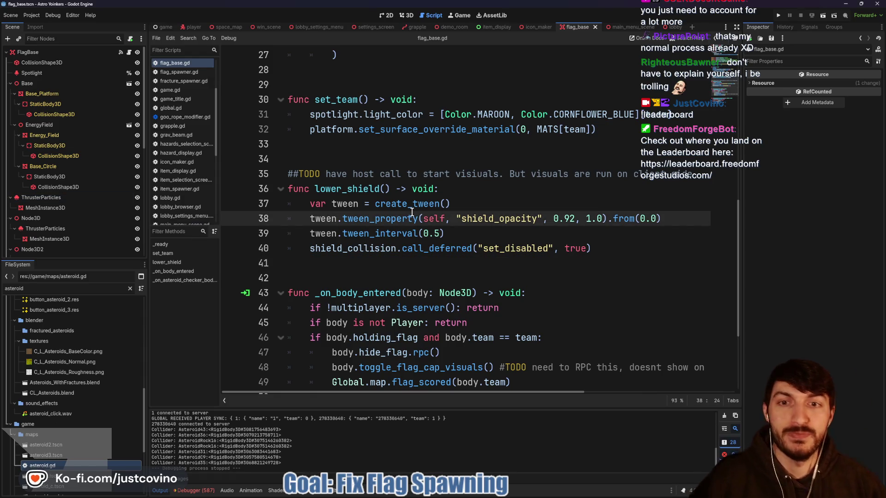
{"action": "mouse_move", "coordinate": [412, 212]}
{"action": "left_click", "coordinate": [339, 144]}
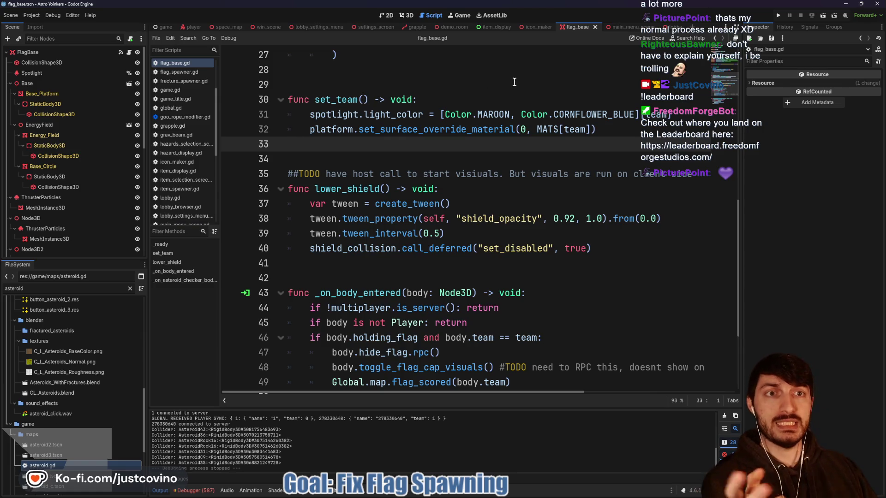
{"action": "left_click", "coordinate": [672, 29]}
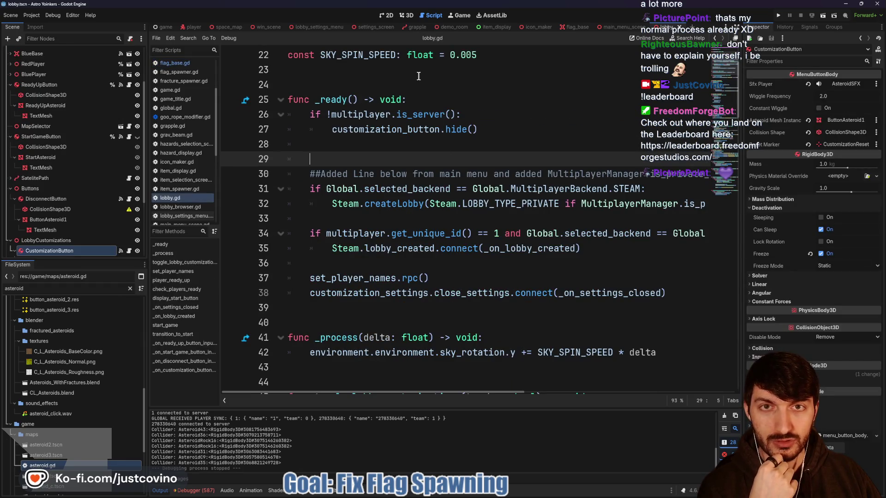
{"action": "left_click", "coordinate": [406, 15]}
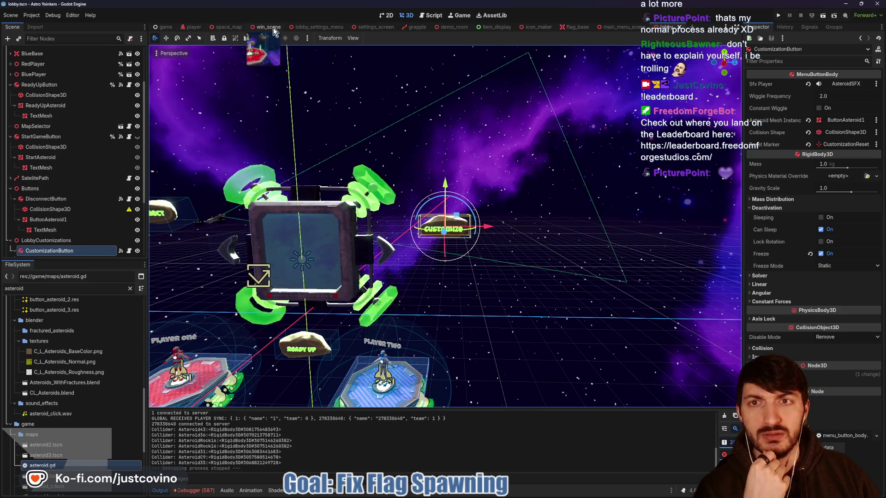
{"action": "left_click", "coordinate": [614, 29]}
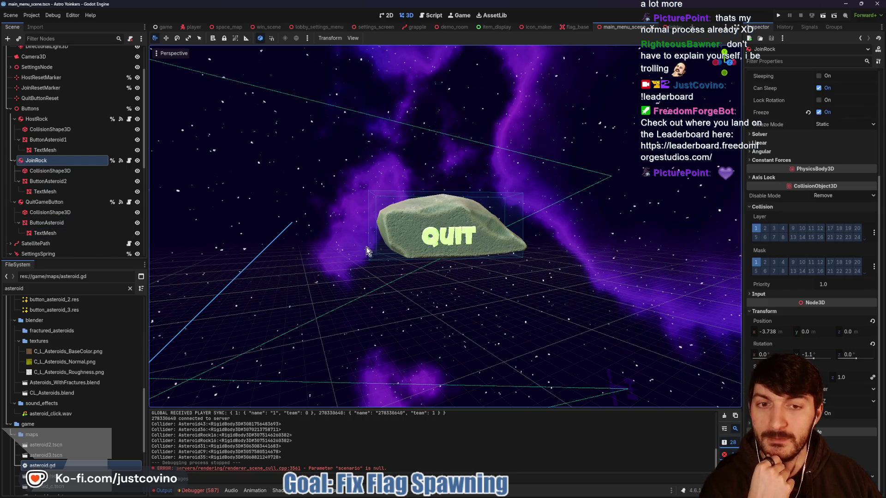
{"action": "scroll", "coordinate": [367, 250], "scroll_direction": "down", "scroll_amount": 5}
{"action": "scroll", "coordinate": [243, 275], "scroll_direction": "up", "scroll_amount": 5}
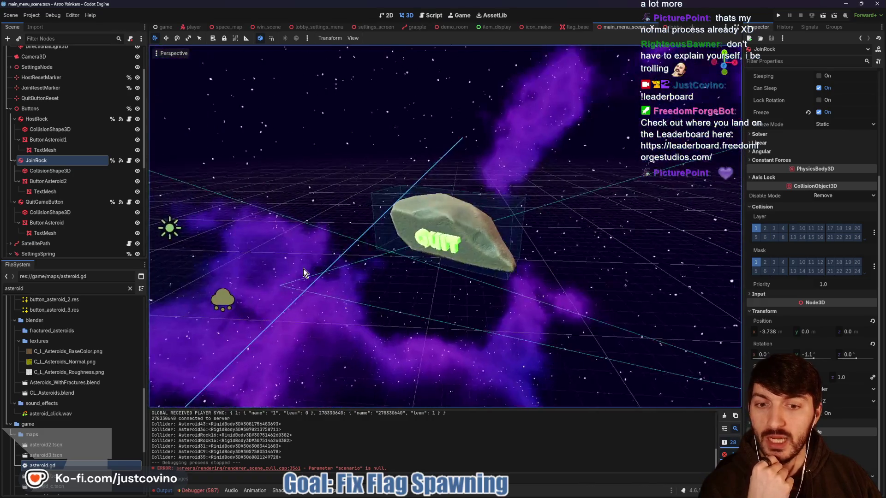
{"action": "scroll", "coordinate": [303, 269], "scroll_direction": "down", "scroll_amount": 3}
{"action": "scroll", "coordinate": [378, 269], "scroll_direction": "up", "scroll_amount": 4}
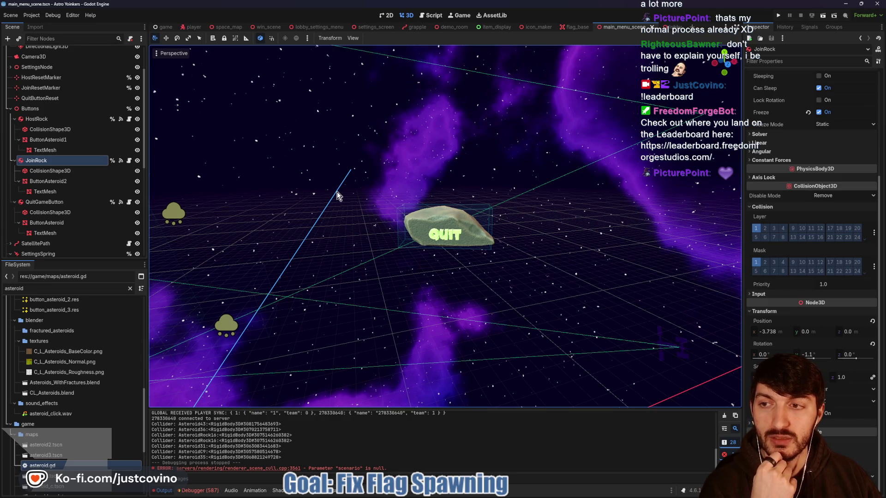
{"action": "scroll", "coordinate": [337, 197], "scroll_direction": "down", "scroll_amount": 3}
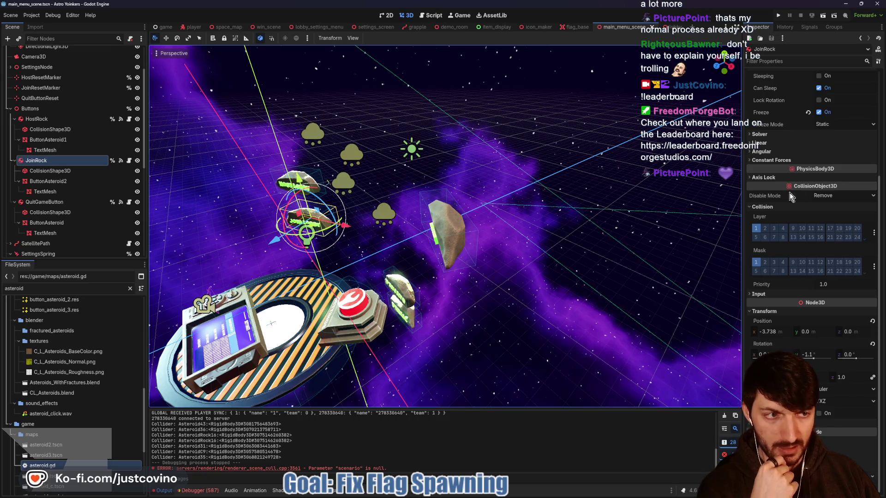
{"action": "scroll", "coordinate": [790, 197], "scroll_direction": "up", "scroll_amount": 4}
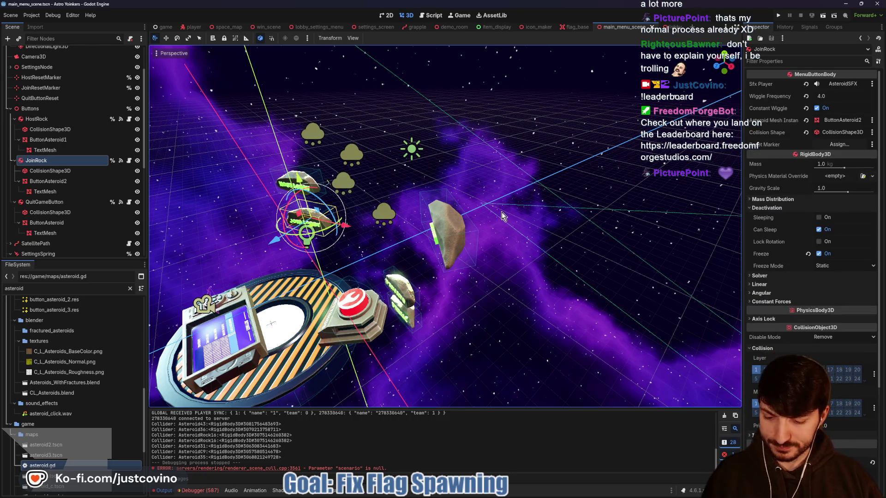
{"action": "left_click", "coordinate": [778, 15]}
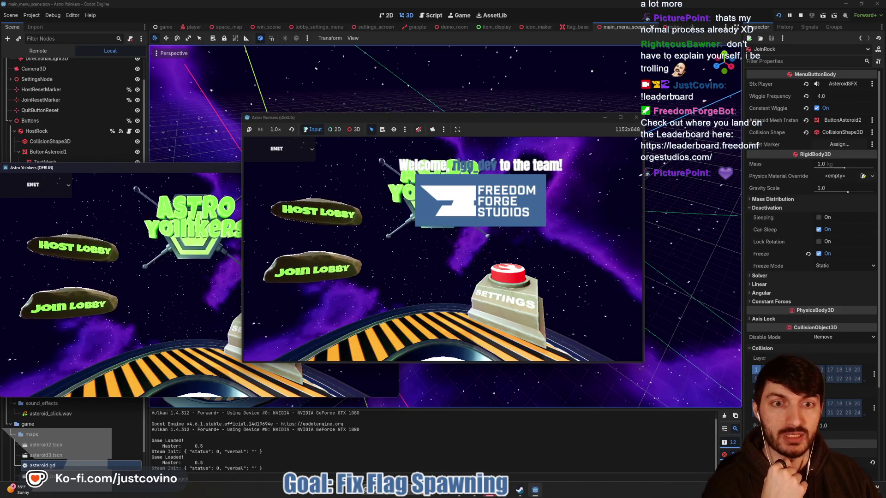
Step: Place the two debug windows side by side, open and exit SETTINGS, then stop, rerun and stop
{"action": "left_click_drag", "start_coordinate": [192, 168], "coordinate": [236, 149]}
{"action": "left_click_drag", "start_coordinate": [543, 120], "coordinate": [739, 120]}
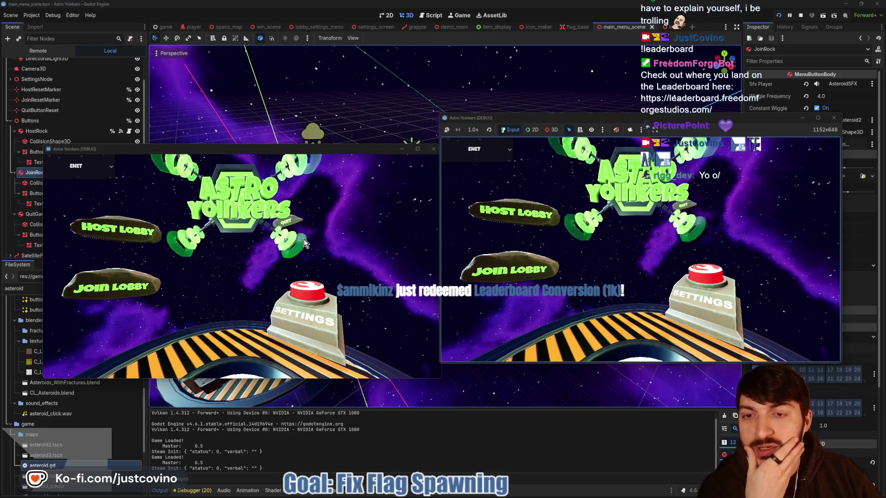
{"action": "left_click", "coordinate": [331, 292]}
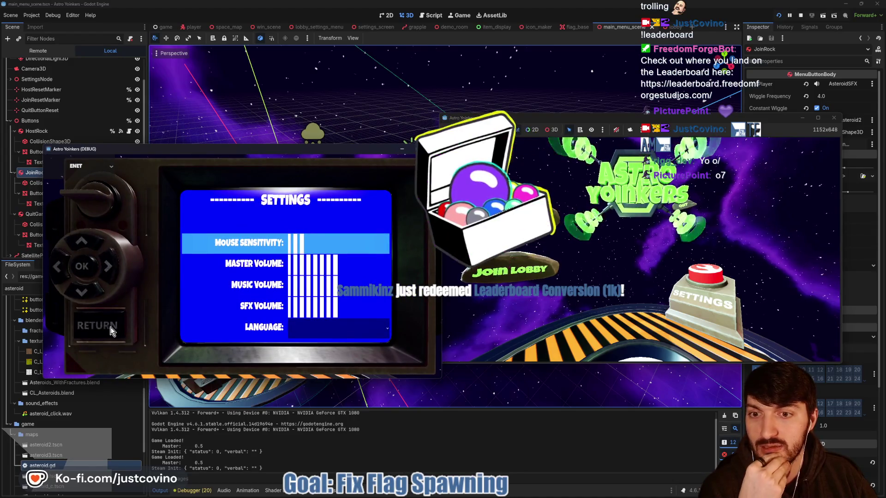
{"action": "key", "text": "Escape"}
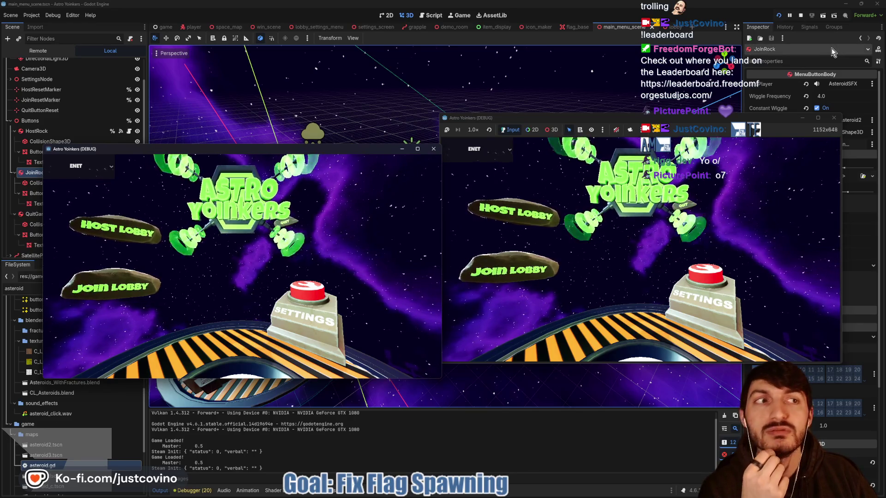
{"action": "left_click", "coordinate": [800, 15]}
{"action": "left_click", "coordinate": [779, 15]}
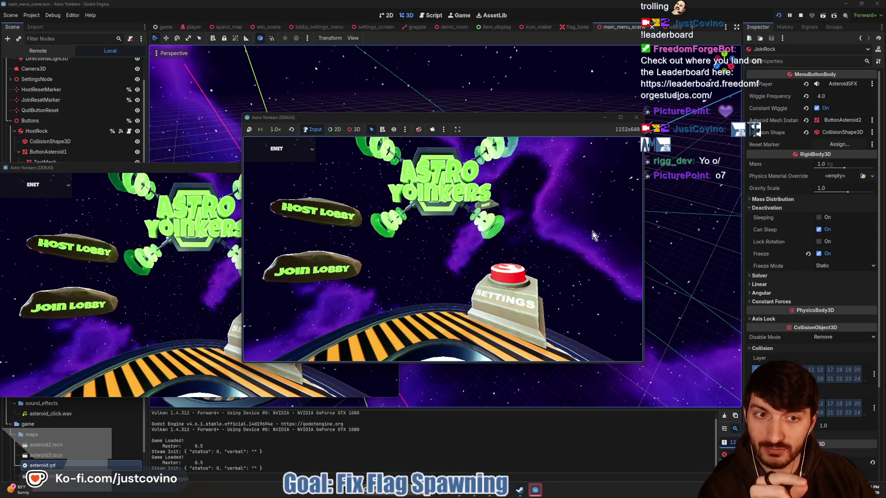
{"action": "key", "text": "F8"}
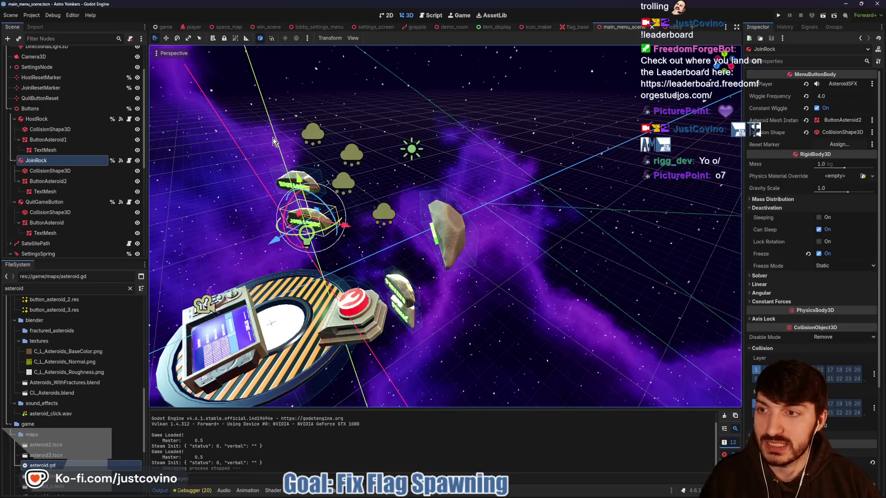
Step: Compare QuitGameButton with JoinRock's ButtonAsteroid2 and TextMesh settings in the Inspector
{"action": "left_click", "coordinate": [46, 202]}
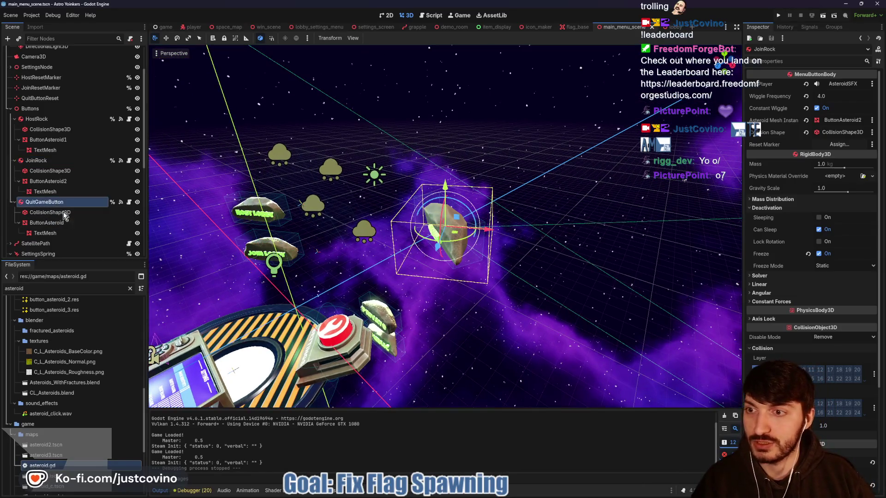
{"action": "scroll", "coordinate": [802, 257], "scroll_direction": "down", "scroll_amount": 3}
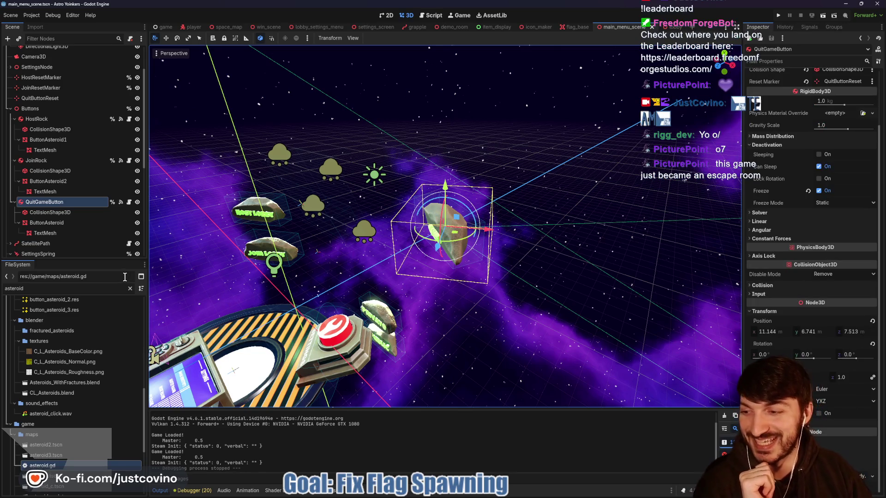
{"action": "scroll", "coordinate": [59, 242], "scroll_direction": "down", "scroll_amount": 2}
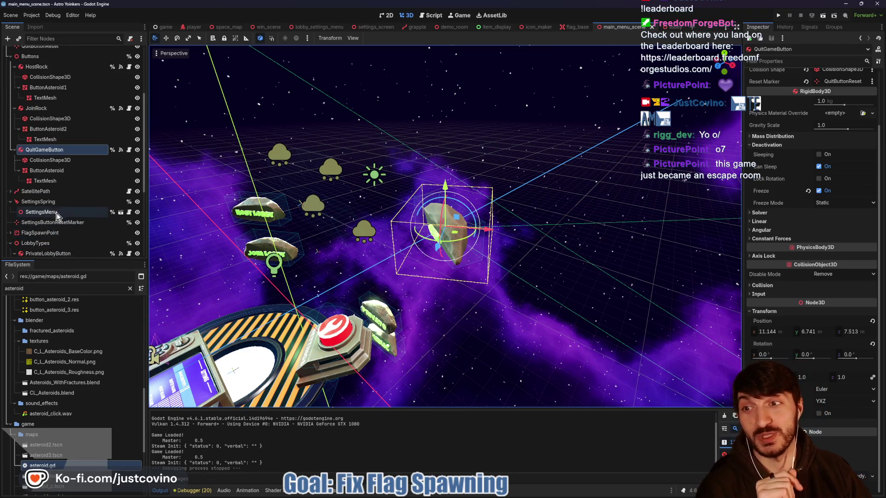
{"action": "left_click", "coordinate": [33, 110]}
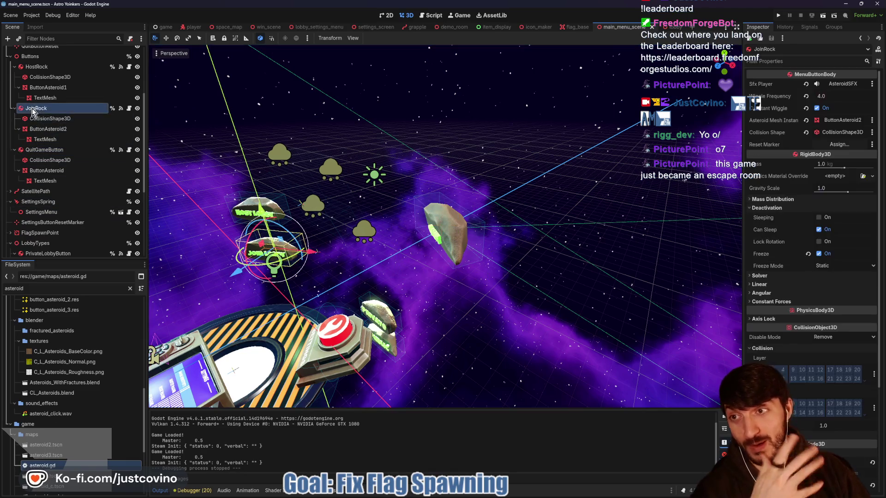
{"action": "scroll", "coordinate": [771, 258], "scroll_direction": "down", "scroll_amount": 5}
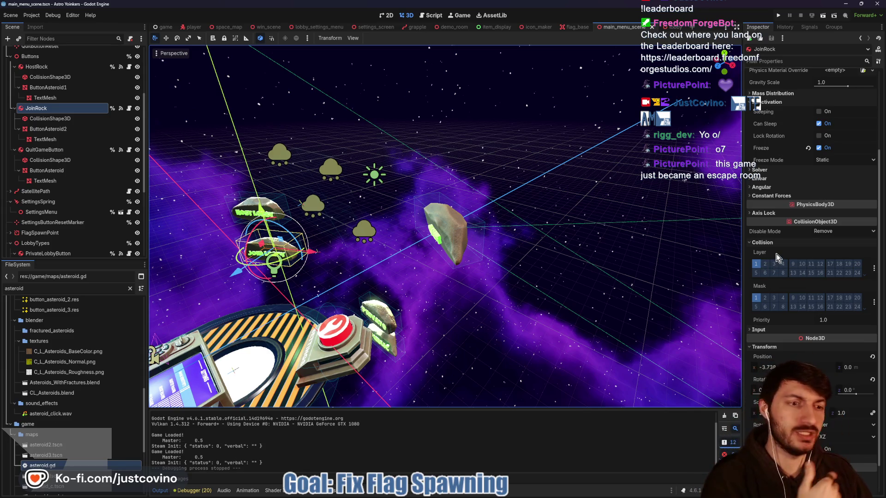
{"action": "scroll", "coordinate": [778, 259], "scroll_direction": "down", "scroll_amount": 2}
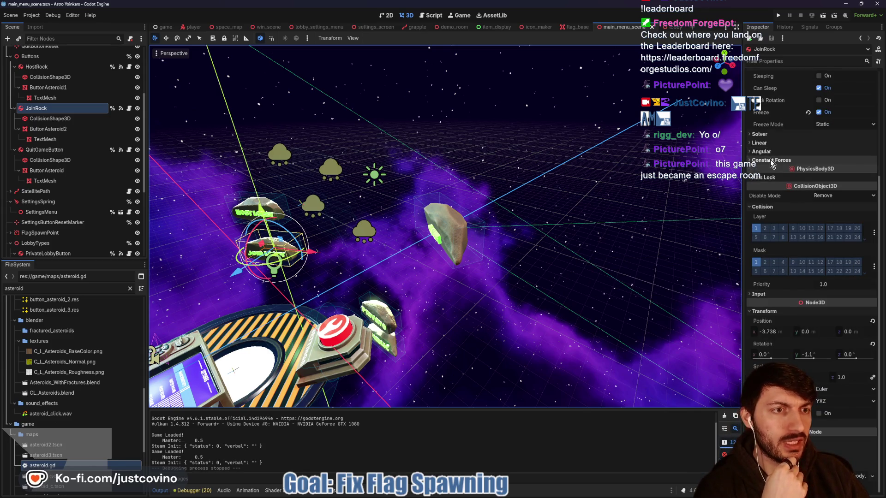
{"action": "scroll", "coordinate": [772, 163], "scroll_direction": "up", "scroll_amount": 7}
{"action": "scroll", "coordinate": [786, 196], "scroll_direction": "down", "scroll_amount": 7}
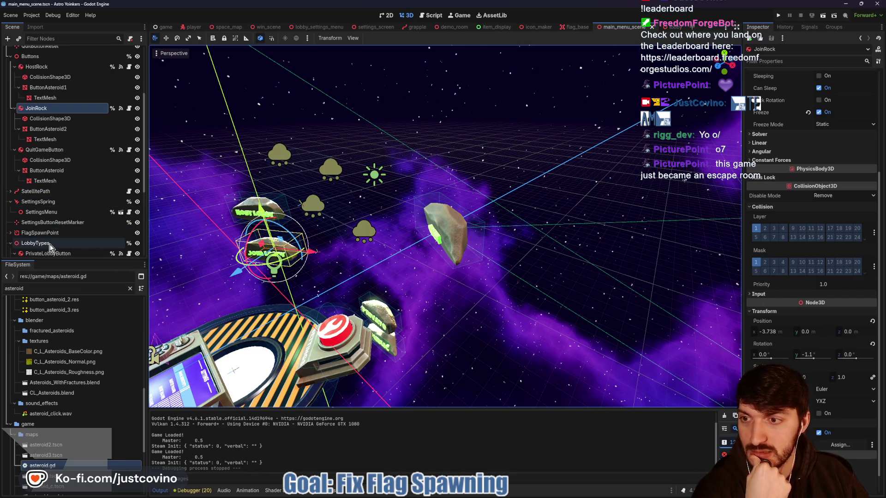
{"action": "left_click", "coordinate": [58, 130]}
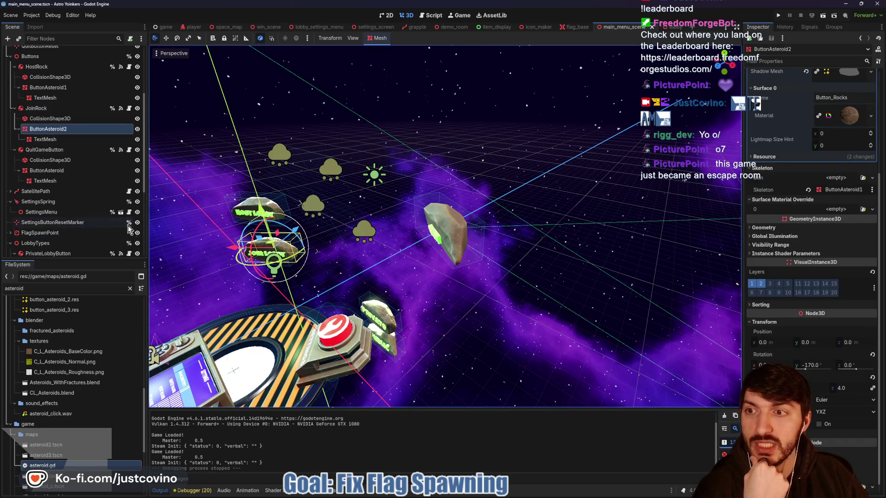
{"action": "left_click", "coordinate": [54, 140]}
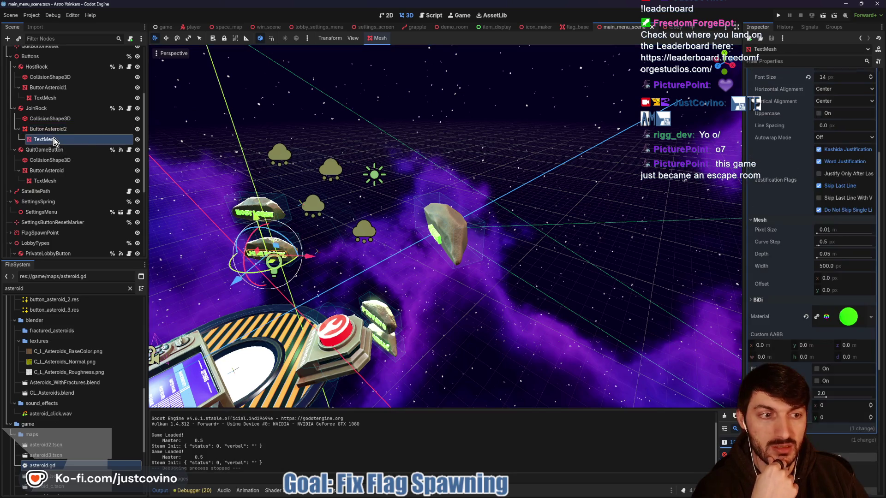
{"action": "scroll", "coordinate": [813, 251], "scroll_direction": "down", "scroll_amount": 5}
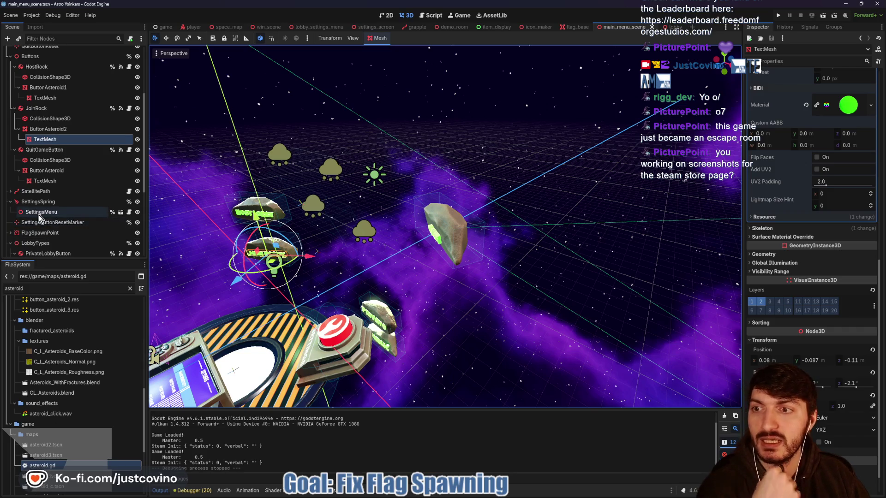
Step: Enable visual layer 2 on the Quit asteroid and TextMesh, then frame and orbit the rock
{"action": "left_click", "coordinate": [43, 171]}
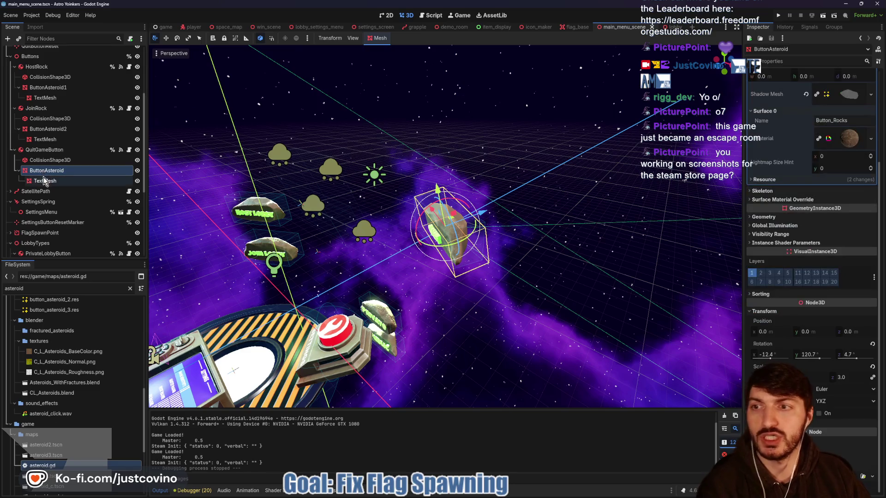
{"action": "left_click", "coordinate": [42, 182], "text": "ctrl"}
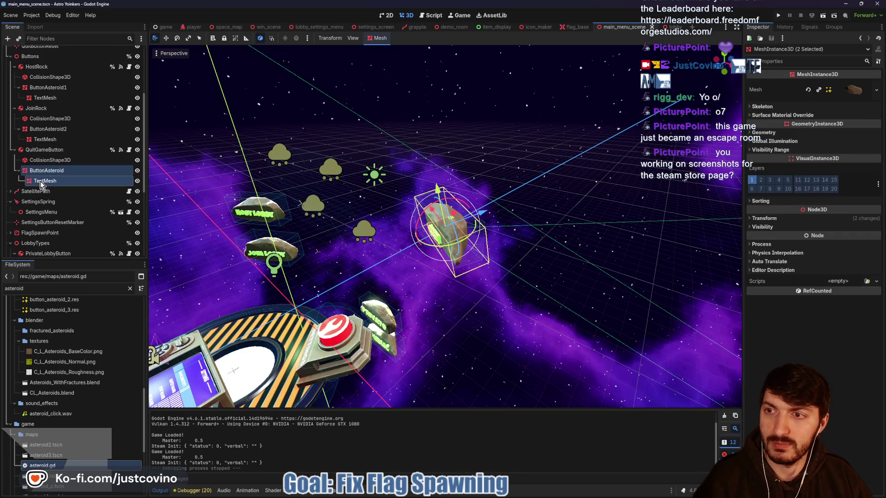
{"action": "left_click", "coordinate": [761, 181]}
{"action": "key", "text": "f"}
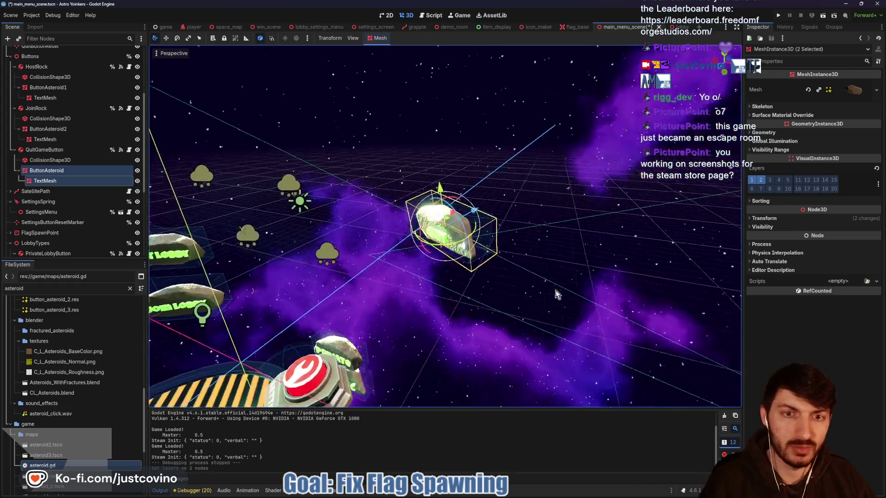
{"action": "mouse_move", "coordinate": [577, 265]}
{"action": "left_mouse_down"}
{"action": "mouse_move", "coordinate": [554, 253]}
{"action": "mouse_move", "coordinate": [546, 234]}
{"action": "mouse_move", "coordinate": [557, 275]}
{"action": "mouse_move", "coordinate": [513, 271]}
{"action": "left_mouse_up"}
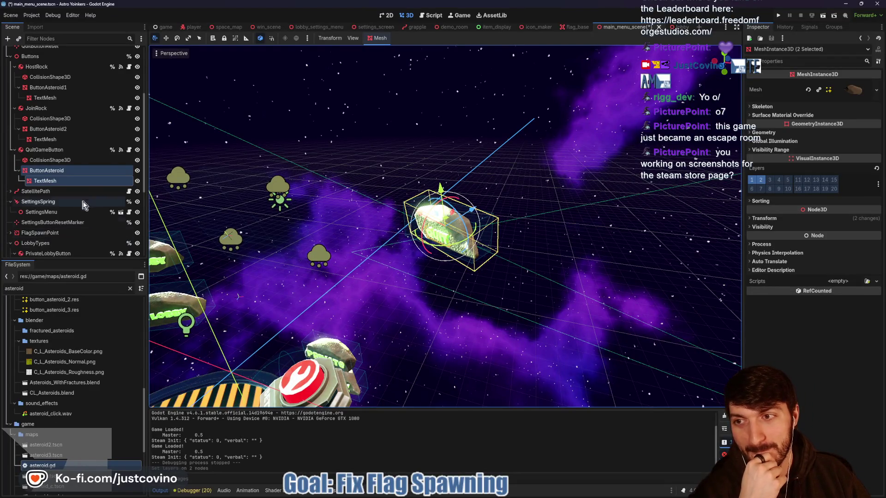
{"action": "left_click", "coordinate": [58, 150]}
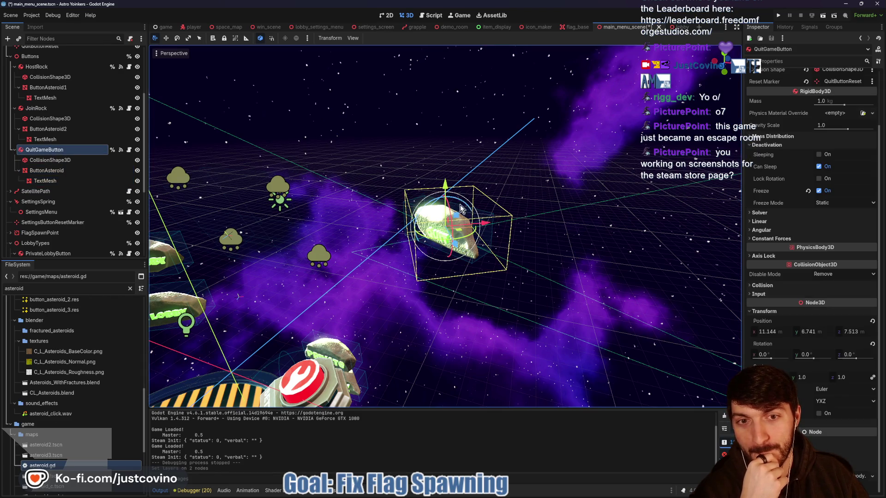
{"action": "left_click_drag", "start_coordinate": [486, 229], "coordinate": [409, 276]}
{"action": "right_click", "coordinate": [408, 276]}
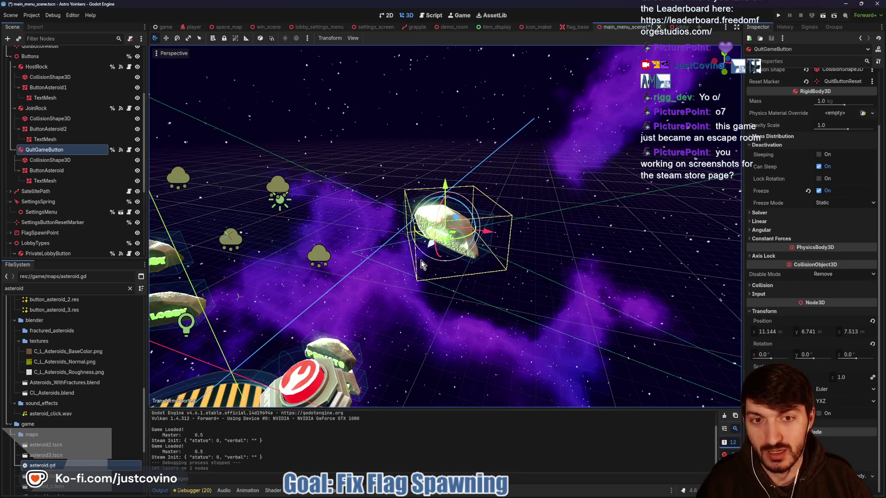
{"action": "scroll", "coordinate": [295, 231], "scroll_direction": "down", "scroll_amount": 5}
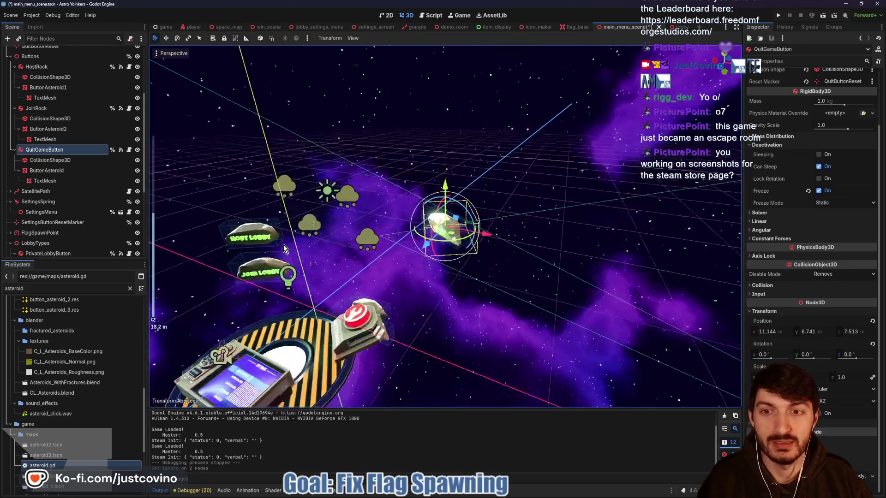
{"action": "mouse_move", "coordinate": [258, 103]}
{"action": "left_mouse_down"}
{"action": "mouse_move", "coordinate": [153, 139]}
{"action": "mouse_move", "coordinate": [176, 122]}
{"action": "mouse_move", "coordinate": [424, 247]}
{"action": "left_mouse_up"}
{"action": "mouse_move", "coordinate": [289, 217]}
{"action": "left_mouse_down"}
{"action": "mouse_move", "coordinate": [235, 300]}
{"action": "mouse_move", "coordinate": [296, 213]}
{"action": "left_mouse_up"}
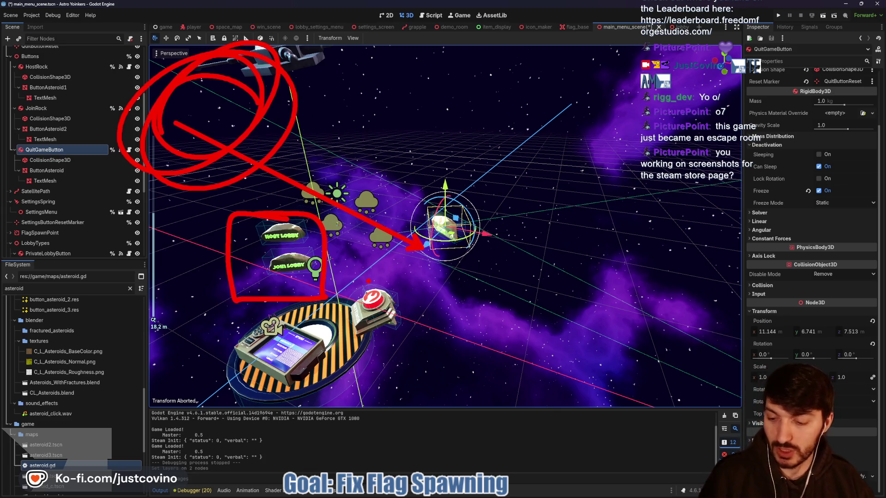
{"action": "key", "text": "Escape"}
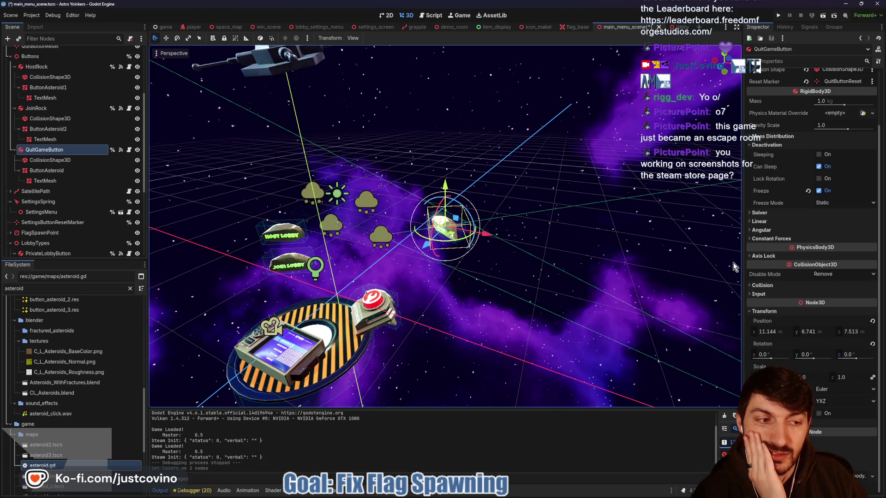
Step: Toggle layer 2 on both Quit meshes again and inspect QUIT beside the lobby rocks
{"action": "left_click", "coordinate": [55, 170]}
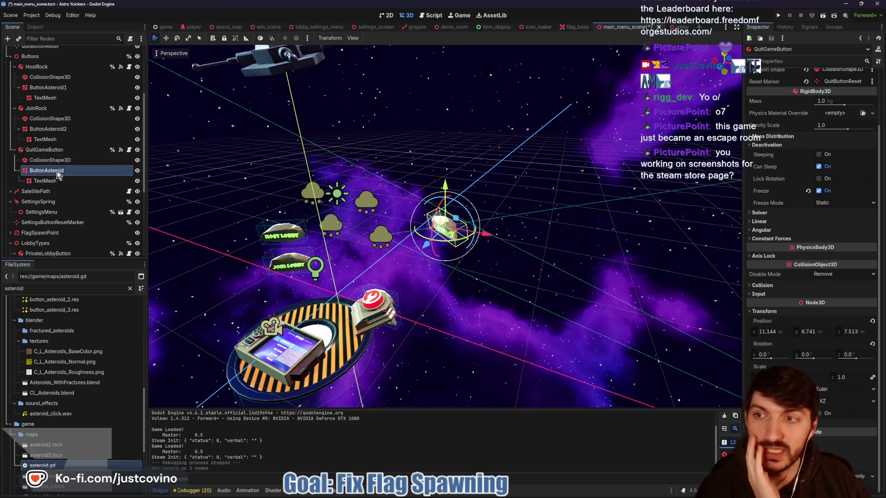
{"action": "left_click", "coordinate": [56, 181], "text": "shift"}
{"action": "left_click", "coordinate": [762, 181]}
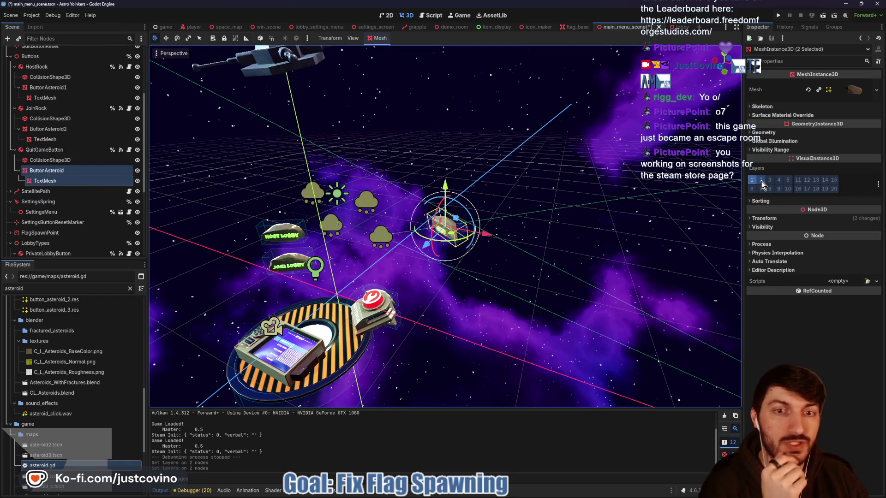
{"action": "key", "text": "f"}
{"action": "scroll", "coordinate": [474, 273], "scroll_direction": "up", "scroll_amount": 5}
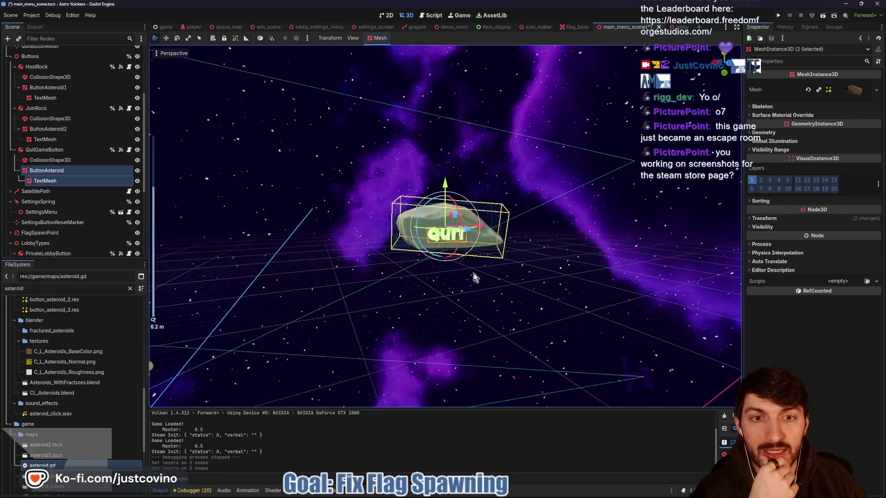
{"action": "mouse_move", "coordinate": [480, 283]}
{"action": "left_mouse_down"}
{"action": "mouse_move", "coordinate": [374, 311]}
{"action": "mouse_move", "coordinate": [451, 310]}
{"action": "mouse_move", "coordinate": [480, 298]}
{"action": "mouse_move", "coordinate": [376, 311]}
{"action": "left_mouse_up"}
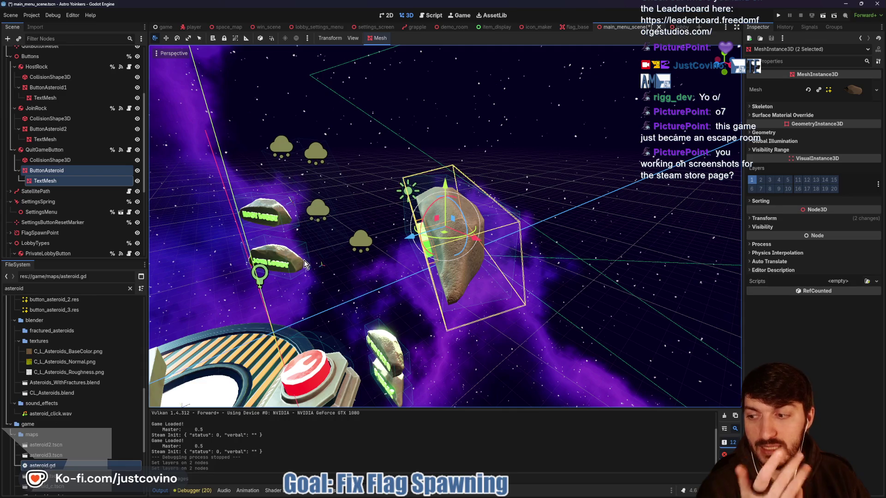
{"action": "key", "text": "f"}
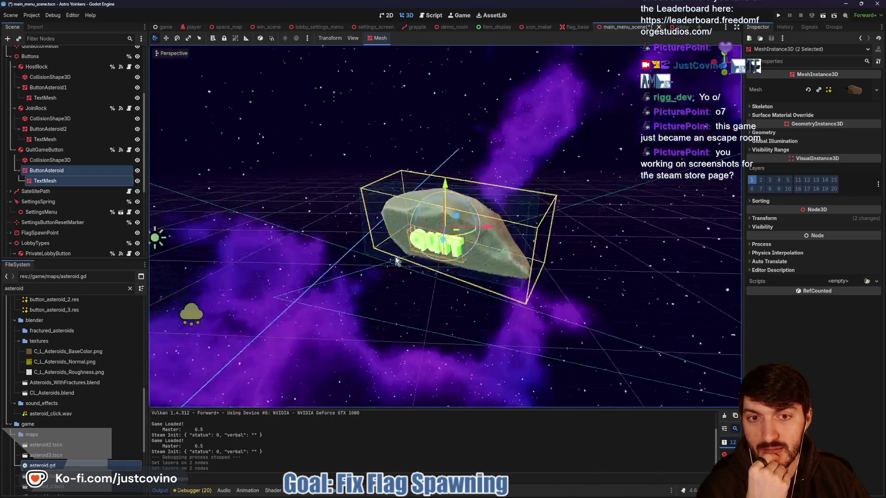
{"action": "scroll", "coordinate": [380, 271], "scroll_direction": "down", "scroll_amount": 5}
{"action": "left_click_drag", "start_coordinate": [380, 267], "coordinate": [438, 266]}
{"action": "mouse_move", "coordinate": [353, 184]}
{"action": "left_mouse_down"}
{"action": "mouse_move", "coordinate": [400, 175]}
{"action": "mouse_move", "coordinate": [313, 189]}
{"action": "left_mouse_up"}
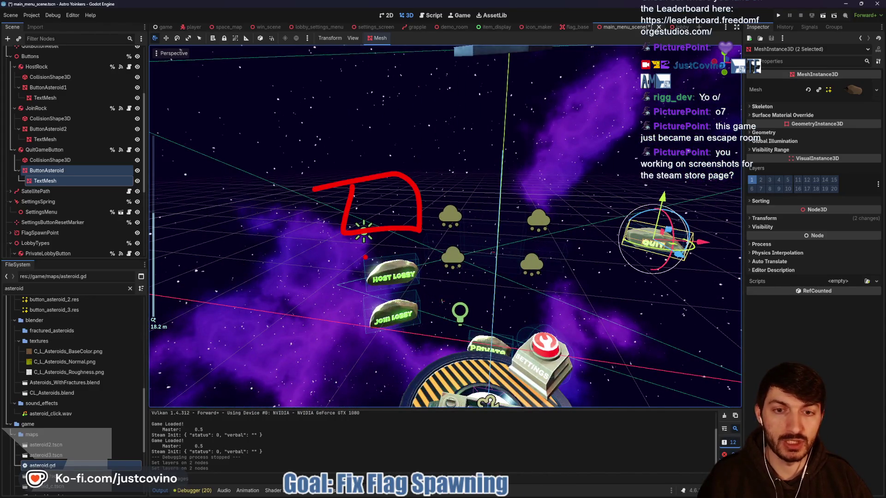
{"action": "key", "text": "Escape"}
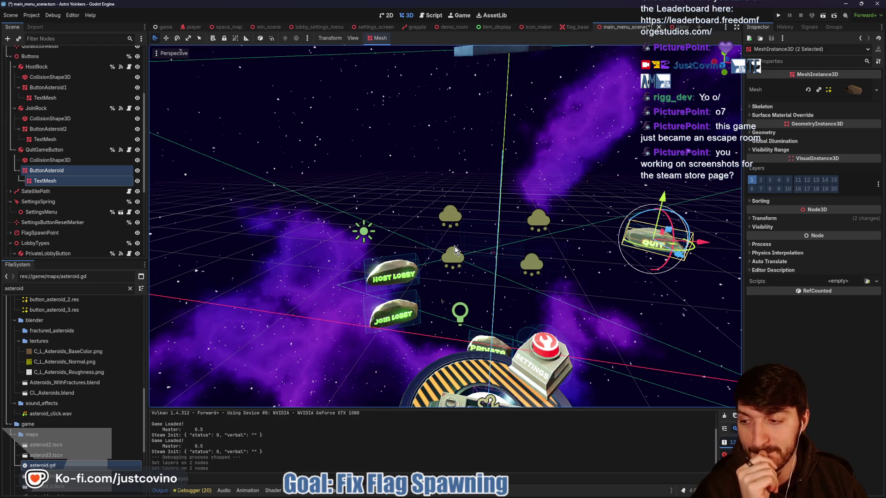
{"action": "left_click", "coordinate": [45, 149]}
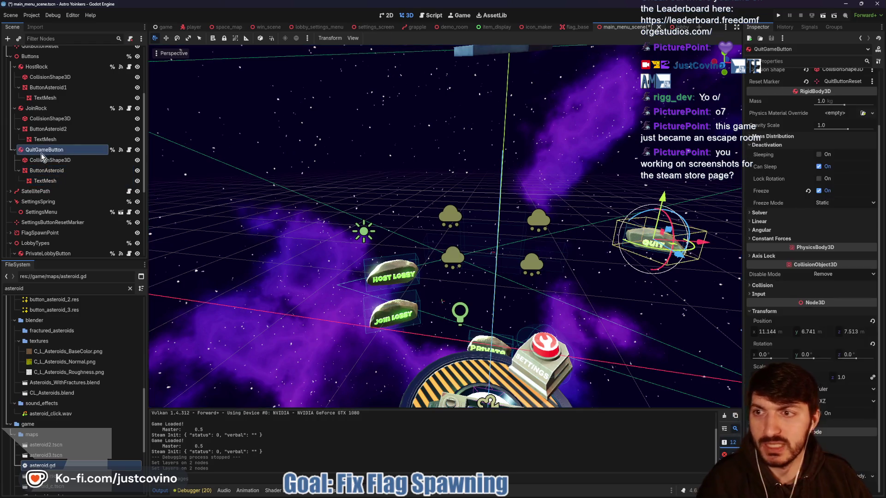
Step: Move the Quit button left toward the lobby rocks and tilt its asteroid and QUIT label
{"action": "mouse_move", "coordinate": [694, 243]}
{"action": "left_mouse_down"}
{"action": "mouse_move", "coordinate": [386, 253]}
{"action": "mouse_move", "coordinate": [429, 245]}
{"action": "left_mouse_up"}
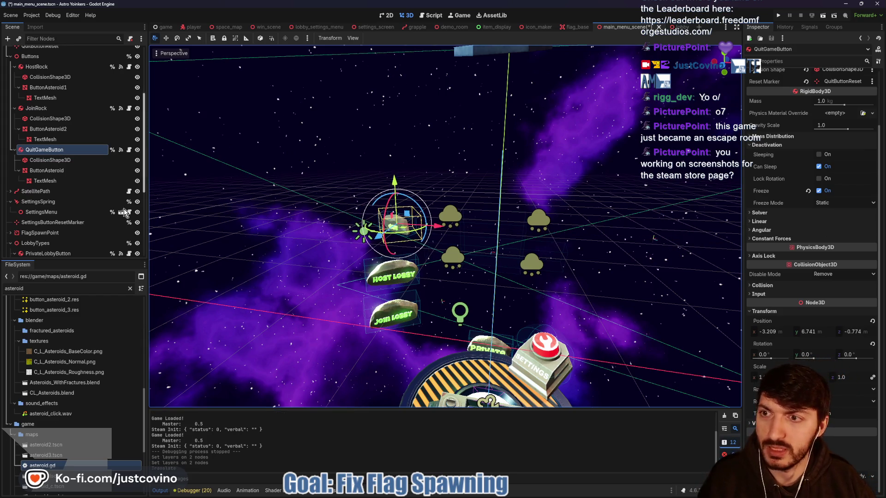
{"action": "scroll", "coordinate": [320, 256], "scroll_direction": "up", "scroll_amount": 10}
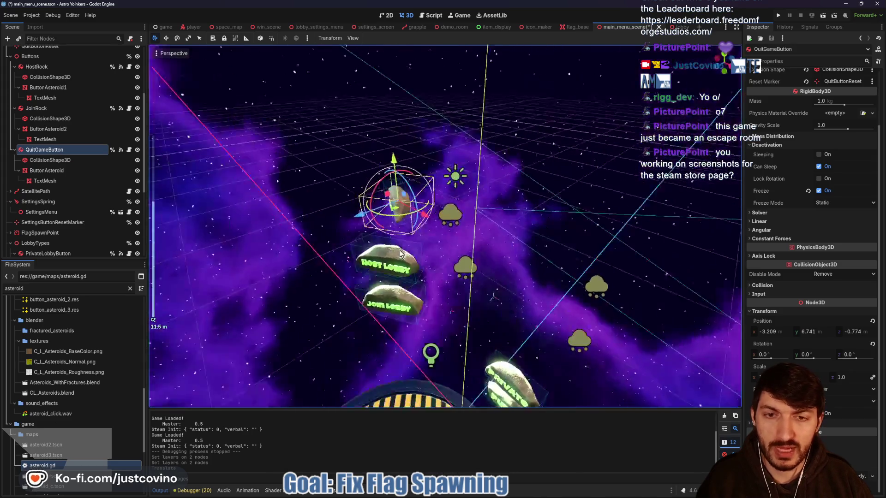
{"action": "scroll", "coordinate": [367, 302], "scroll_direction": "down", "scroll_amount": 10}
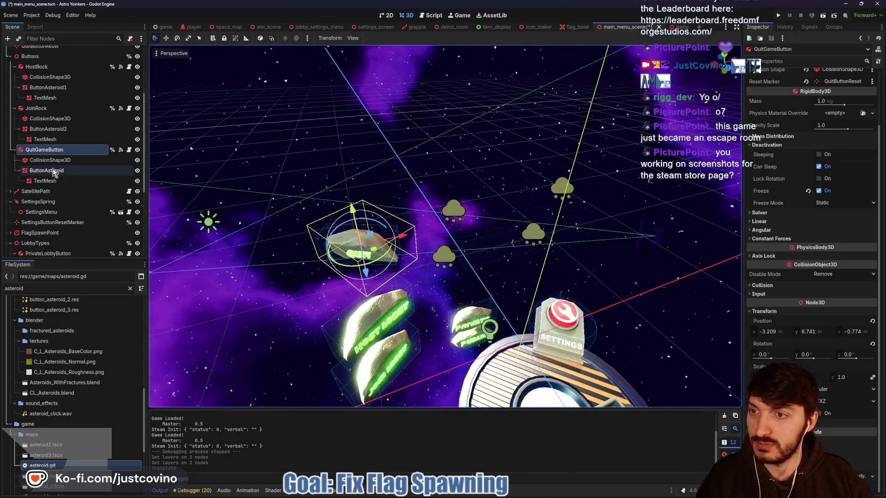
{"action": "left_click", "coordinate": [51, 170]}
{"action": "left_click", "coordinate": [51, 181], "text": "shift"}
{"action": "mouse_move", "coordinate": [399, 234]}
{"action": "left_mouse_down"}
{"action": "mouse_move", "coordinate": [399, 253]}
{"action": "mouse_move", "coordinate": [404, 226]}
{"action": "mouse_move", "coordinate": [372, 236]}
{"action": "mouse_move", "coordinate": [390, 242]}
{"action": "left_mouse_up"}
{"action": "left_click", "coordinate": [369, 235]}
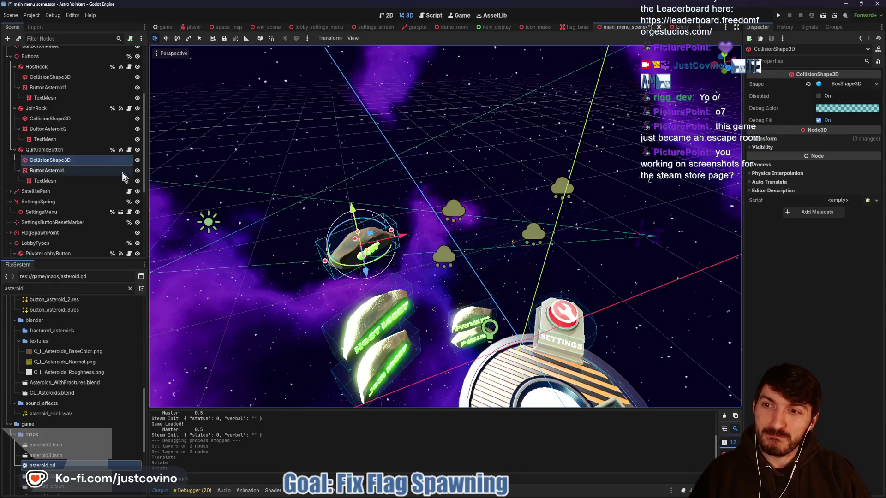
Step: Shift QuitGameButton along X and Z in top view to about -4.3, 6.7, -0.0
{"action": "left_click", "coordinate": [46, 151]}
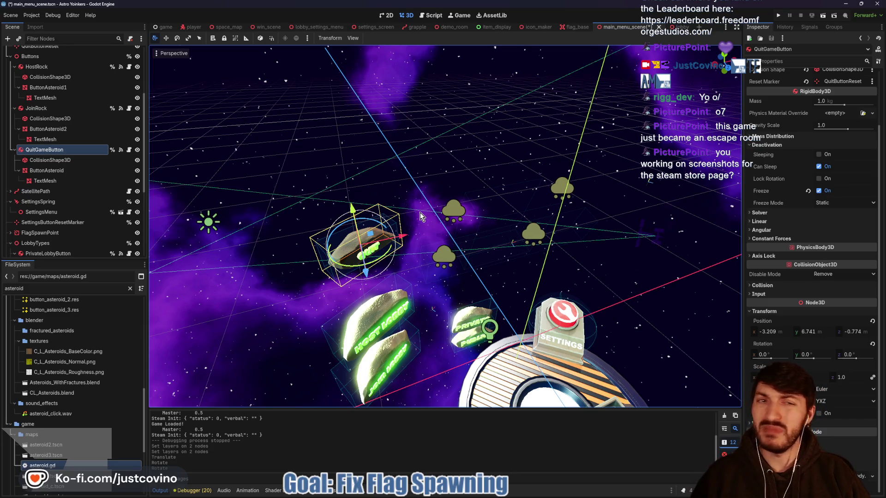
{"action": "left_click_drag", "start_coordinate": [445, 210], "coordinate": [477, 231]}
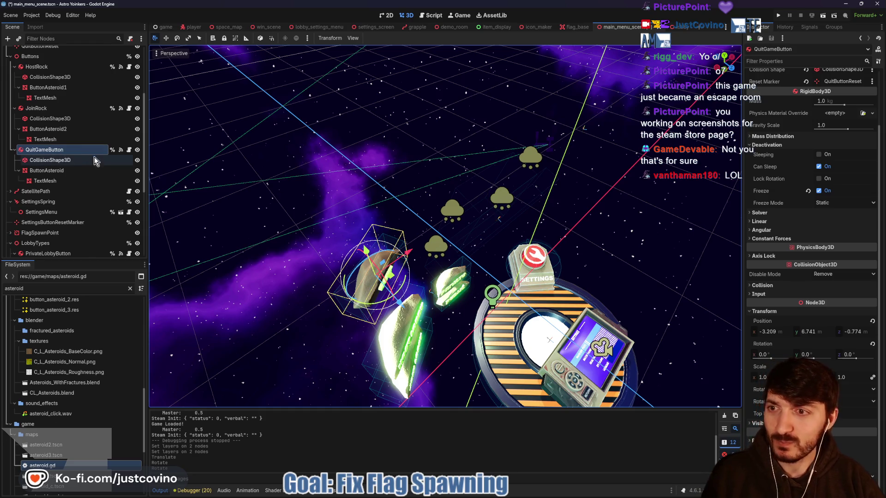
{"action": "left_click_drag", "start_coordinate": [413, 247], "coordinate": [443, 305]}
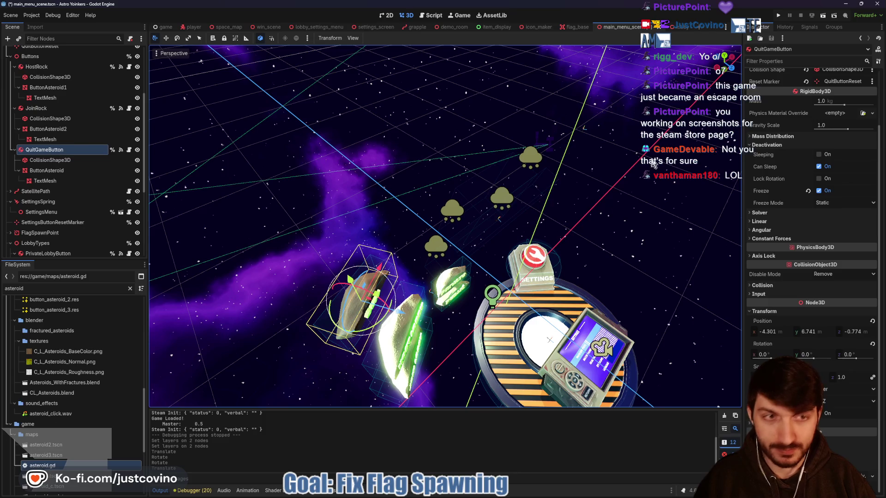
{"action": "key", "text": "KP_7"}
{"action": "left_click_drag", "start_coordinate": [364, 272], "coordinate": [373, 284]}
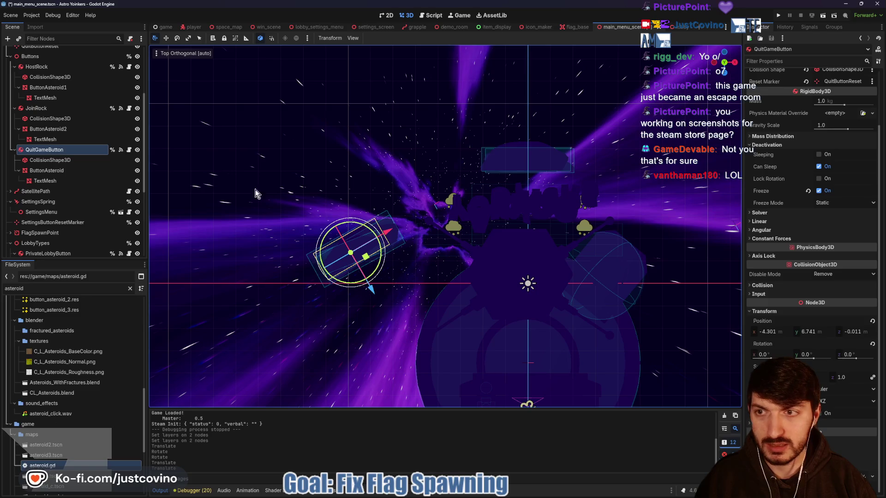
Step: Rotate the Quit asteroid and its collision shape to matching tilts and save
{"action": "left_click", "coordinate": [82, 170]}
{"action": "left_click", "coordinate": [81, 181], "text": "ctrl"}
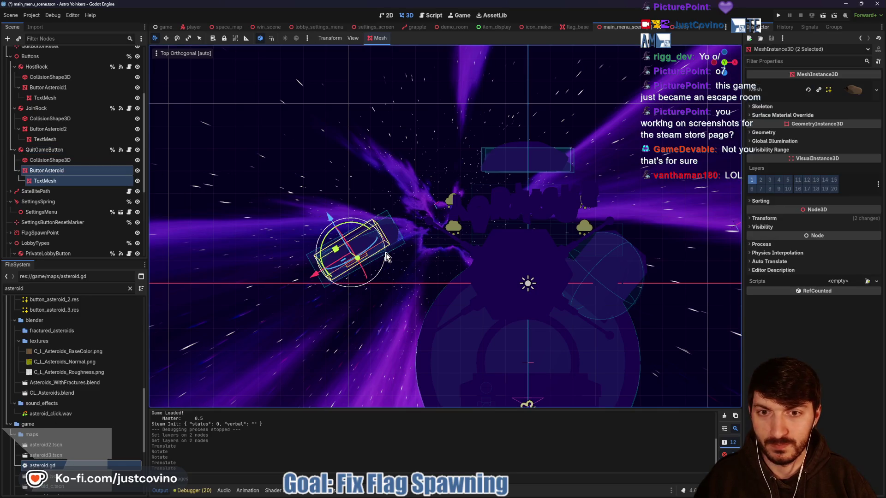
{"action": "left_click", "coordinate": [73, 171]}
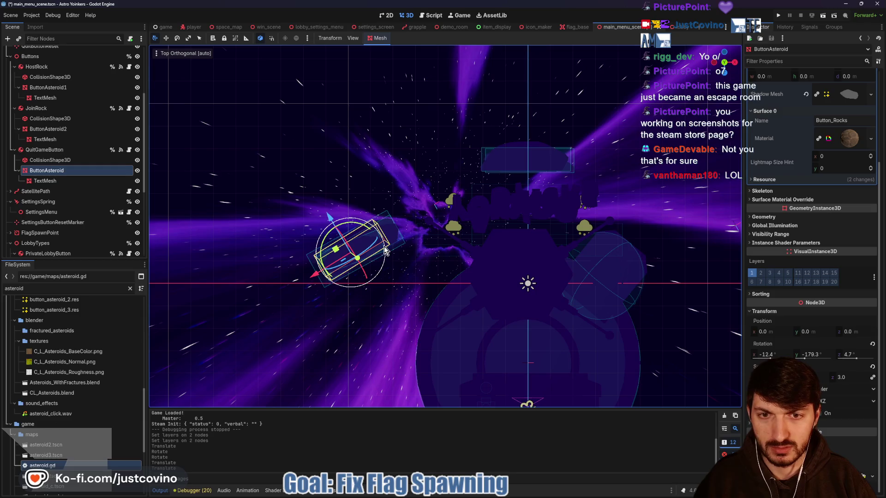
{"action": "mouse_move", "coordinate": [384, 252]}
{"action": "left_mouse_down"}
{"action": "mouse_move", "coordinate": [381, 265]}
{"action": "mouse_move", "coordinate": [388, 259]}
{"action": "mouse_move", "coordinate": [405, 276]}
{"action": "left_mouse_up"}
{"action": "left_click", "coordinate": [79, 159]}
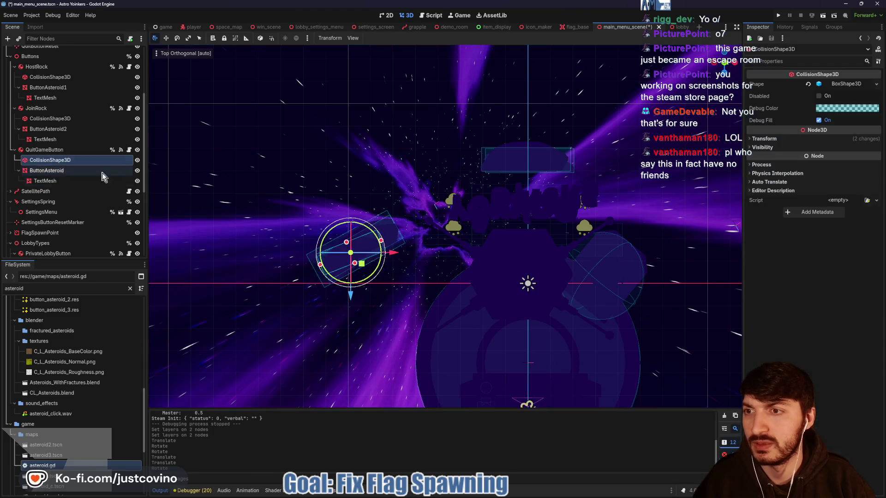
{"action": "mouse_move", "coordinate": [374, 277]}
{"action": "left_mouse_down"}
{"action": "mouse_move", "coordinate": [423, 204]}
{"action": "mouse_move", "coordinate": [464, 191]}
{"action": "left_mouse_up"}
{"action": "key", "text": "ctrl+s"}
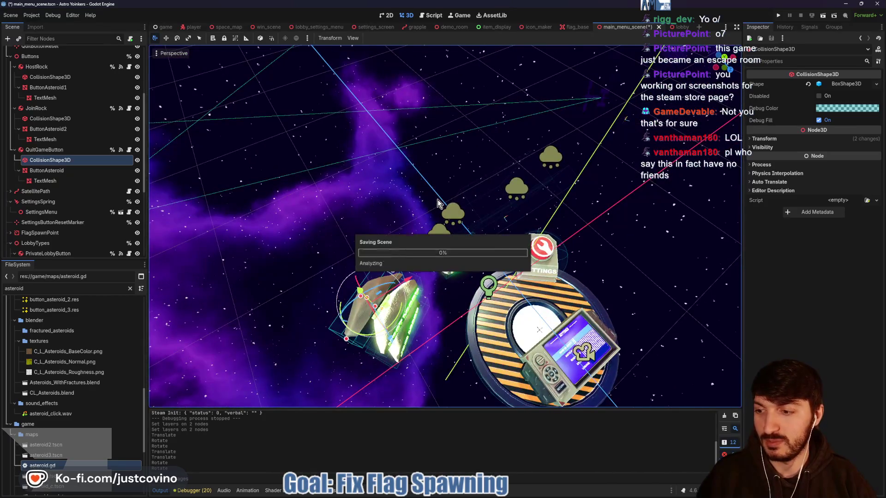
Step: Turn on visibility layer 2 for the Quit asteroid and text mesh and save main_menu_scene
{"action": "mouse_move", "coordinate": [464, 221]}
{"action": "left_mouse_down"}
{"action": "mouse_move", "coordinate": [425, 159]}
{"action": "mouse_move", "coordinate": [421, 165]}
{"action": "left_mouse_up"}
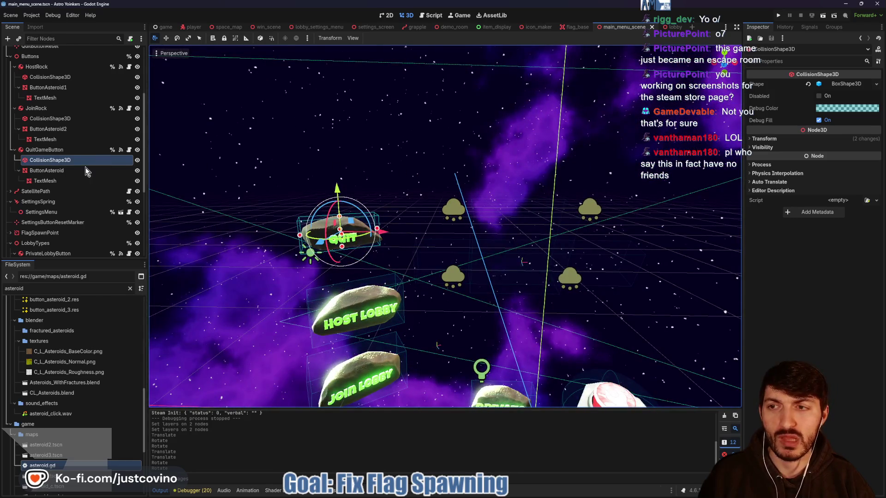
{"action": "left_click", "coordinate": [44, 171]}
{"action": "left_click", "coordinate": [46, 181], "text": "shift"}
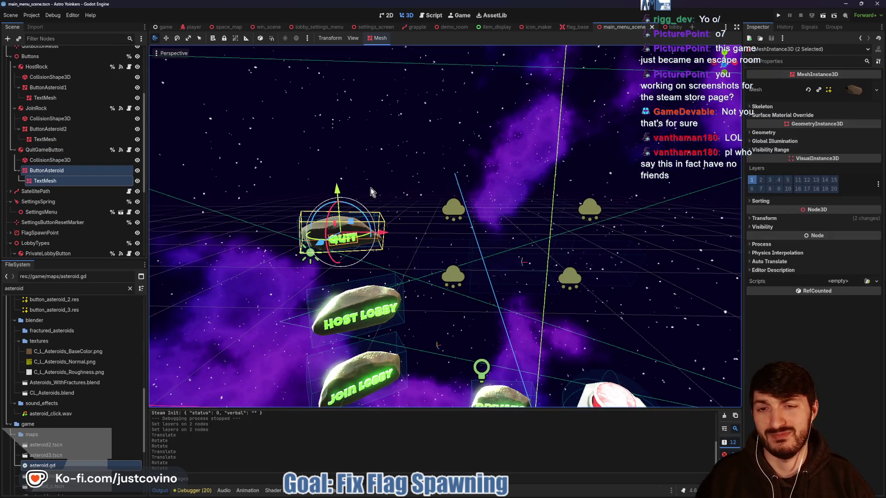
{"action": "left_click", "coordinate": [760, 180]}
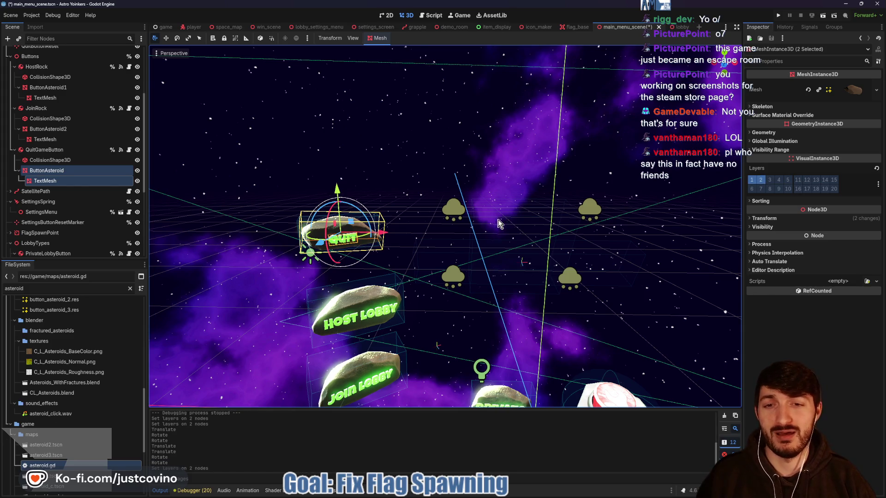
{"action": "key", "text": "ctrl+s"}
{"action": "mouse_move", "coordinate": [494, 184]}
{"action": "left_mouse_down"}
{"action": "mouse_move", "coordinate": [505, 198]}
{"action": "mouse_move", "coordinate": [424, 223]}
{"action": "mouse_move", "coordinate": [506, 250]}
{"action": "mouse_move", "coordinate": [497, 245]}
{"action": "left_mouse_up"}
{"action": "left_click", "coordinate": [55, 152]}
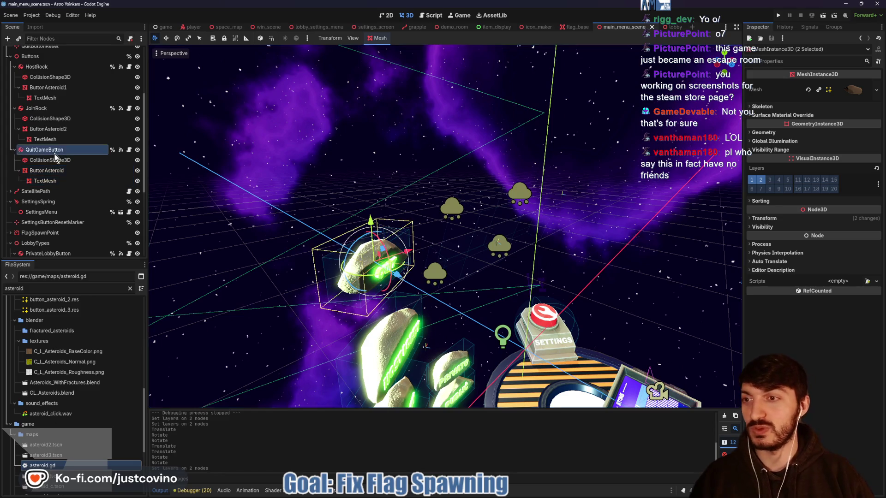
{"action": "left_click", "coordinate": [70, 171]}
{"action": "left_click", "coordinate": [70, 180], "text": "shift"}
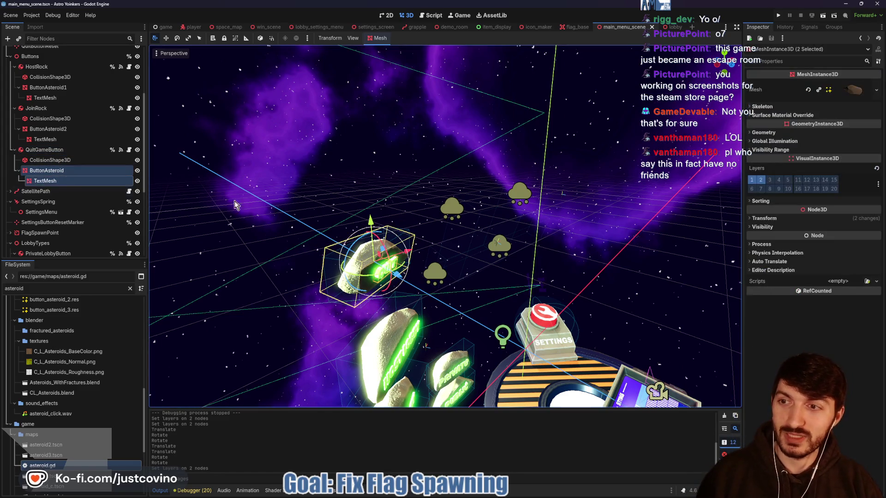
{"action": "mouse_move", "coordinate": [368, 281]}
{"action": "left_mouse_down"}
{"action": "mouse_move", "coordinate": [373, 257]}
{"action": "mouse_move", "coordinate": [358, 255]}
{"action": "mouse_move", "coordinate": [480, 261]}
{"action": "mouse_move", "coordinate": [436, 248]}
{"action": "mouse_move", "coordinate": [422, 233]}
{"action": "mouse_move", "coordinate": [425, 257]}
{"action": "mouse_move", "coordinate": [411, 238]}
{"action": "left_mouse_up"}
{"action": "key", "text": "ctrl+s"}
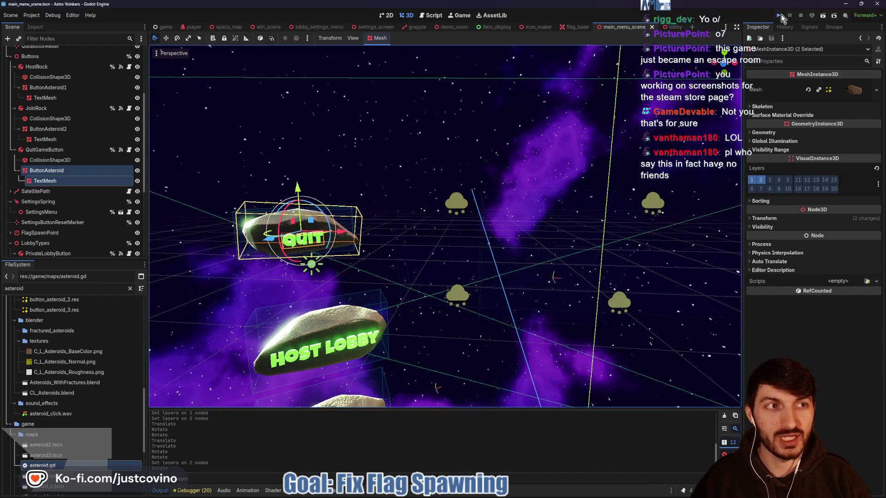
{"action": "left_click", "coordinate": [780, 16]}
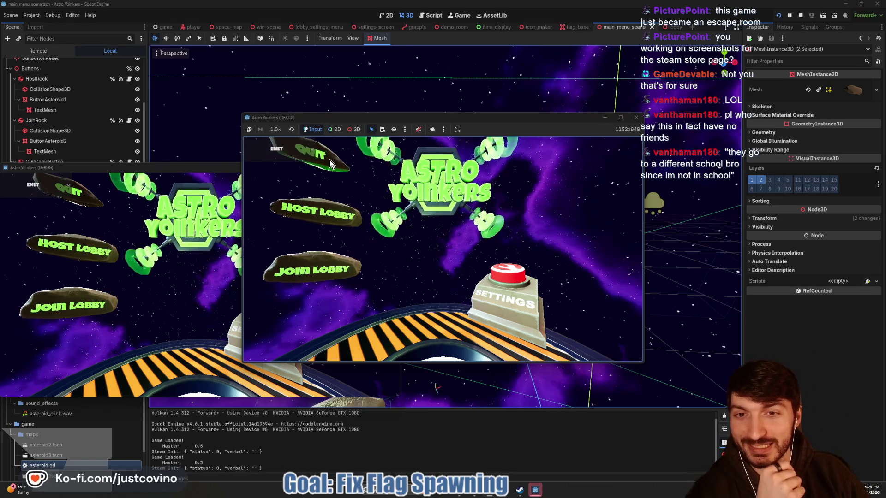
{"action": "left_click", "coordinate": [800, 15]}
{"action": "left_click", "coordinate": [42, 151]}
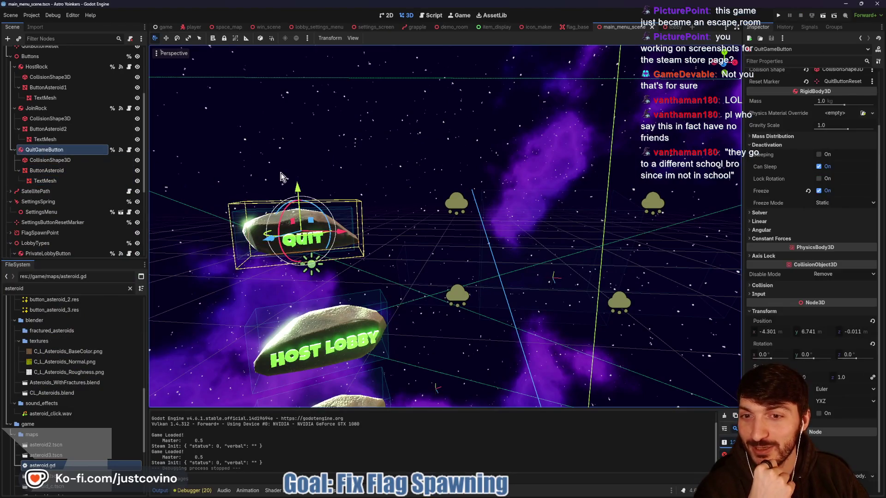
Step: Drop the QUIT asteroid to Y -2.411 beneath JOIN LOBBY, then save and run the game
{"action": "key", "text": "f"}
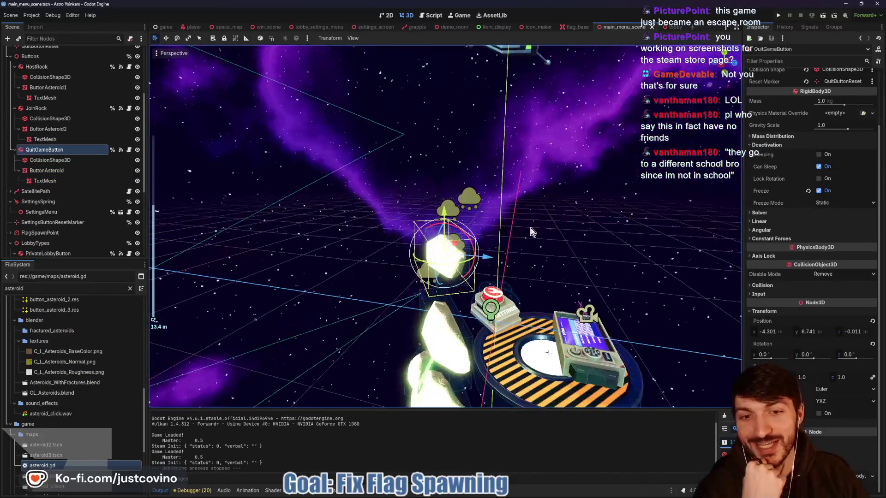
{"action": "key", "text": "s"}
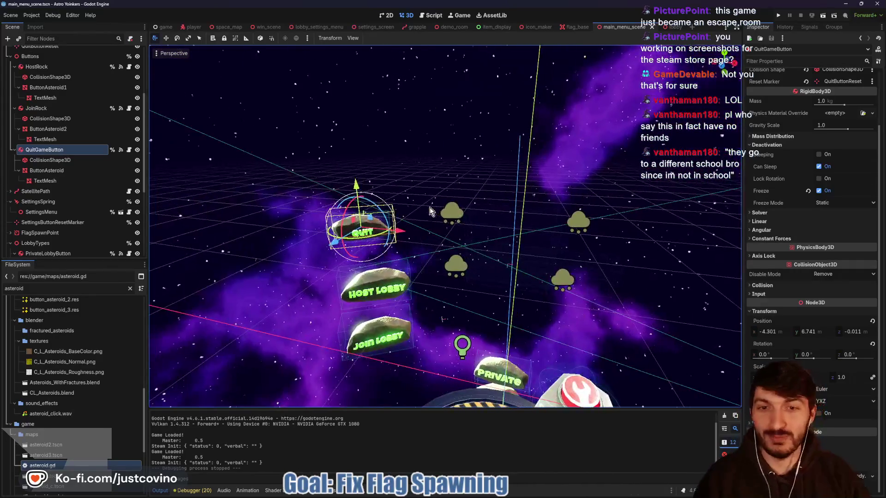
{"action": "mouse_move", "coordinate": [356, 184]}
{"action": "left_mouse_down"}
{"action": "mouse_move", "coordinate": [373, 323]}
{"action": "mouse_move", "coordinate": [424, 325]}
{"action": "left_mouse_up"}
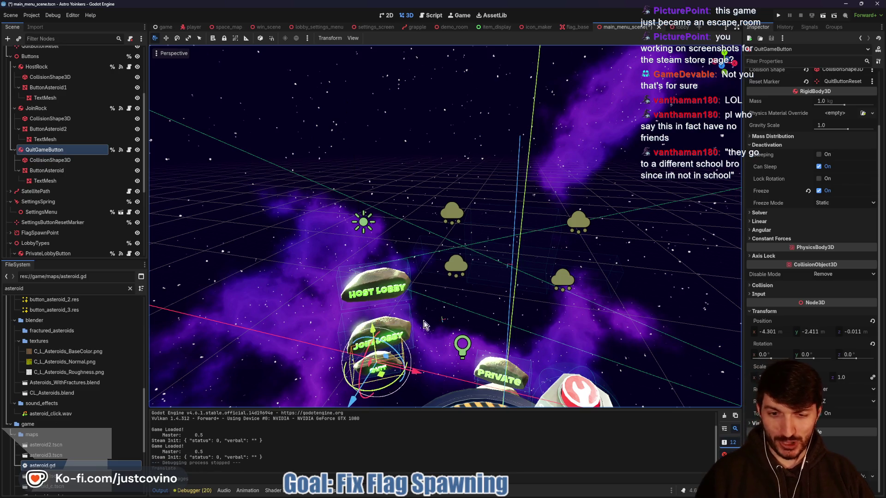
{"action": "key", "text": "f"}
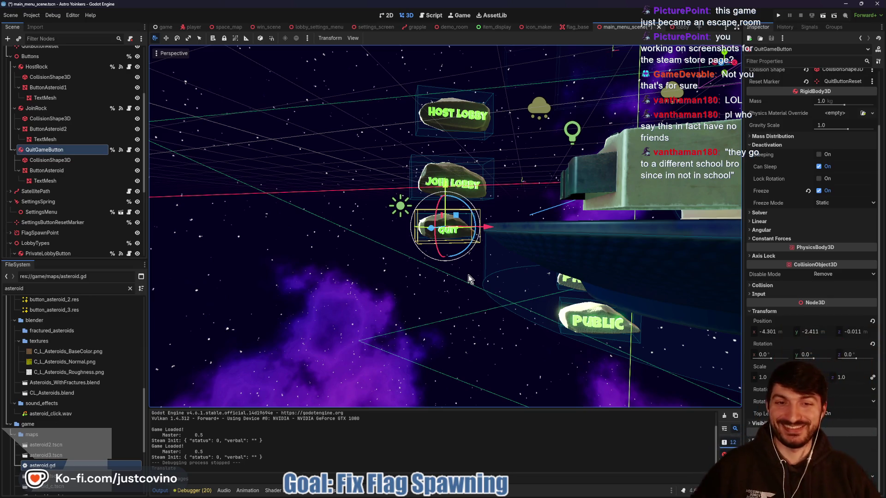
{"action": "left_click_drag", "start_coordinate": [382, 228], "coordinate": [371, 236]}
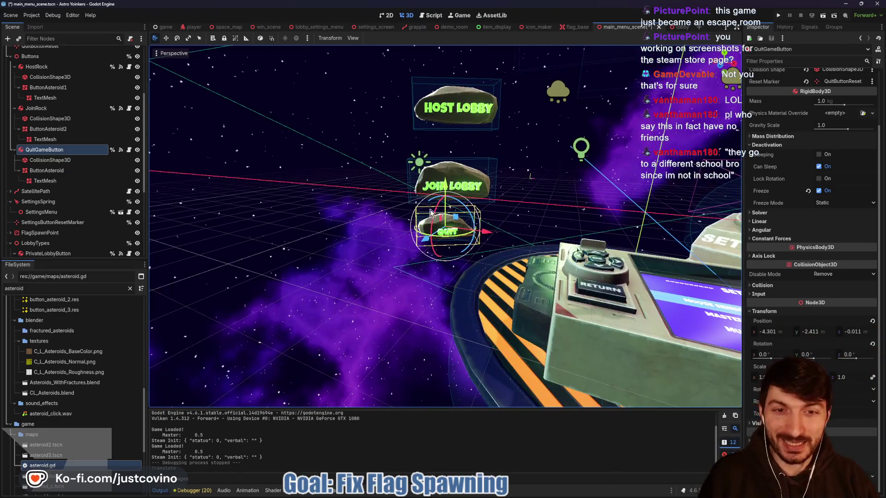
{"action": "mouse_move", "coordinate": [520, 206]}
{"action": "left_mouse_down"}
{"action": "mouse_move", "coordinate": [506, 203]}
{"action": "mouse_move", "coordinate": [515, 222]}
{"action": "left_mouse_up"}
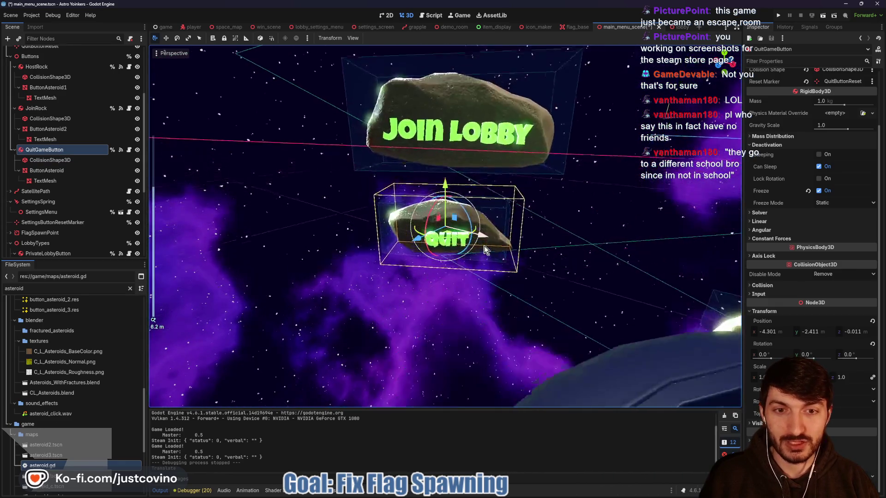
{"action": "left_click", "coordinate": [779, 15]}
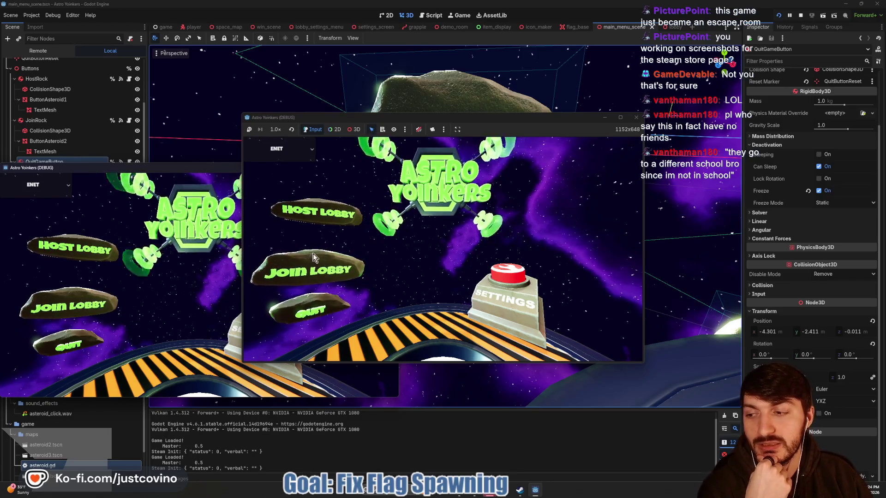
Step: Stop the game, lower QUIT to Y -3.349, tilt its ButtonAsteroid slightly and save
{"action": "left_click", "coordinate": [319, 265]}
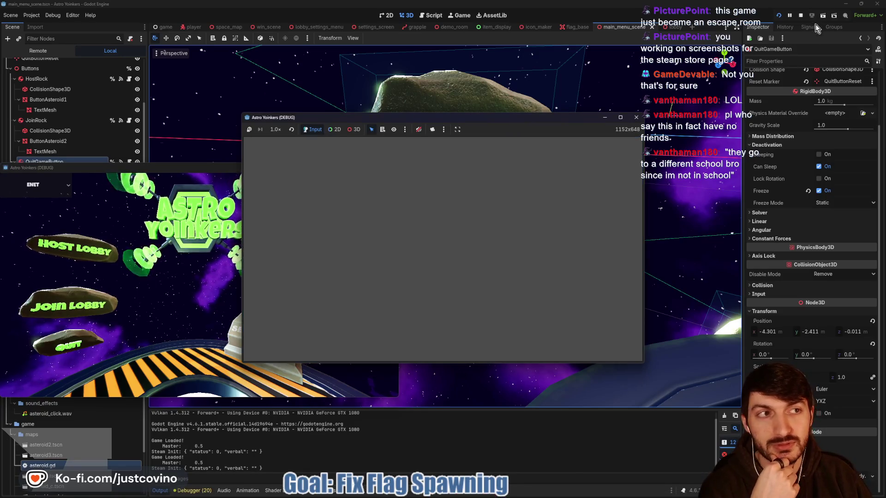
{"action": "left_click", "coordinate": [801, 15]}
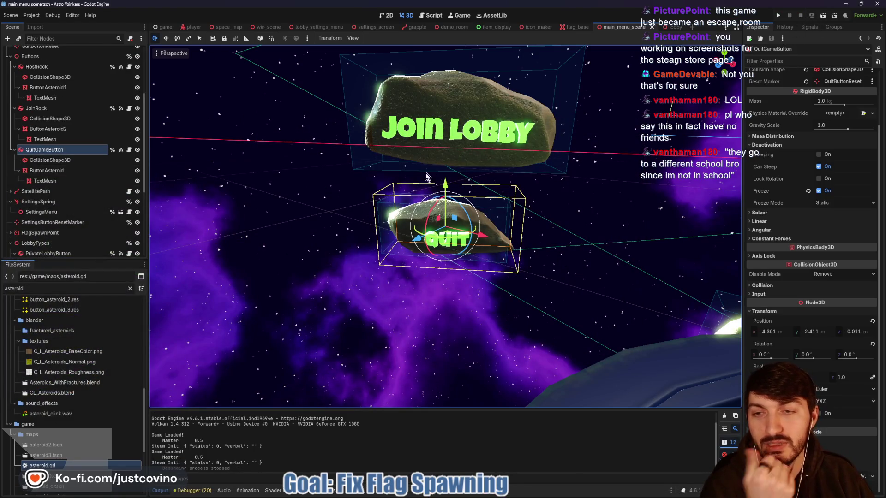
{"action": "left_click_drag", "start_coordinate": [444, 187], "coordinate": [427, 224]}
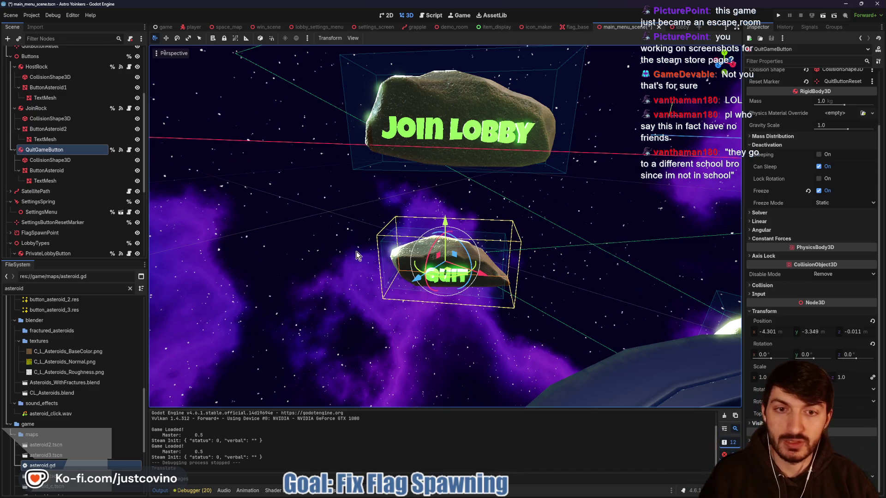
{"action": "left_click", "coordinate": [62, 171]}
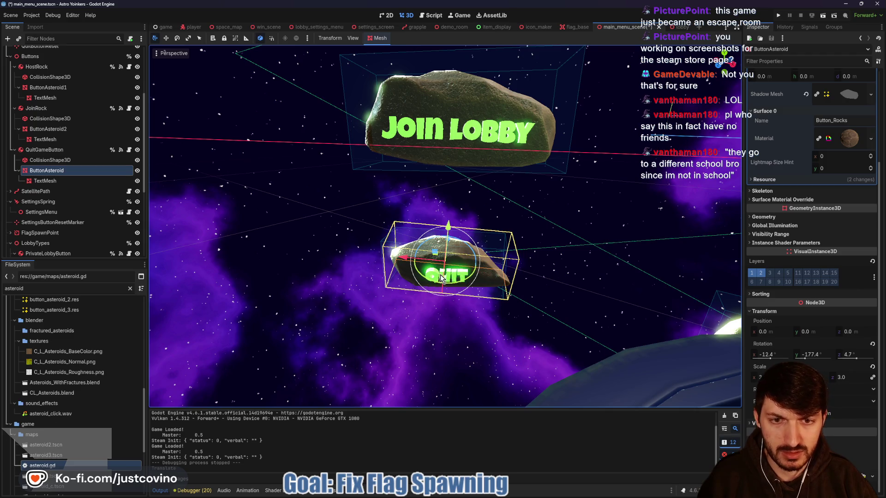
{"action": "mouse_move", "coordinate": [445, 279]}
{"action": "left_mouse_down"}
{"action": "mouse_move", "coordinate": [549, 321]}
{"action": "mouse_move", "coordinate": [489, 251]}
{"action": "mouse_move", "coordinate": [473, 256]}
{"action": "left_mouse_up"}
{"action": "left_click_drag", "start_coordinate": [569, 287], "coordinate": [505, 308]}
{"action": "key", "text": "ctrl+s"}
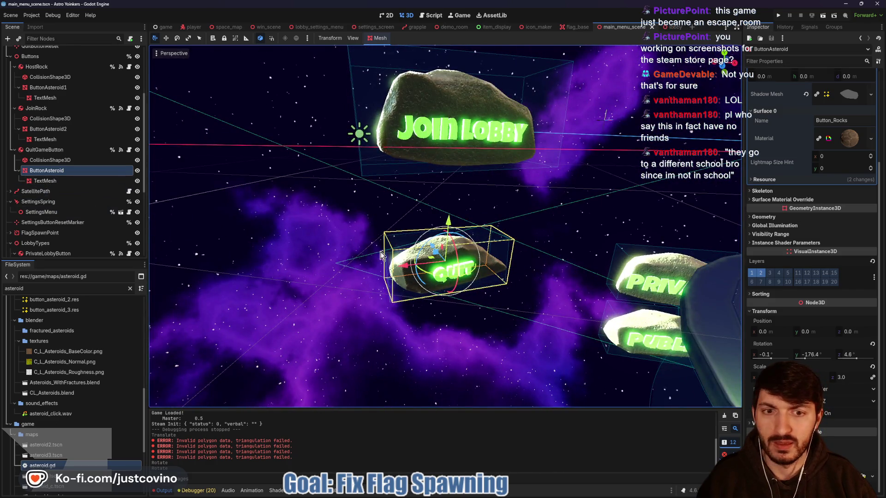
Step: Move the QuitButtonReset marker onto the Quit rock at -7.894, -2.828, -1.376 and save
{"action": "scroll", "coordinate": [38, 107], "scroll_direction": "up", "scroll_amount": 2}
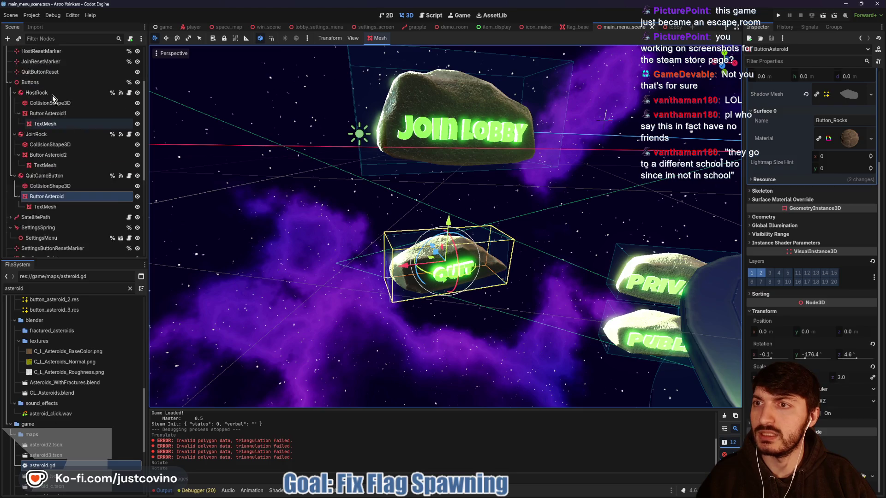
{"action": "left_click_drag", "start_coordinate": [40, 72], "coordinate": [54, 136]}
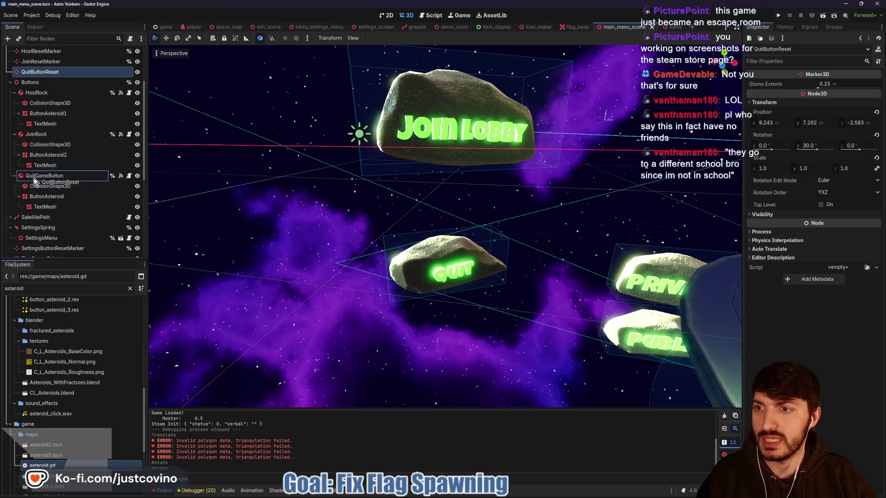
{"action": "left_click_drag", "start_coordinate": [33, 180], "coordinate": [34, 180]}
{"action": "left_click", "coordinate": [877, 113]}
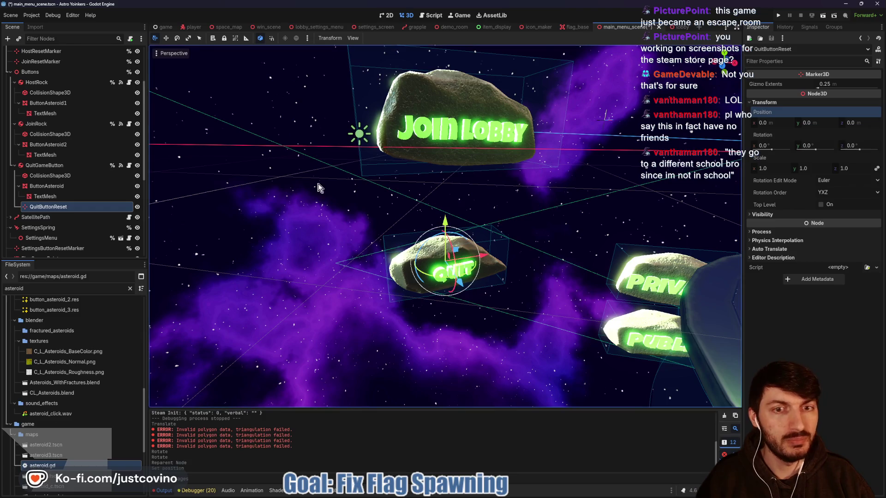
{"action": "left_click_drag", "start_coordinate": [62, 211], "coordinate": [24, 119]}
{"action": "left_click_drag", "start_coordinate": [26, 74], "coordinate": [26, 70]}
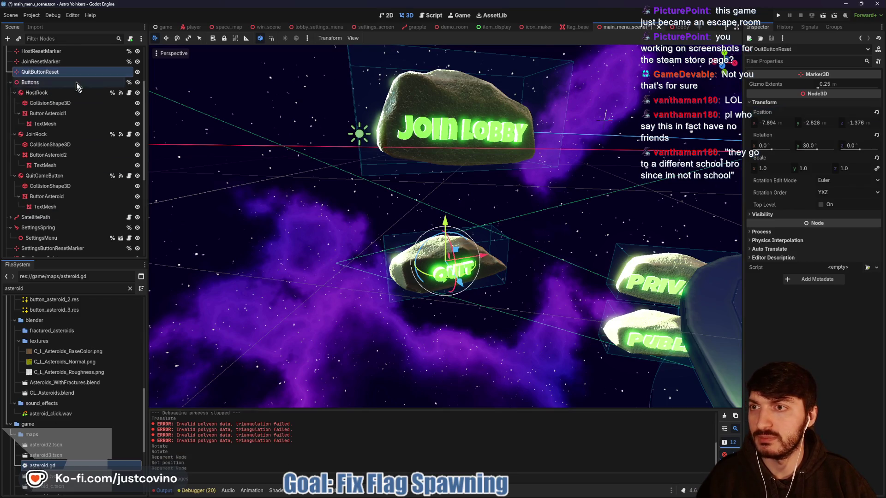
{"action": "key", "text": "ctrl+s"}
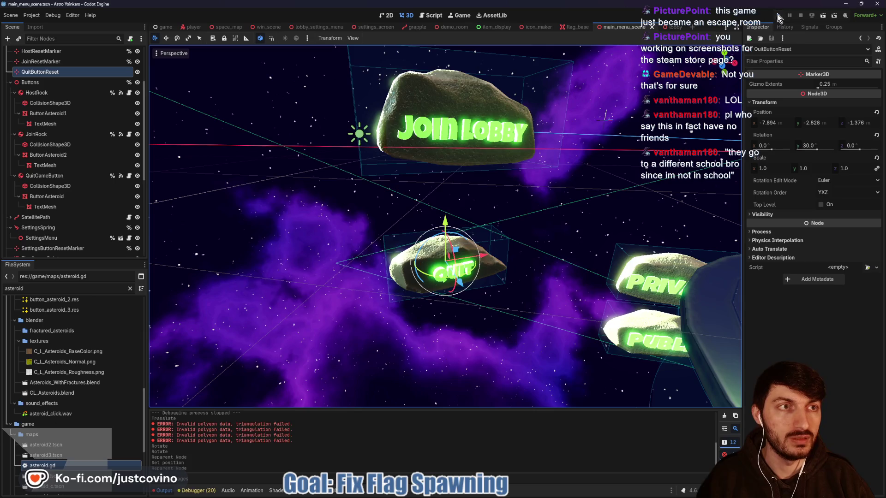
{"action": "left_click", "coordinate": [778, 15]}
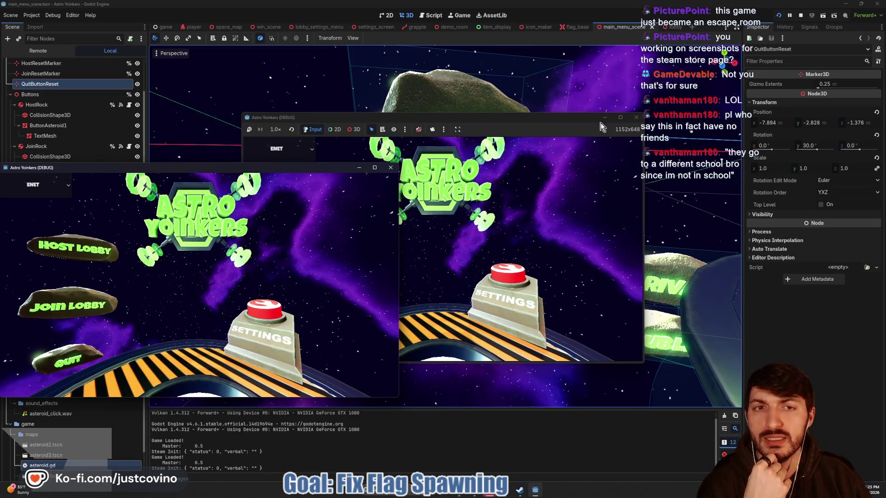
{"action": "left_click", "coordinate": [621, 118]}
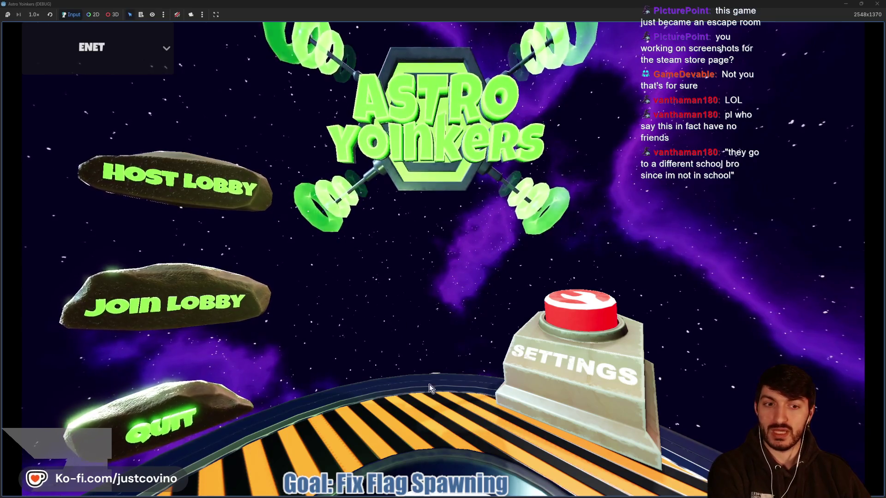
{"action": "left_click", "coordinate": [572, 365]}
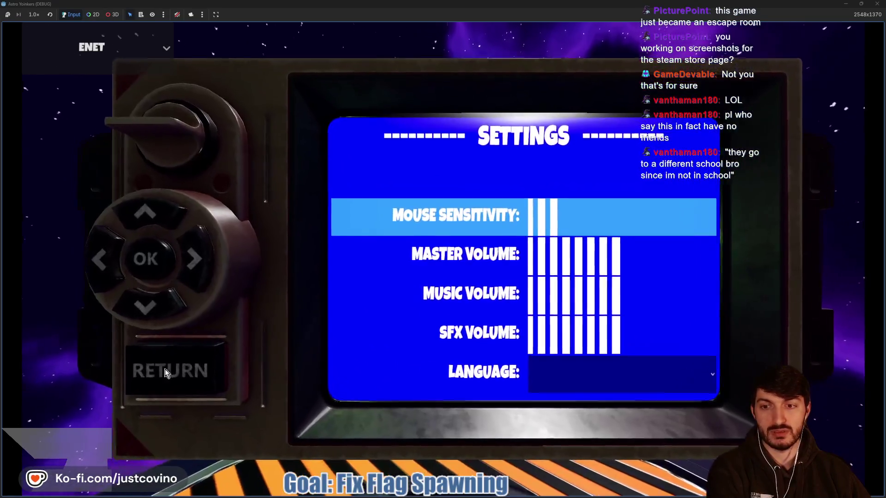
{"action": "left_click", "coordinate": [165, 375]}
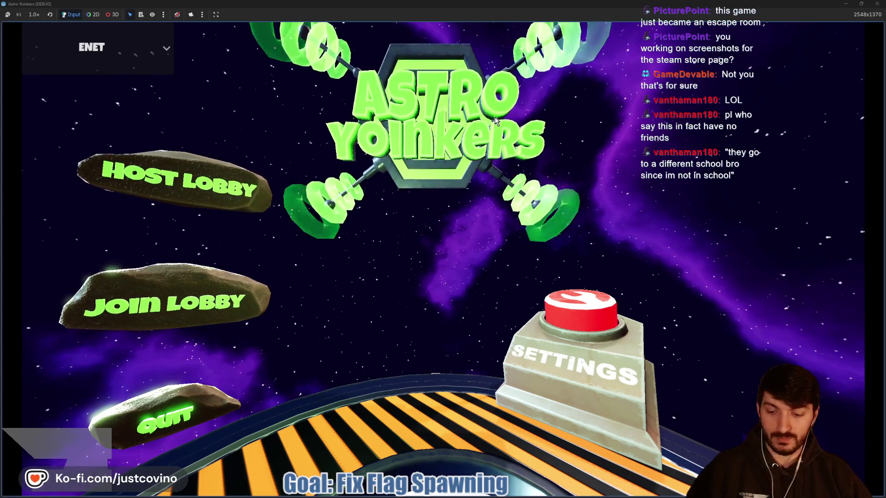
{"action": "key", "text": "Escape"}
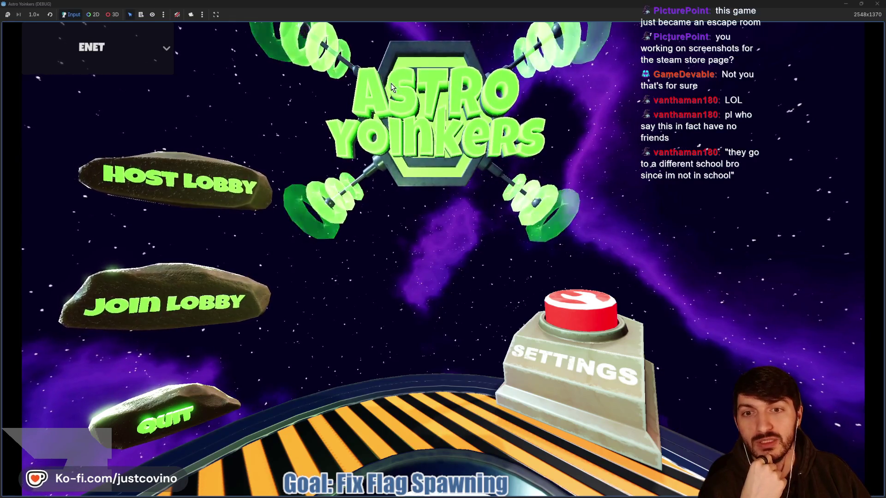
{"action": "left_click", "coordinate": [874, 5]}
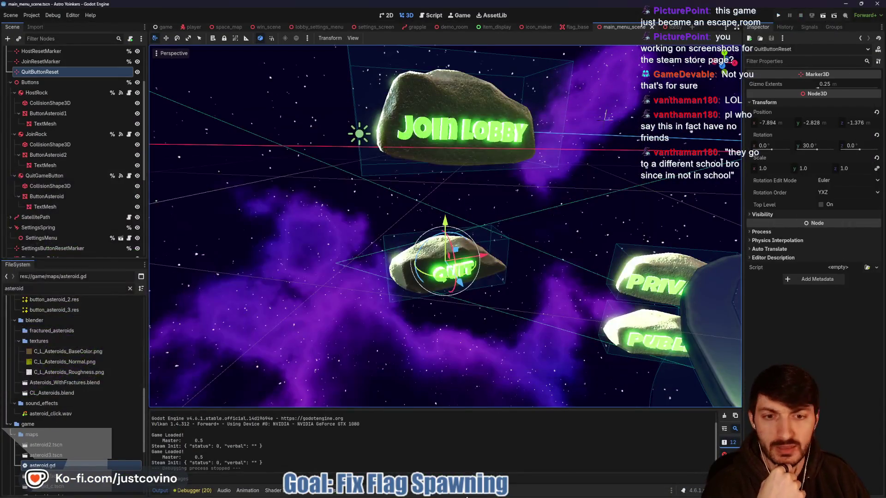
{"action": "left_click", "coordinate": [512, 490]}
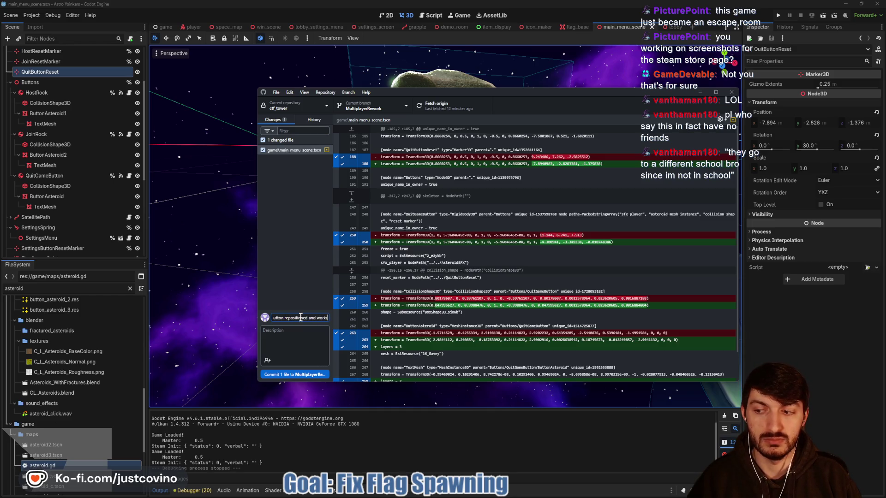
Step: Commit the main_menu_scene.tscn Quit button change to MultiplayerRework, push it to origin, and return to Godot
{"action": "left_click", "coordinate": [312, 375]}
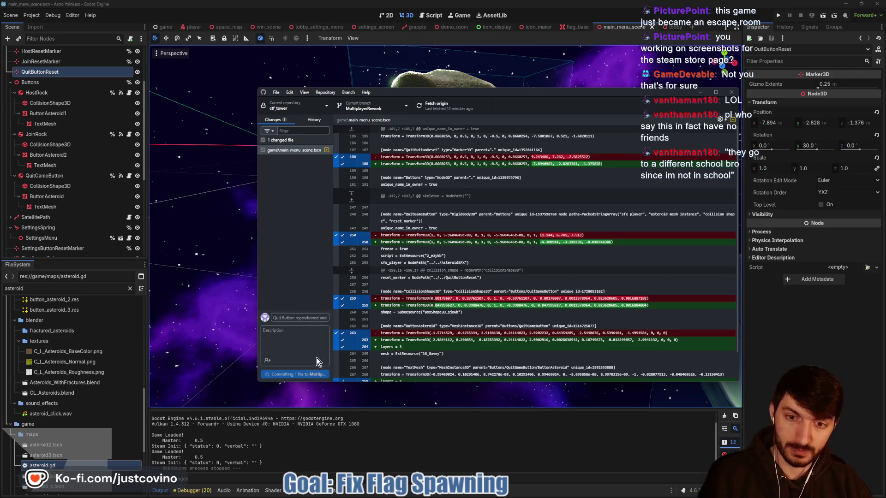
{"action": "left_click", "coordinate": [617, 187]}
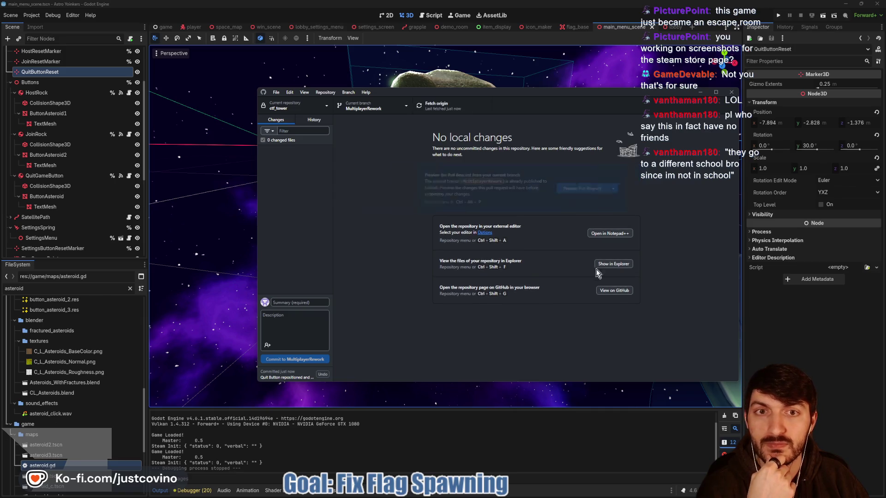
{"action": "left_click", "coordinate": [821, 345]}
{"action": "scroll", "coordinate": [568, 198], "scroll_direction": "down", "scroll_amount": 6}
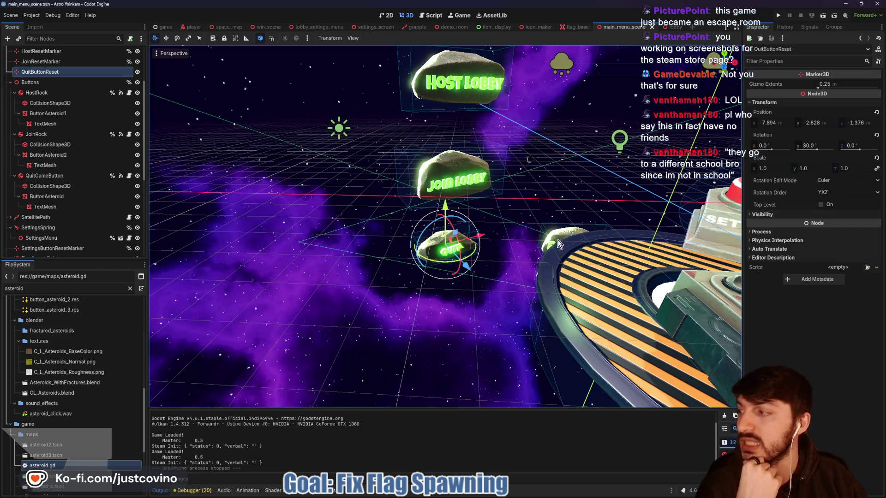
Step: Switch to the lobby scene and zoom in and out on the central TV box and nearby buttons
{"action": "scroll", "coordinate": [559, 243], "scroll_direction": "down", "scroll_amount": 5}
{"action": "scroll", "coordinate": [569, 204], "scroll_direction": "down", "scroll_amount": 5}
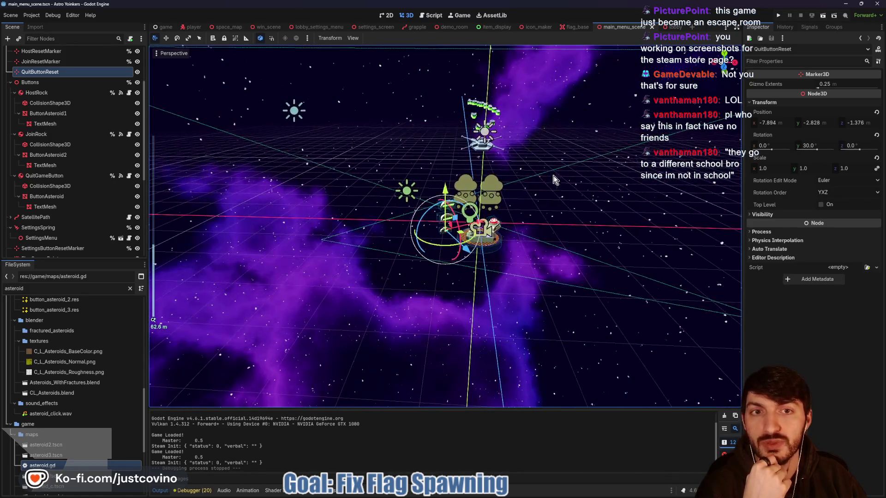
{"action": "scroll", "coordinate": [554, 179], "scroll_direction": "up", "scroll_amount": 3}
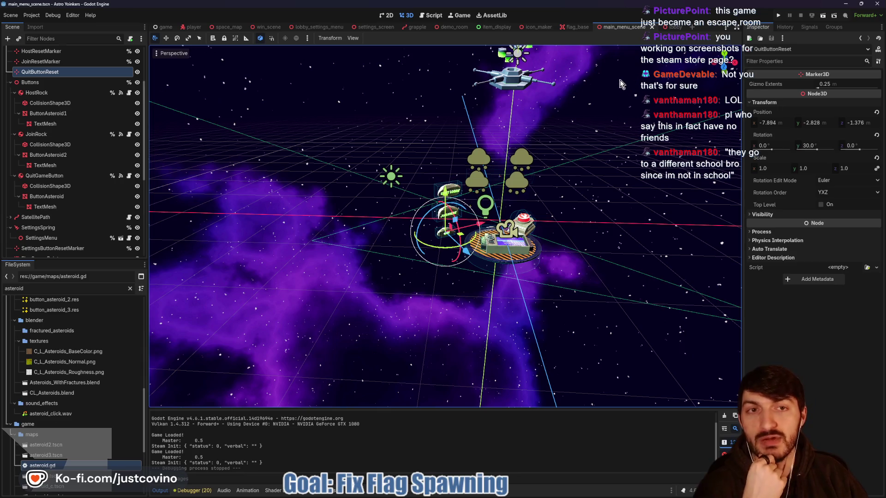
{"action": "left_click", "coordinate": [668, 27]}
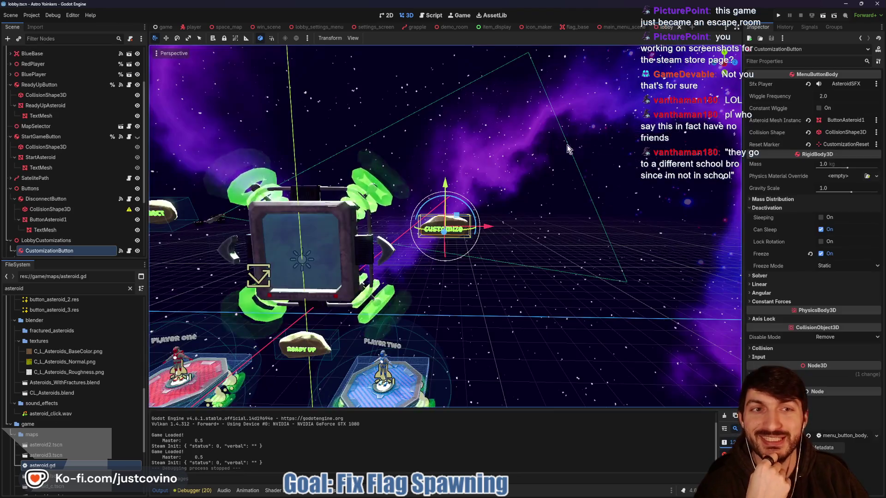
{"action": "scroll", "coordinate": [446, 193], "scroll_direction": "up", "scroll_amount": 3}
{"action": "scroll", "coordinate": [461, 191], "scroll_direction": "down", "scroll_amount": 4}
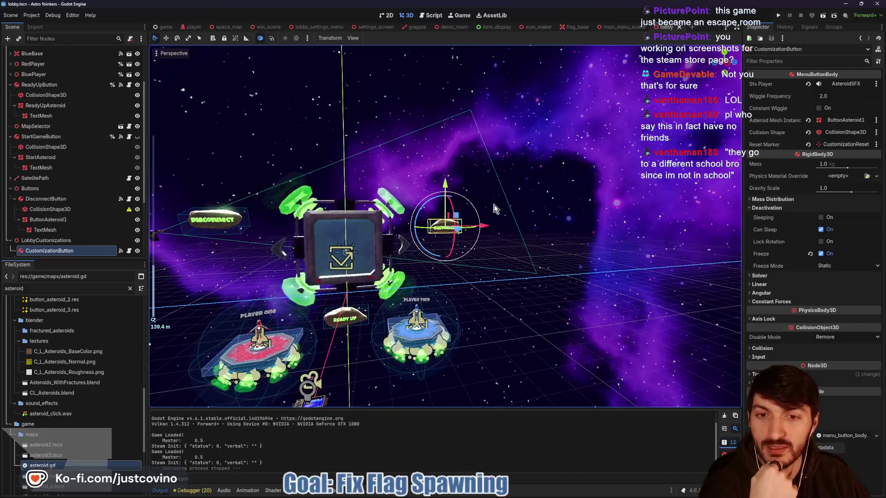
{"action": "scroll", "coordinate": [445, 226], "scroll_direction": "up", "scroll_amount": 5}
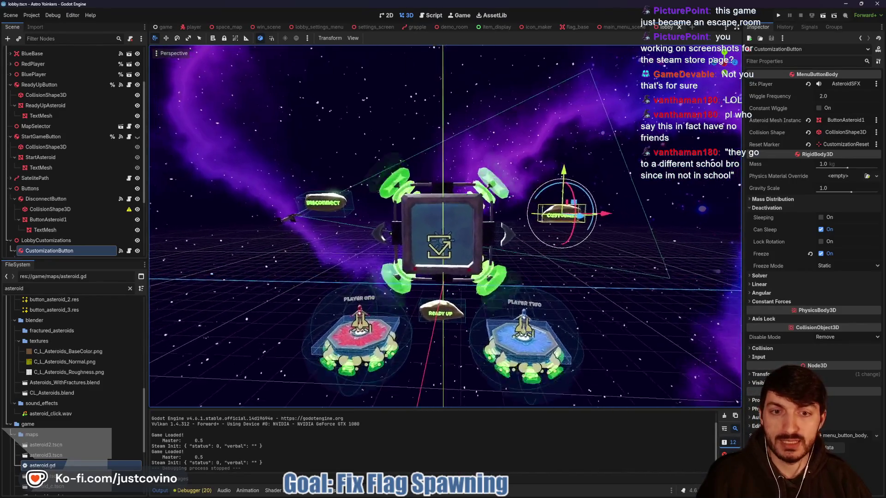
{"action": "scroll", "coordinate": [535, 263], "scroll_direction": "down", "scroll_amount": 5}
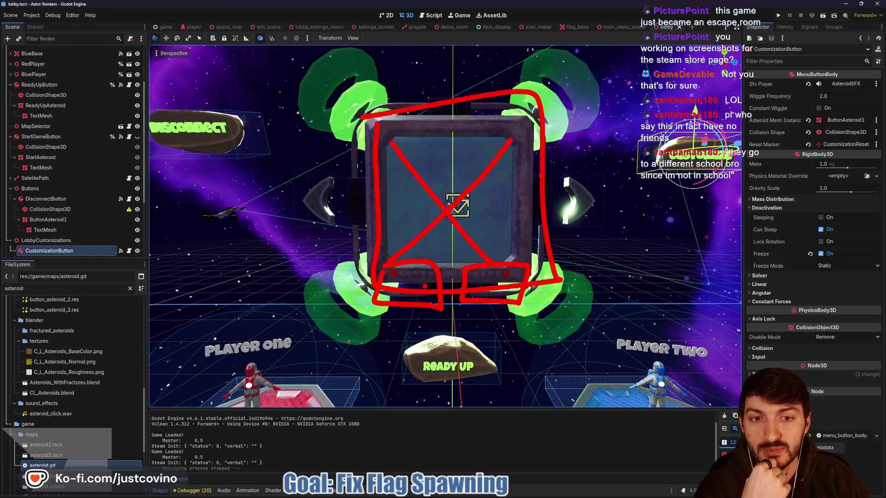
{"action": "left_click_drag", "start_coordinate": [469, 289], "coordinate": [507, 272]}
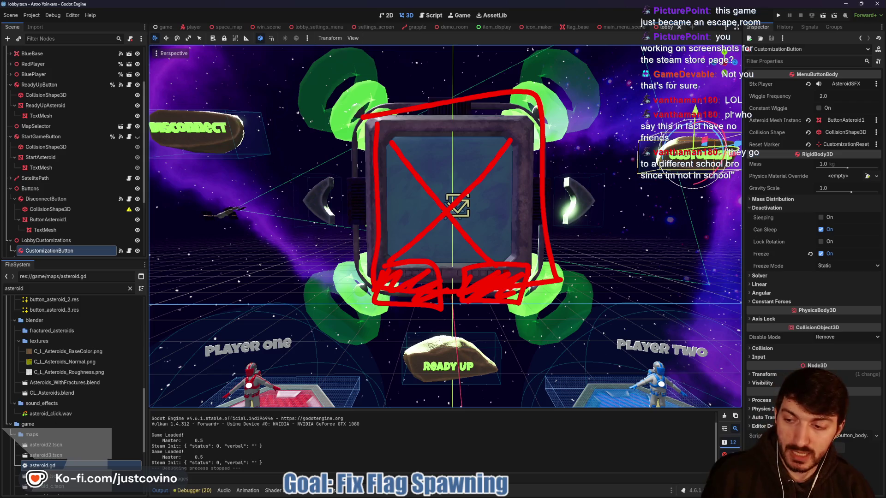
{"action": "key", "text": "Escape"}
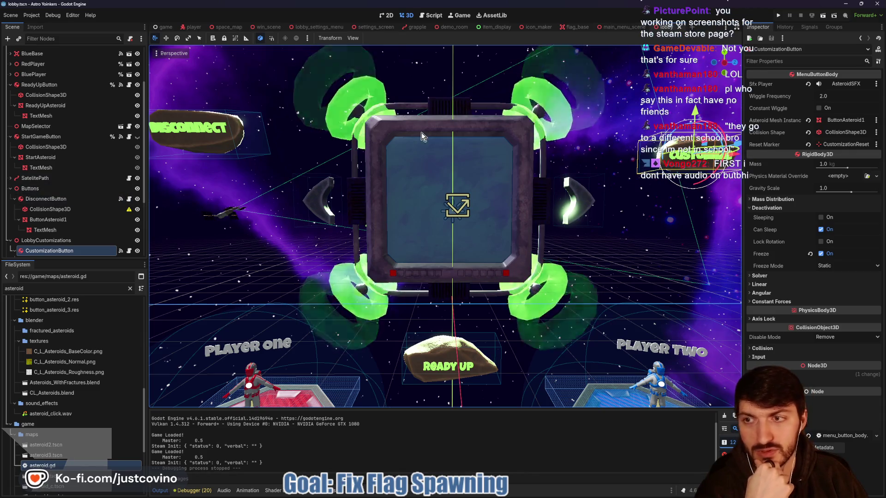
{"action": "key", "text": "ctrl+shift+Tab"}
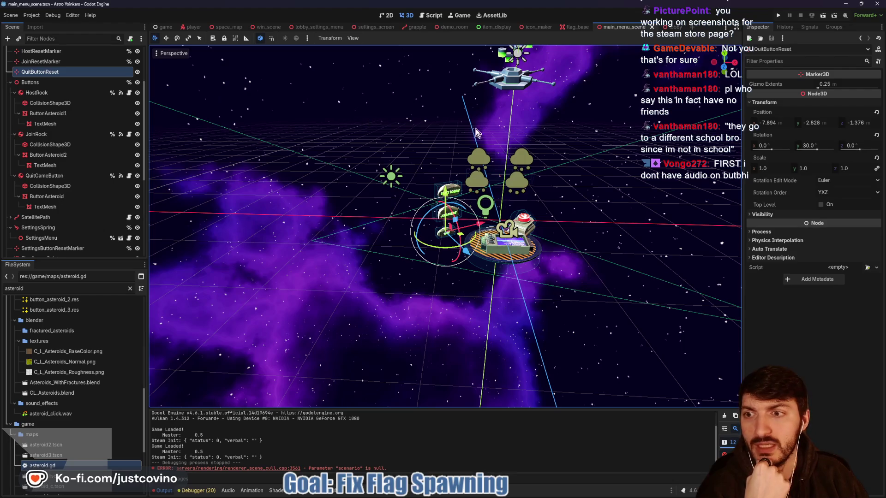
{"action": "left_click", "coordinate": [673, 27]}
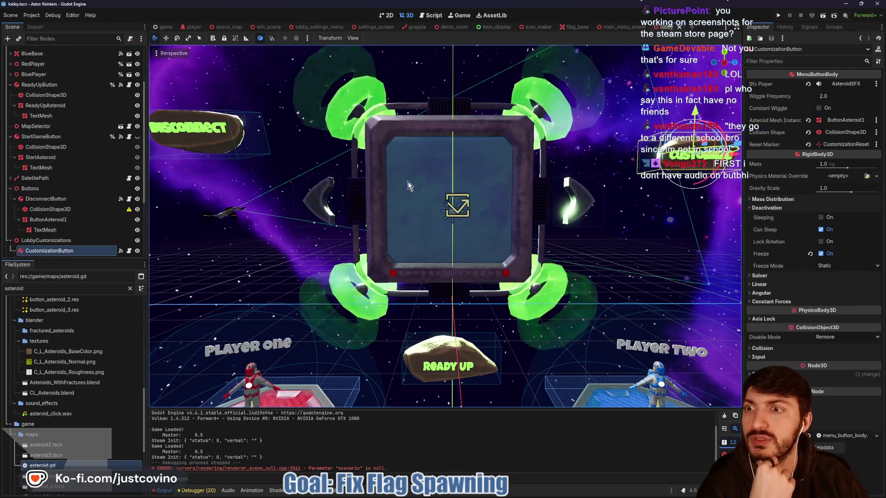
{"action": "left_click", "coordinate": [120, 126]}
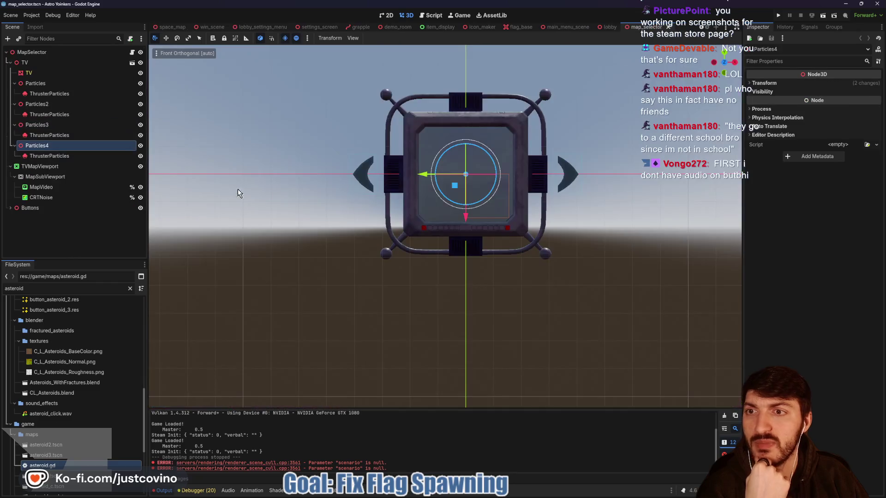
Step: Select the TV model node in map_selector, then look over the lobby and main menu scenes
{"action": "left_click", "coordinate": [26, 62]}
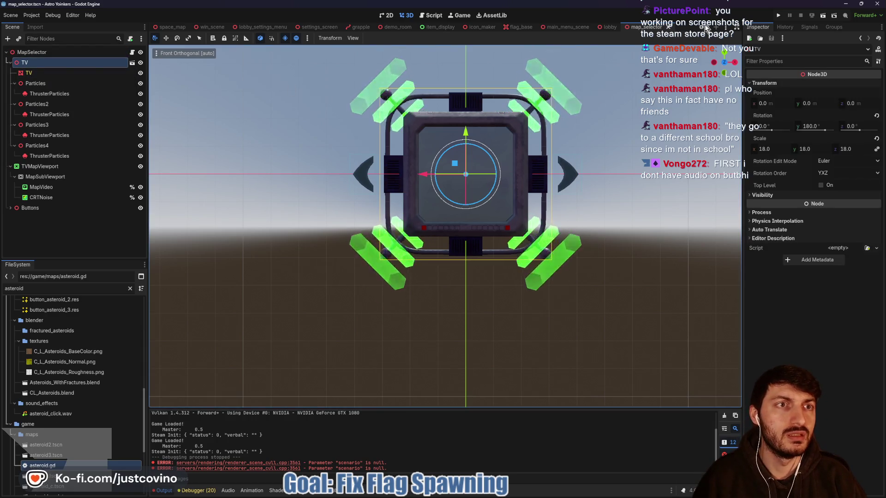
{"action": "left_click", "coordinate": [610, 26]}
{"action": "left_click", "coordinate": [559, 28]}
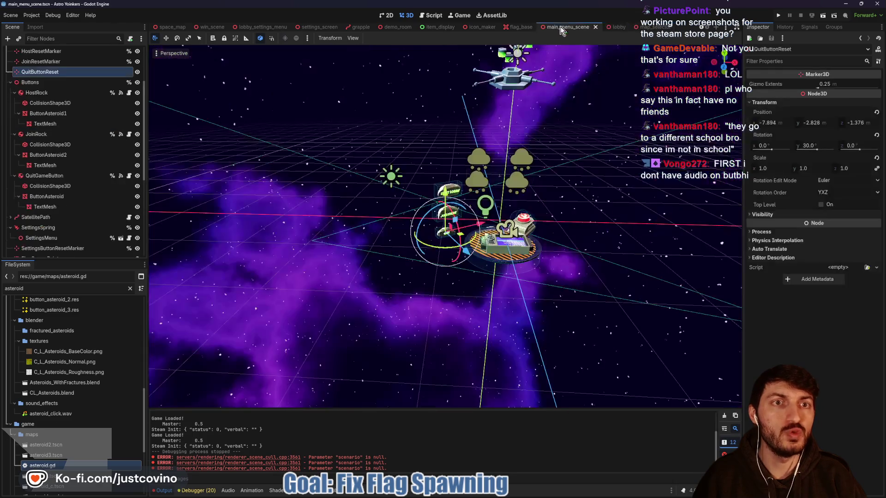
Step: Close the flag_base, icon_maker and item_display scenes and start a new scene with a 3D root
{"action": "left_click", "coordinate": [519, 27]}
{"action": "left_click", "coordinate": [506, 29]}
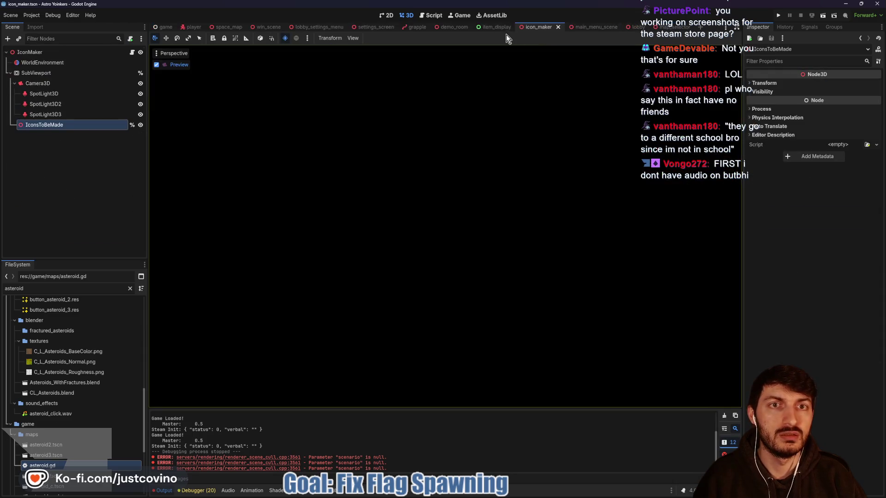
{"action": "left_click", "coordinate": [558, 27]}
{"action": "left_click", "coordinate": [519, 27]}
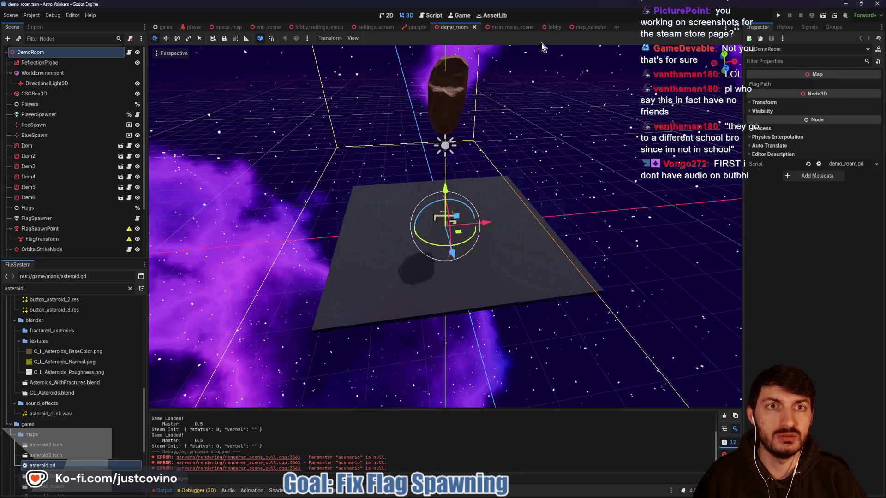
{"action": "left_click", "coordinate": [617, 28]}
{"action": "left_click", "coordinate": [80, 74]}
Step: Rename the root node to QuitCheck and paste the copied TV model under it
{"action": "double_click", "coordinate": [59, 54]}
{"action": "type", "text": "QuitCheck"}
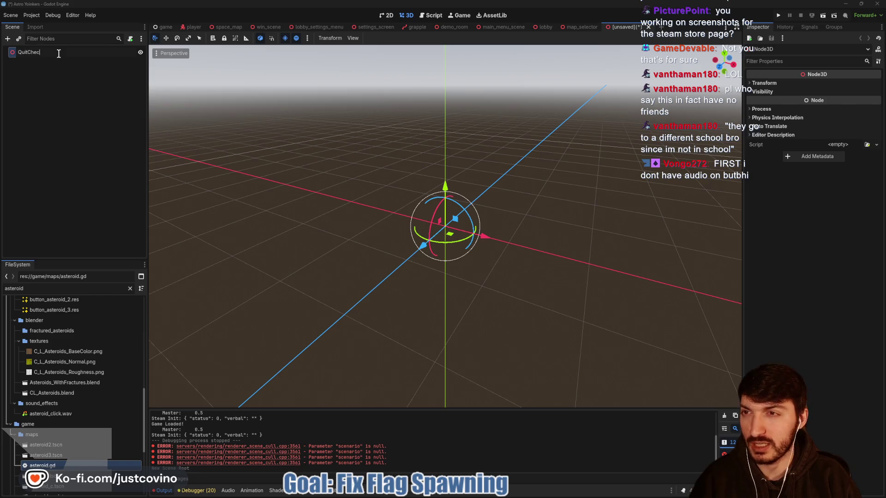
{"action": "key", "text": "Return"}
{"action": "key", "text": "ctrl+v"}
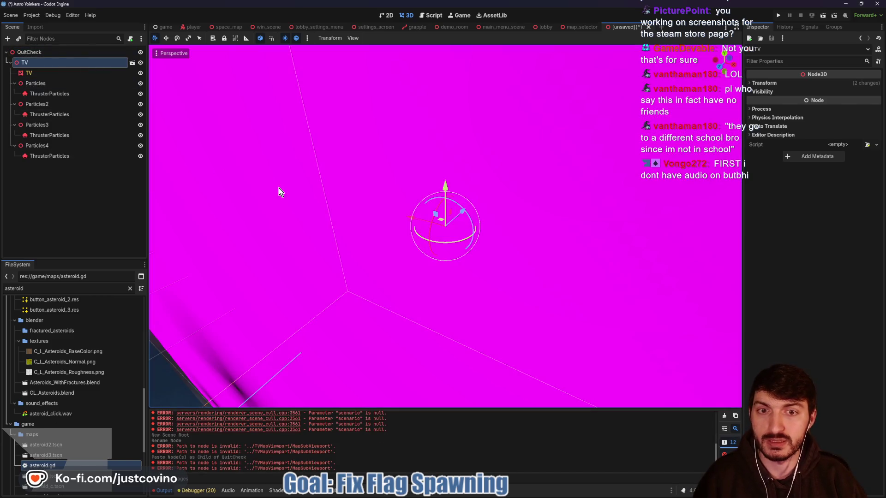
{"action": "scroll", "coordinate": [454, 214], "scroll_direction": "down", "scroll_amount": 3}
{"action": "scroll", "coordinate": [454, 213], "scroll_direction": "down", "scroll_amount": 10}
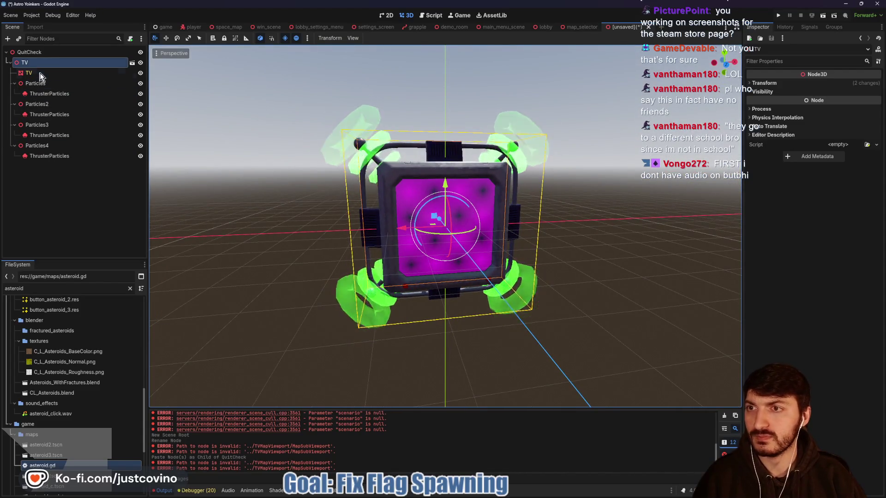
{"action": "left_click_drag", "start_coordinate": [415, 156], "coordinate": [445, 153]}
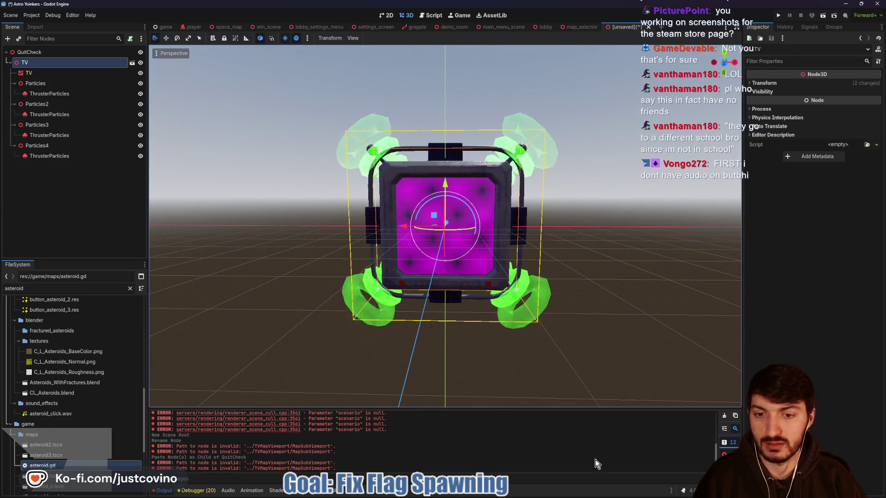
Step: Remove the emission texture from the TV mesh's surface 1 screen material override
{"action": "left_click", "coordinate": [724, 416]}
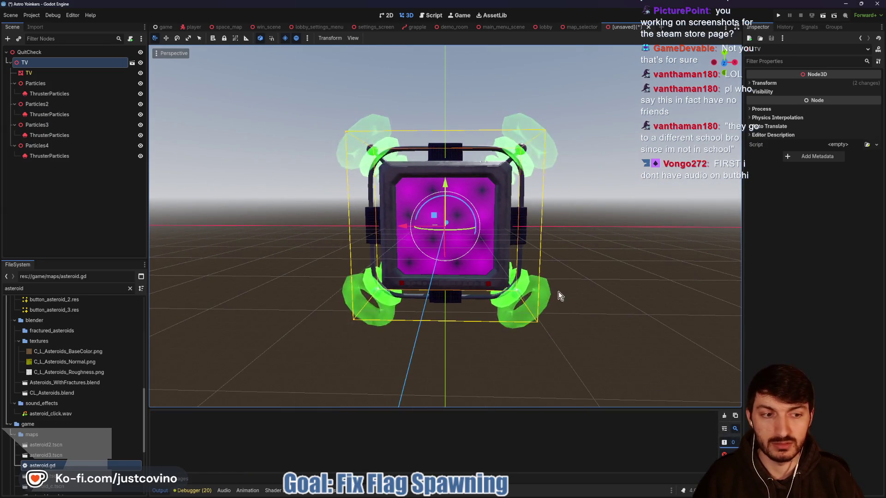
{"action": "left_click", "coordinate": [29, 73]}
{"action": "left_click", "coordinate": [766, 133]}
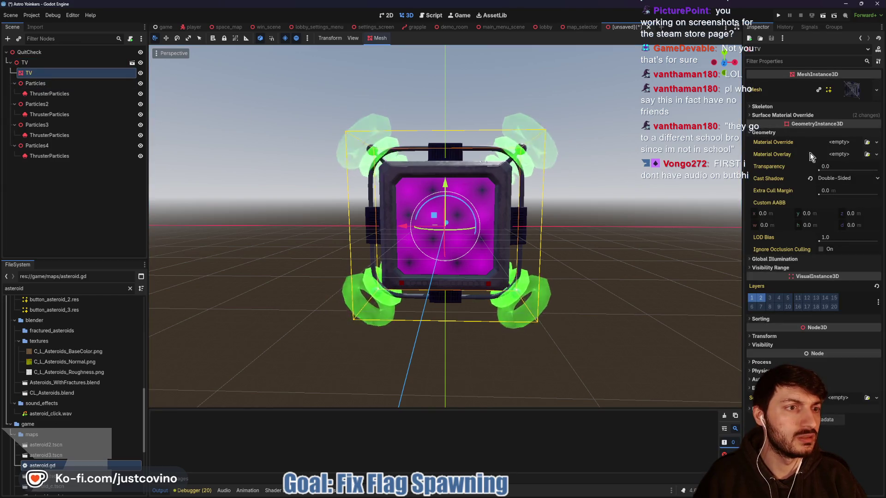
{"action": "left_click", "coordinate": [799, 116]}
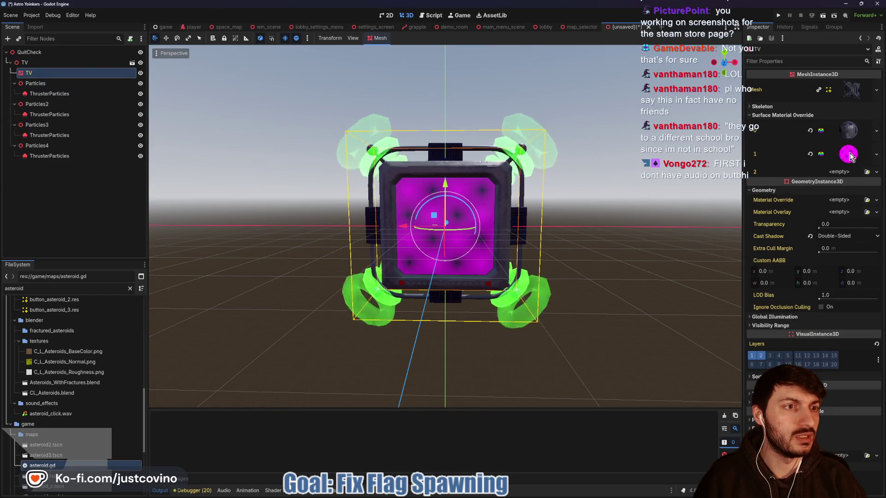
{"action": "left_click", "coordinate": [844, 154]}
{"action": "left_click", "coordinate": [801, 275]}
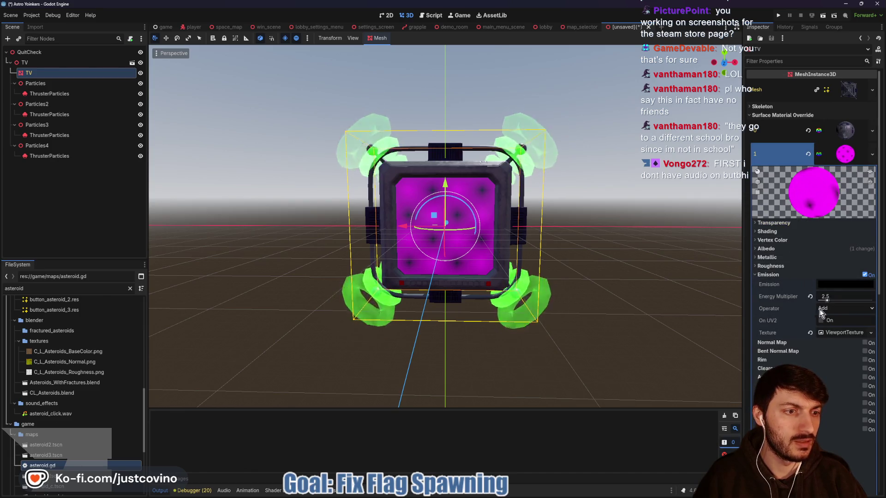
{"action": "left_click", "coordinate": [810, 333]}
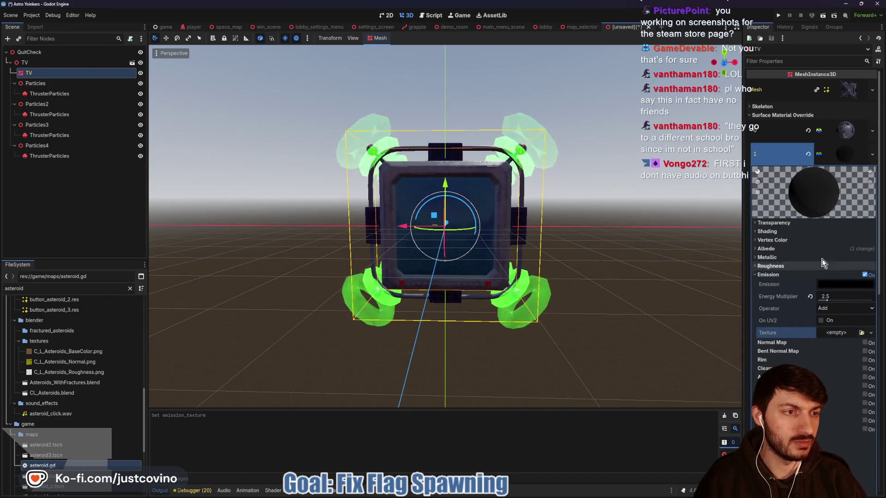
{"action": "left_click", "coordinate": [824, 249]}
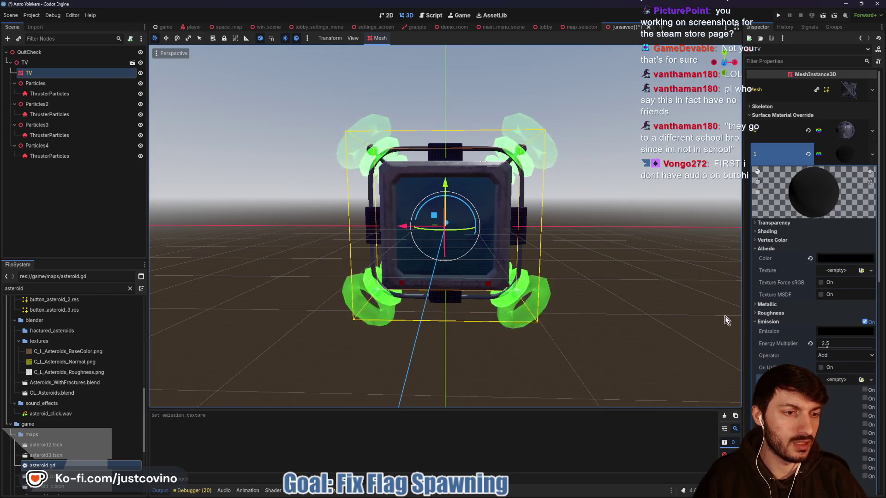
Step: Save the new scene as quit_check.tscn in the game folder
{"action": "key", "text": "ctrl+s"}
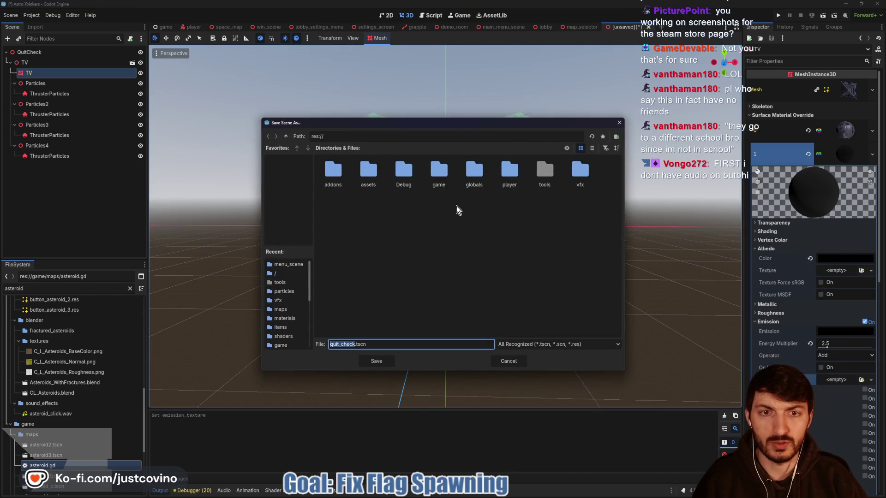
{"action": "left_click", "coordinate": [288, 264]}
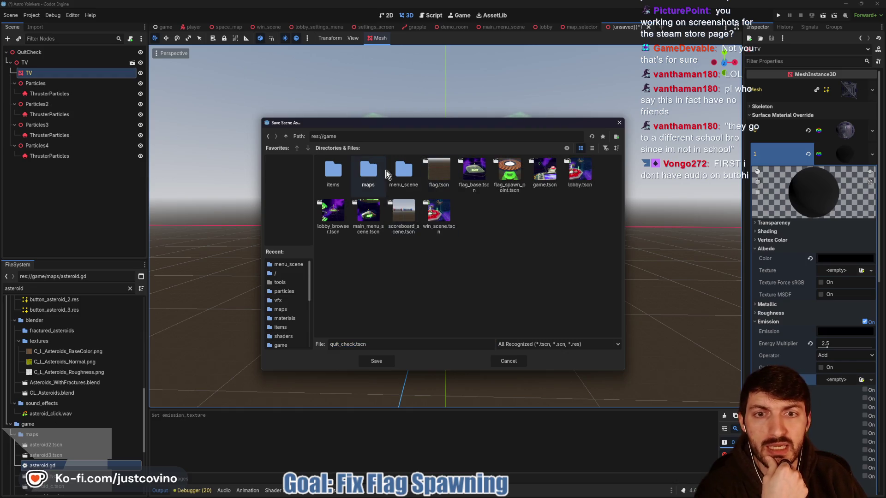
{"action": "left_click", "coordinate": [375, 362]}
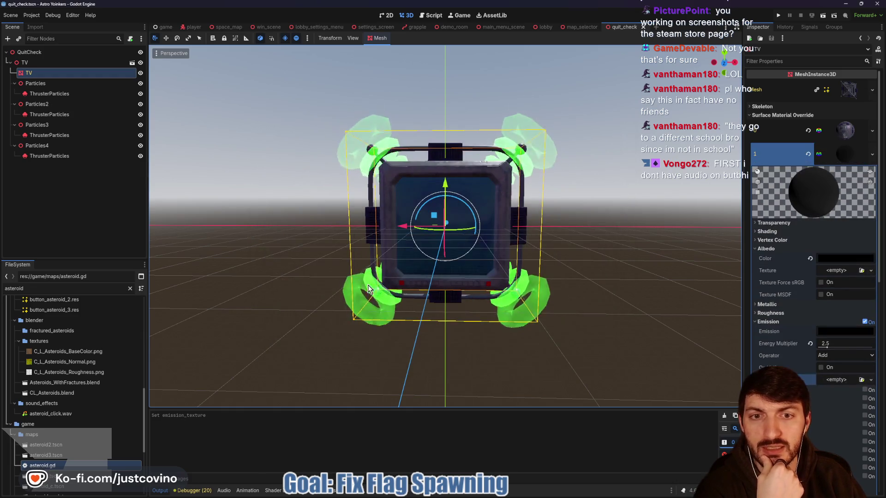
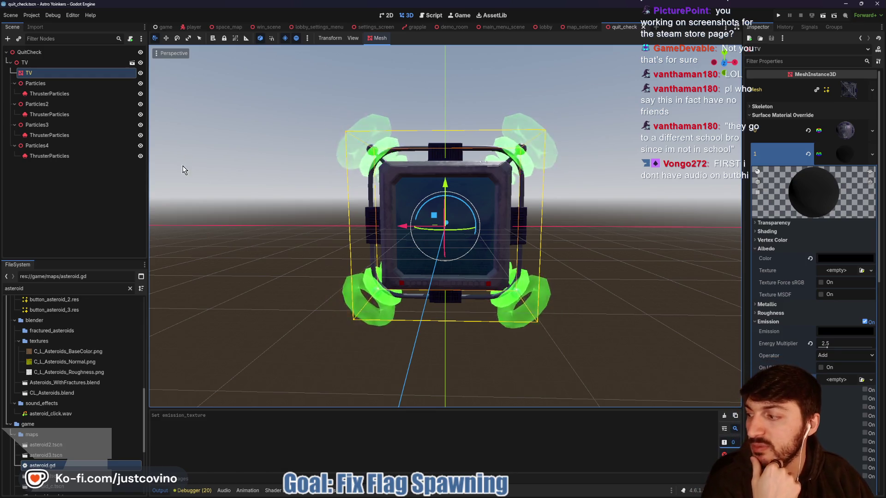
Step: Start adding a new child node under the QuitCheck root
{"action": "left_click", "coordinate": [63, 57]}
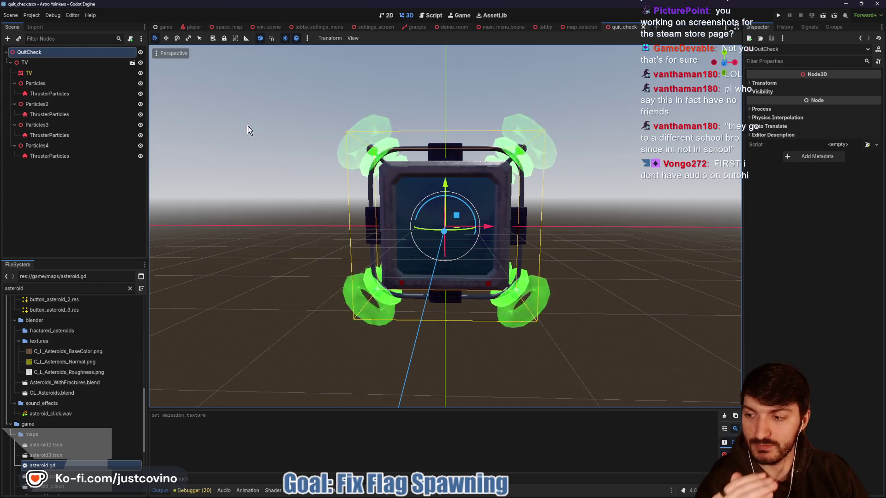
{"action": "key", "text": "ctrl+a"}
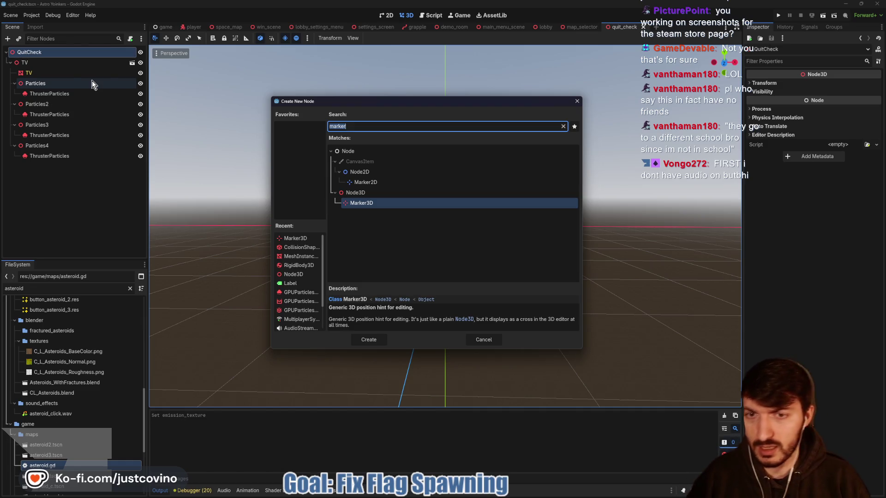
Step: Add a SubViewportContainer under QuitCheck with the Full Rect anchor preset
{"action": "type", "text": "subvi"}
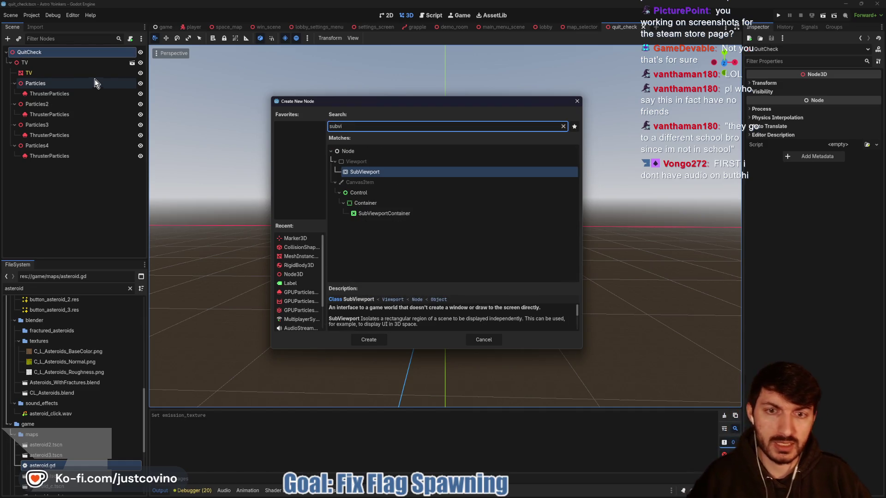
{"action": "left_click", "coordinate": [386, 214]}
{"action": "left_click", "coordinate": [369, 340]}
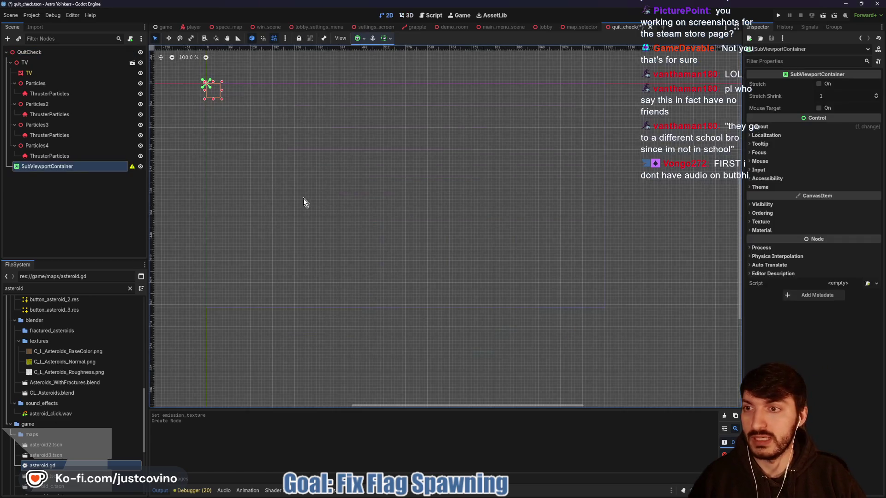
{"action": "left_click", "coordinate": [390, 39]}
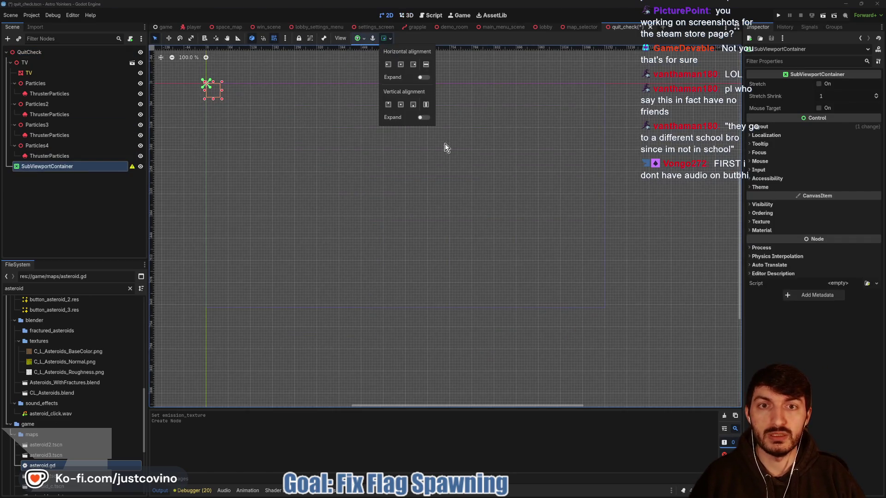
{"action": "left_click", "coordinate": [365, 39]}
{"action": "left_click", "coordinate": [400, 104]}
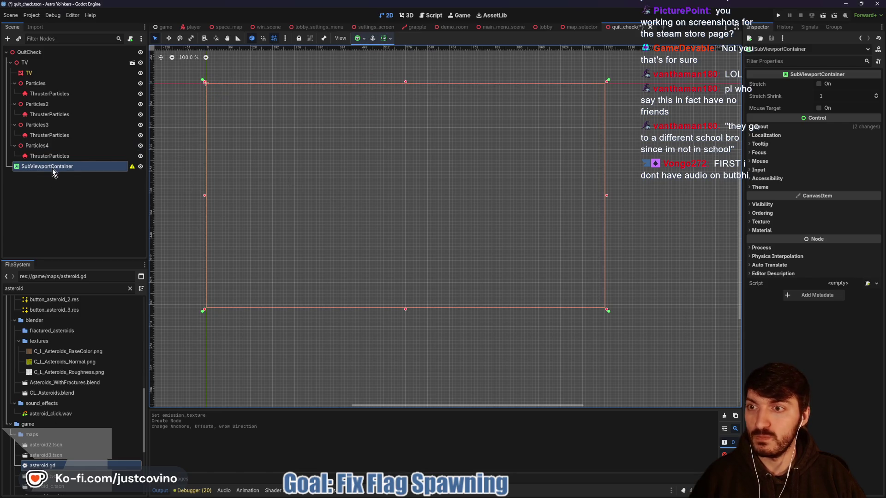
Step: Add a SubViewport child inside the container and turn on the container's Stretch
{"action": "key", "text": "ctrl+a"}
{"action": "type", "text": "subviewport"}
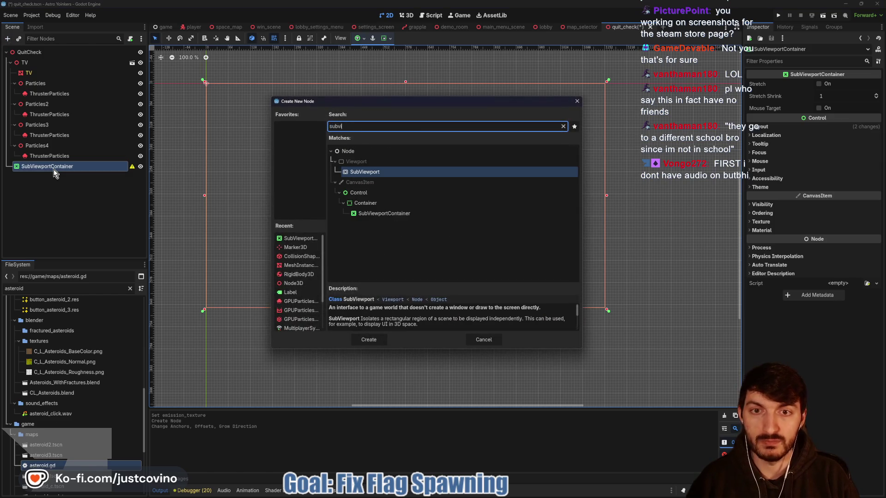
{"action": "key", "text": "Return"}
{"action": "left_click", "coordinate": [72, 167]}
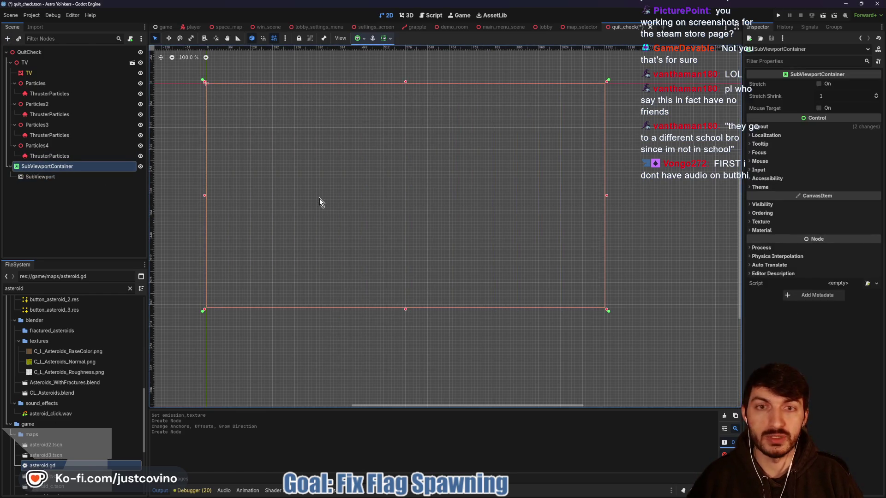
{"action": "left_click", "coordinate": [819, 84]}
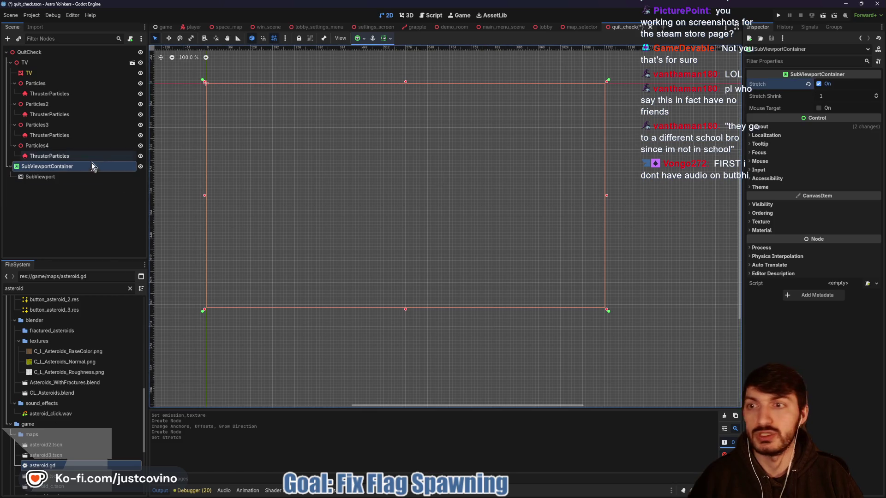
{"action": "left_click", "coordinate": [81, 178]}
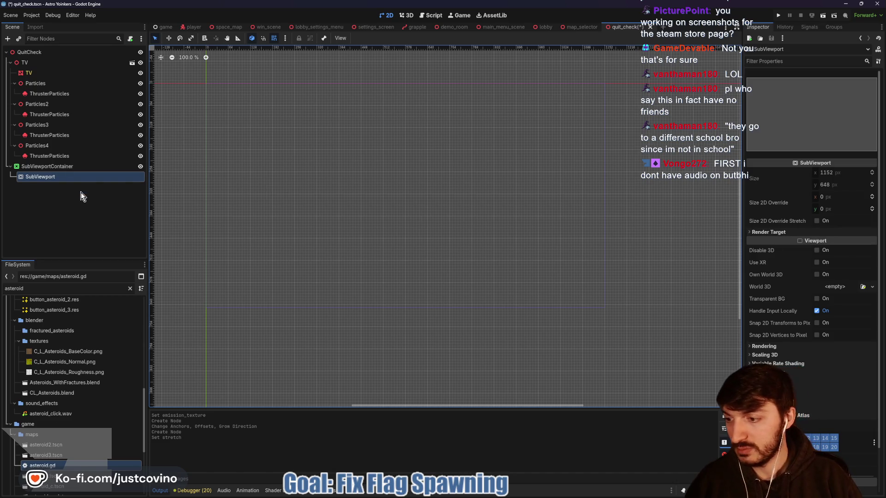
Step: Add a Control under the SubViewport with Full Rect anchors
{"action": "key", "text": "ctrl+a"}
{"action": "type", "text": "control"}
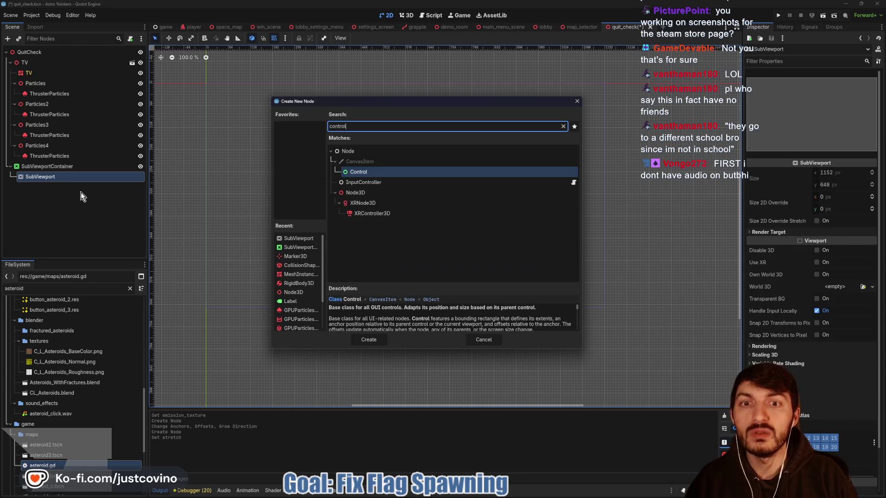
{"action": "key", "text": "Return"}
{"action": "left_click", "coordinate": [363, 42]}
{"action": "left_click", "coordinate": [399, 101]}
Step: Add a Label under the Control, anchored with the Center preset
{"action": "left_click", "coordinate": [47, 186]}
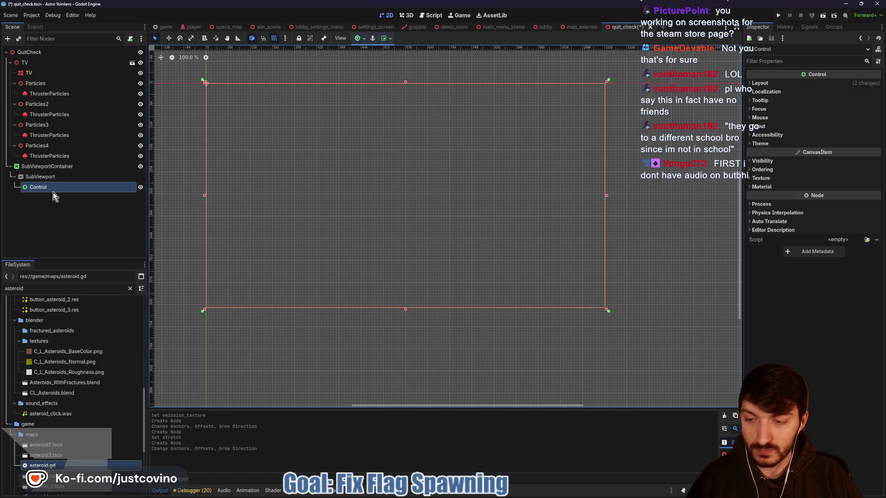
{"action": "key", "text": "ctrl+a"}
{"action": "type", "text": "label"}
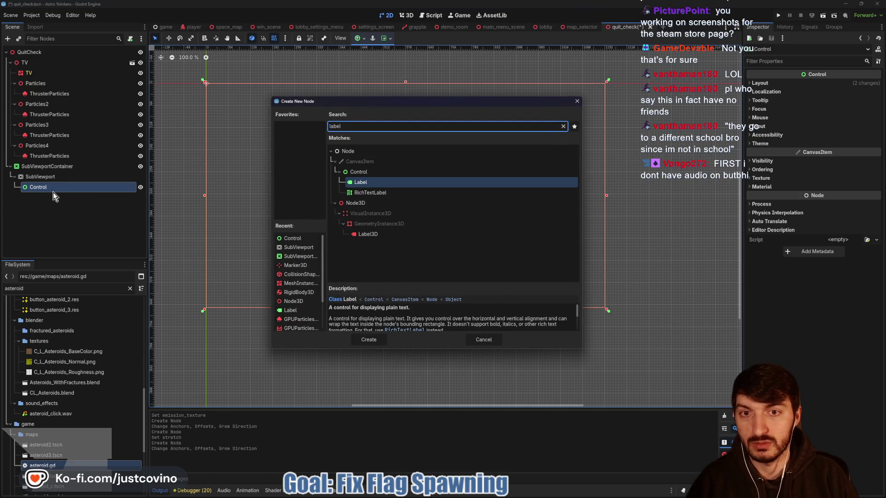
{"action": "key", "text": "Return"}
{"action": "left_click", "coordinate": [363, 37]}
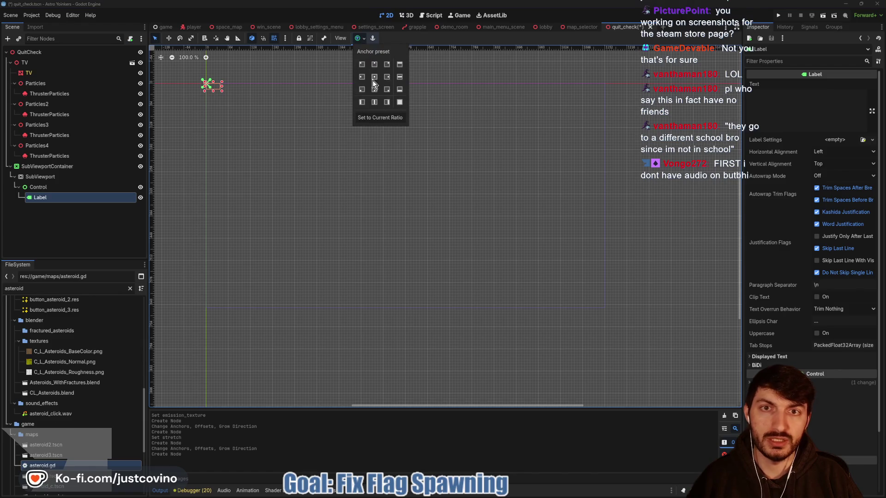
{"action": "left_click", "coordinate": [373, 77]}
{"action": "left_click", "coordinate": [381, 139]}
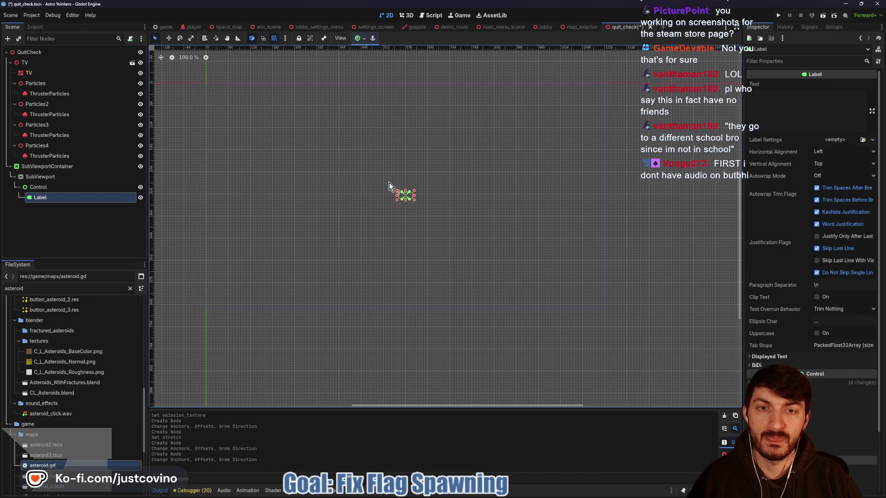
Step: Try centred text alignment on the Label, then reset it to Left and Top
{"action": "left_click", "coordinate": [838, 153]}
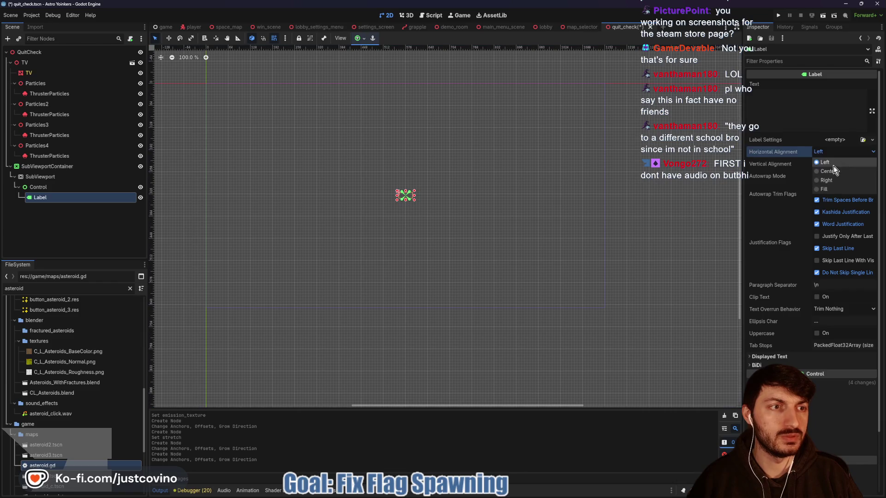
{"action": "left_click", "coordinate": [826, 164]}
{"action": "left_click", "coordinate": [832, 187]}
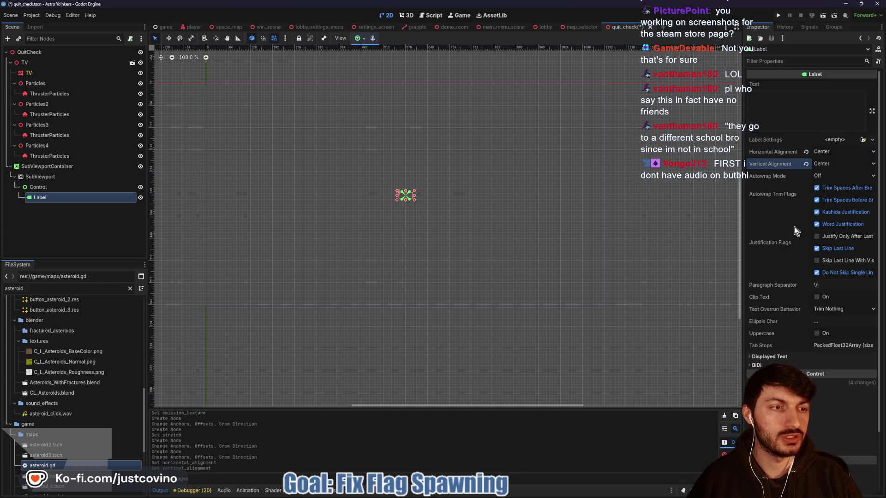
{"action": "left_click", "coordinate": [806, 151]}
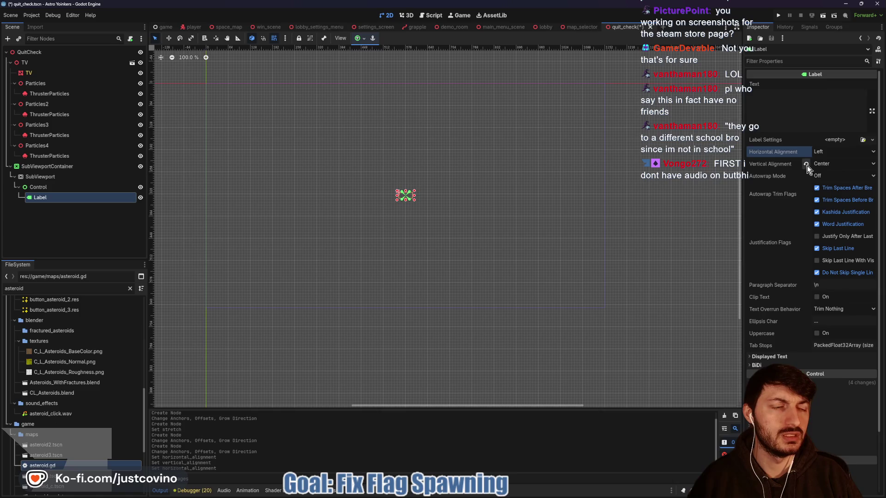
{"action": "left_click", "coordinate": [806, 165]}
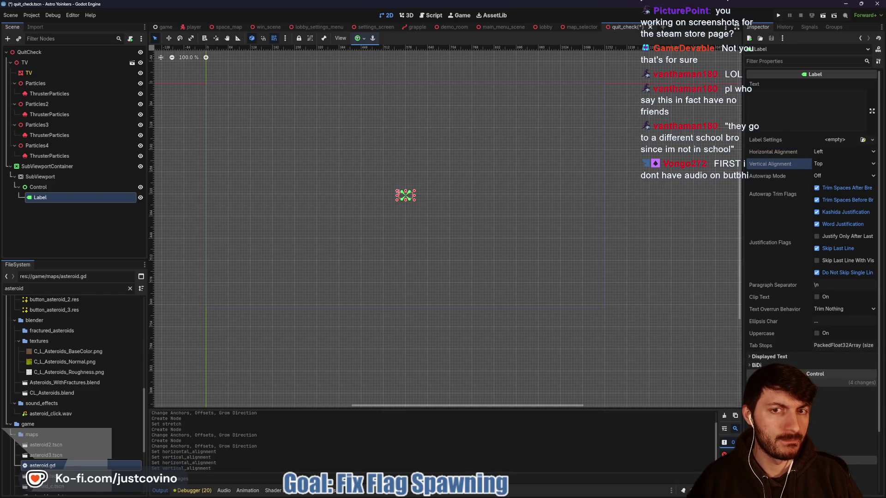
Step: Set the Label's Custom Minimum Size to 800 x 400
{"action": "scroll", "coordinate": [813, 231], "scroll_direction": "down", "scroll_amount": 4}
{"action": "left_click", "coordinate": [760, 216]}
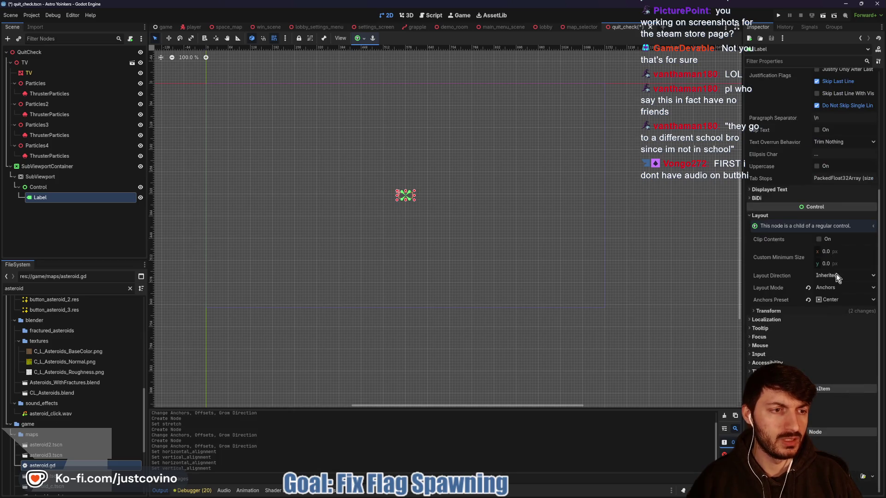
{"action": "left_click", "coordinate": [844, 250]}
{"action": "type", "text": "800"}
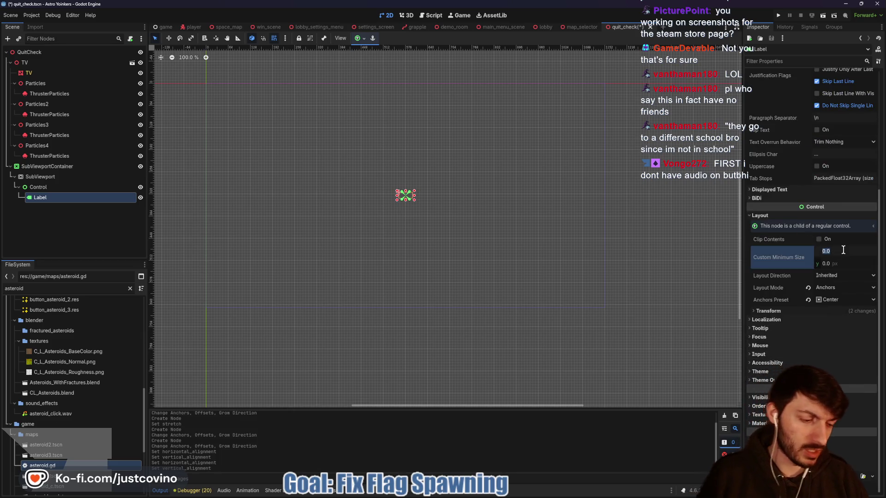
{"action": "key", "text": "Tab"}
{"action": "type", "text": "800"}
{"action": "key", "text": "Return"}
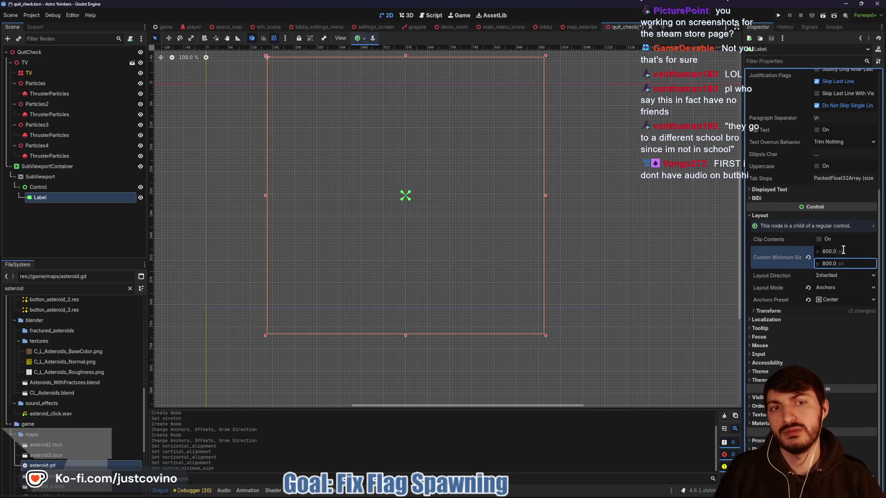
{"action": "left_click", "coordinate": [844, 264]}
{"action": "type", "text": "400"}
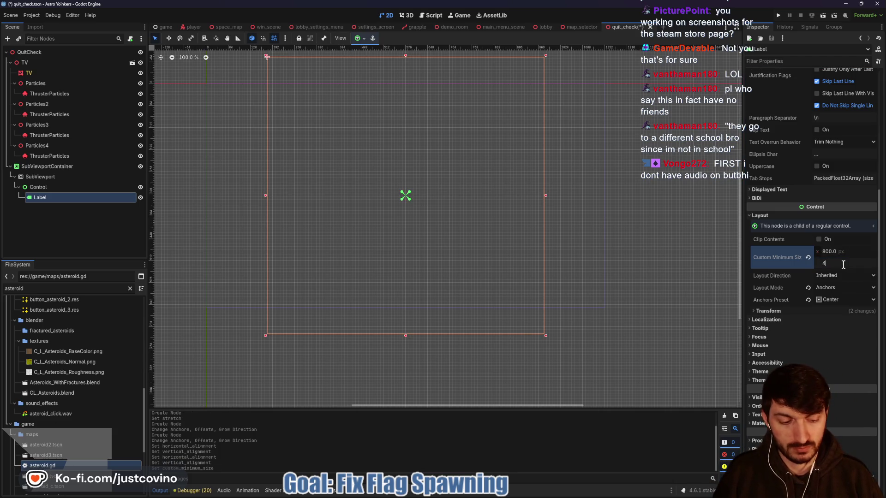
{"action": "key", "text": "Return"}
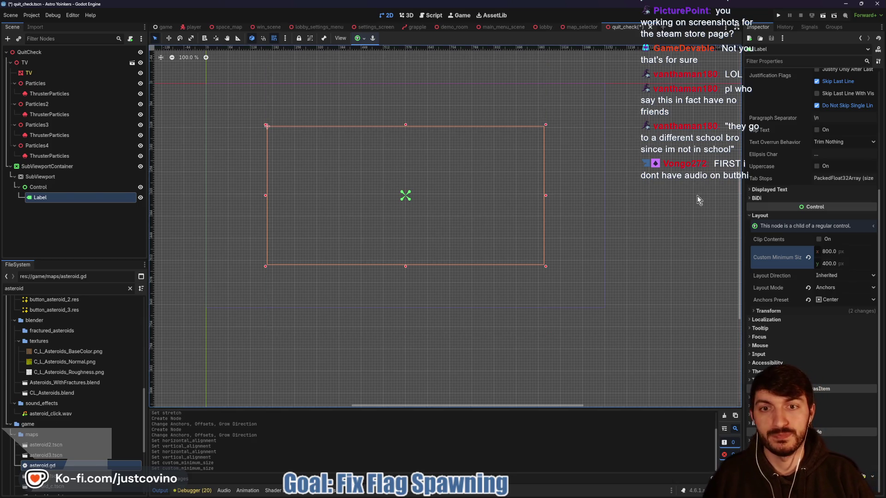
Step: Start typing the Label text 'Are you sure you want to q'
{"action": "scroll", "coordinate": [810, 170], "scroll_direction": "up", "scroll_amount": 5}
{"action": "left_click", "coordinate": [786, 96]}
{"action": "type", "text": "Are you sure you want to "}
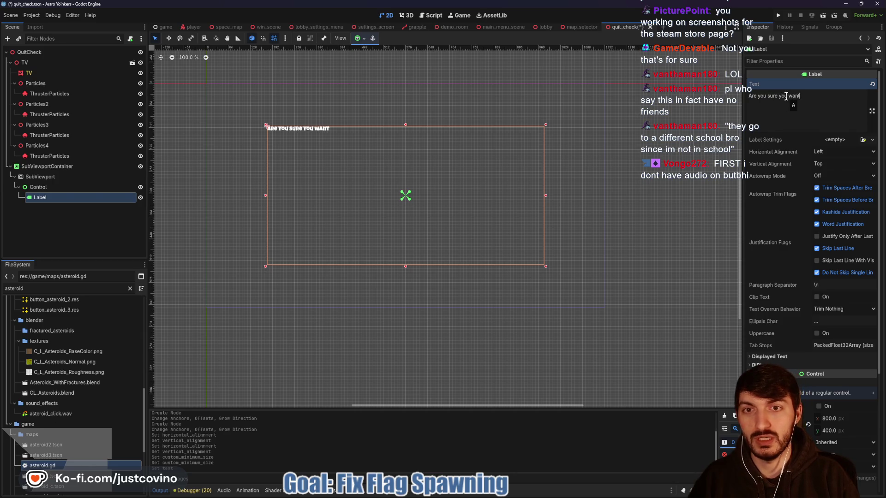
{"action": "type", "text": "q"}
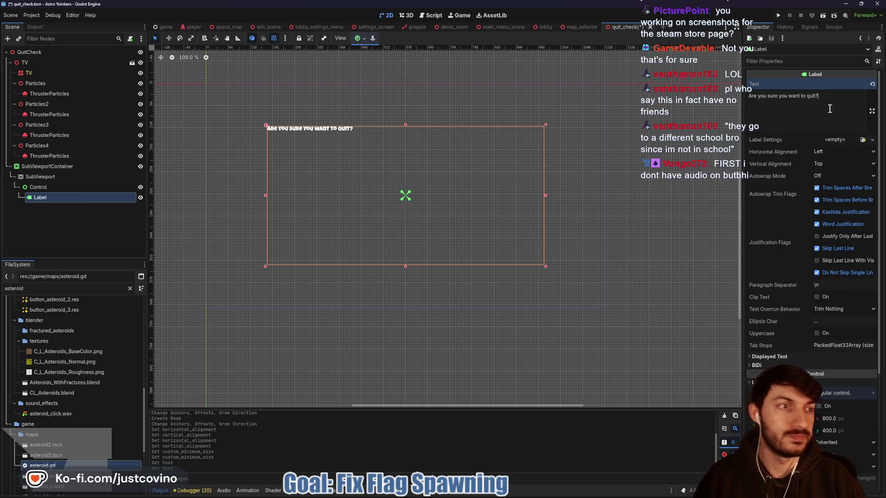
Step: Center the quit label's text horizontally and vertically
{"action": "left_click", "coordinate": [828, 152]}
{"action": "left_click", "coordinate": [830, 171]}
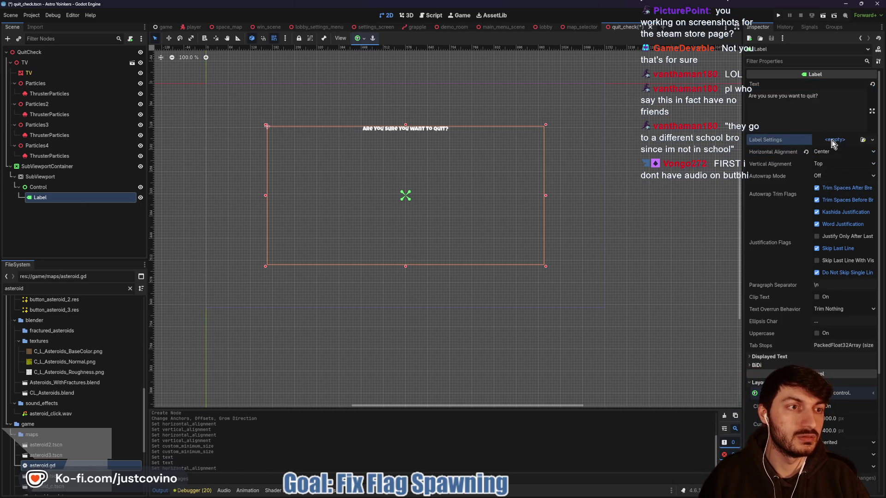
{"action": "left_click", "coordinate": [826, 164]}
{"action": "left_click", "coordinate": [836, 184]}
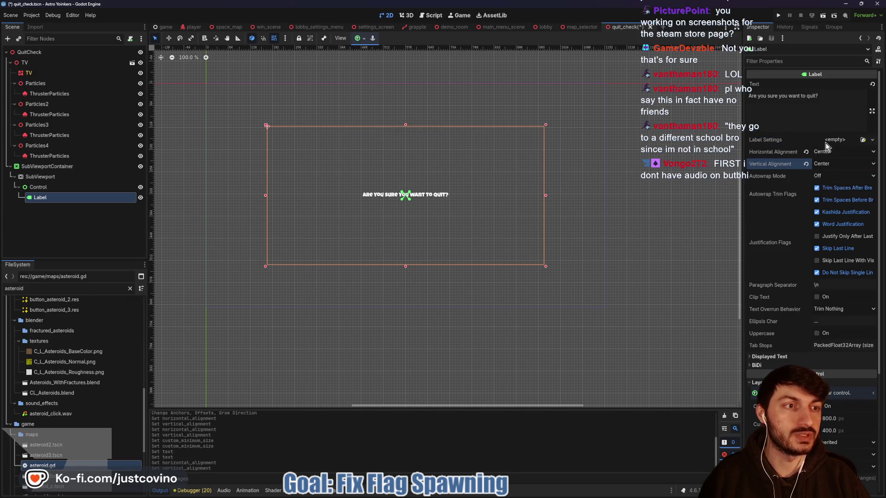
Step: Give the label new LabelSettings with font size 48 and save the scene
{"action": "left_click", "coordinate": [837, 140]}
{"action": "left_click", "coordinate": [850, 159]}
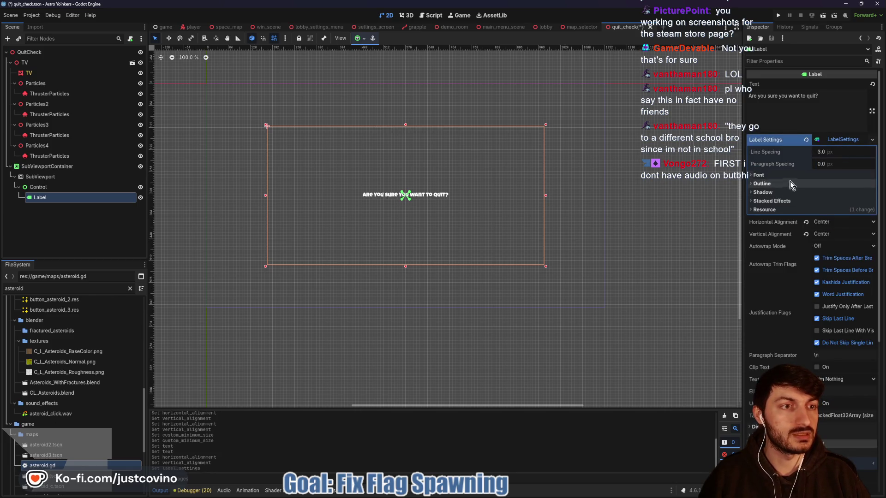
{"action": "left_click", "coordinate": [831, 175]}
{"action": "left_click", "coordinate": [829, 197]}
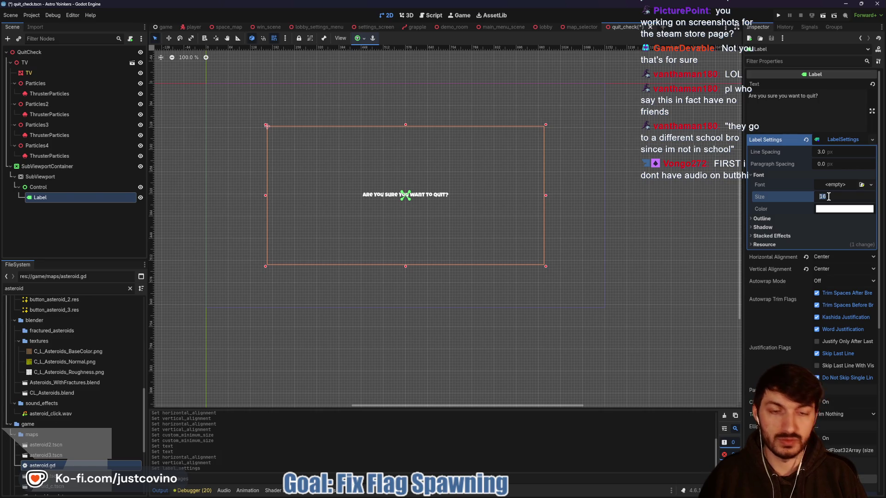
{"action": "type", "text": "64"}
{"action": "key", "text": "Return"}
{"action": "scroll", "coordinate": [651, 237], "scroll_direction": "down", "scroll_amount": 3}
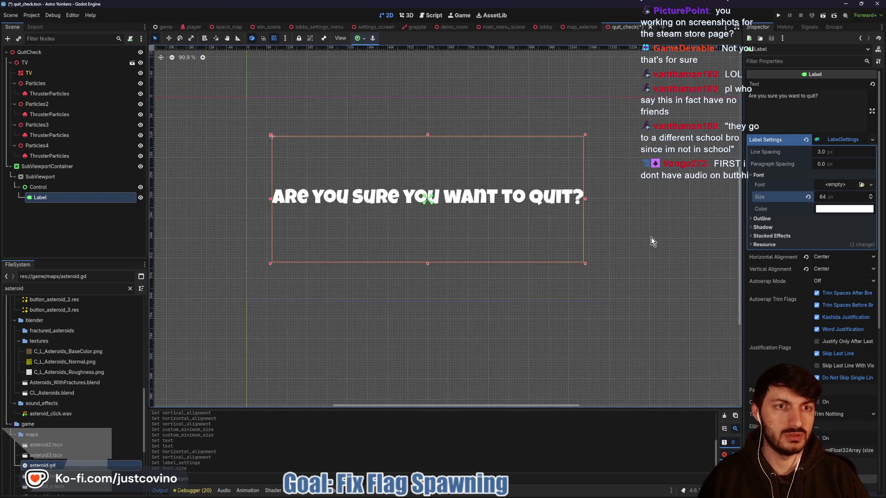
{"action": "scroll", "coordinate": [633, 234], "scroll_direction": "up", "scroll_amount": 1}
{"action": "left_click", "coordinate": [838, 198]}
{"action": "key", "text": "Return"}
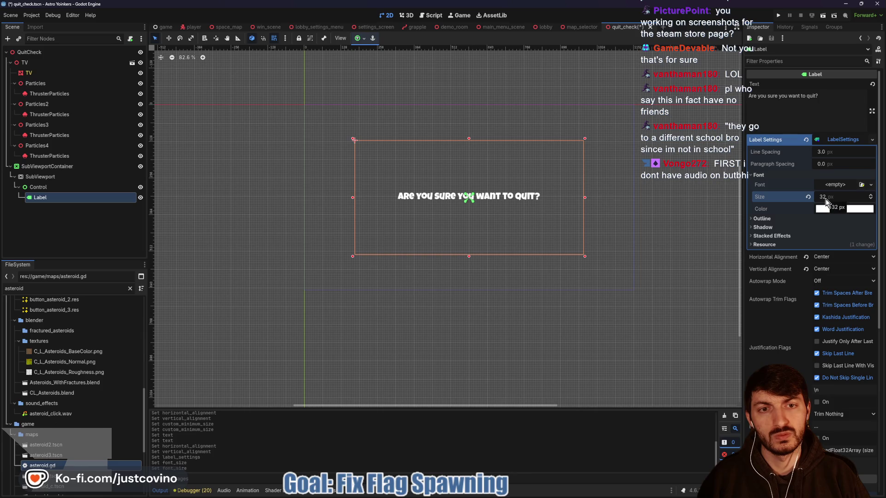
{"action": "left_click", "coordinate": [838, 197]}
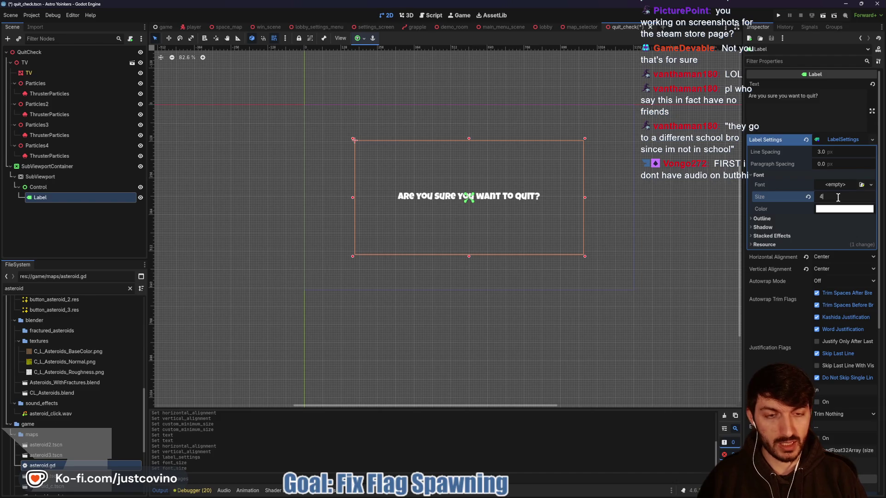
{"action": "type", "text": "8"}
{"action": "key", "text": "Return"}
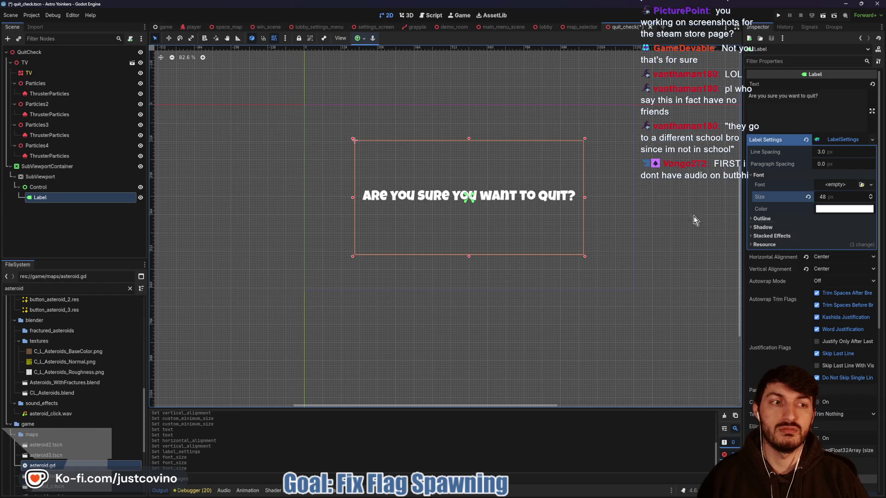
{"action": "key", "text": "ctrl+s"}
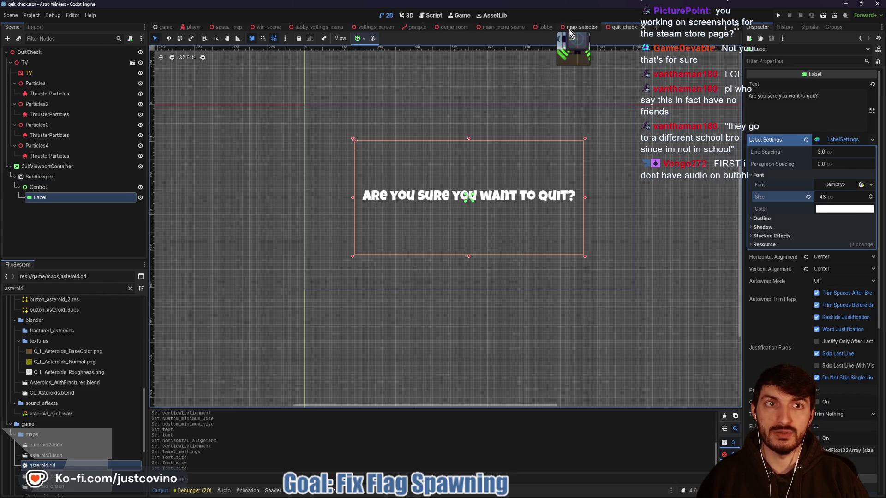
Step: Check map_selector's CRTNoise, select lobby_settings_menu's blue Background rectangle, then return to quit_check
{"action": "left_click", "coordinate": [570, 29]}
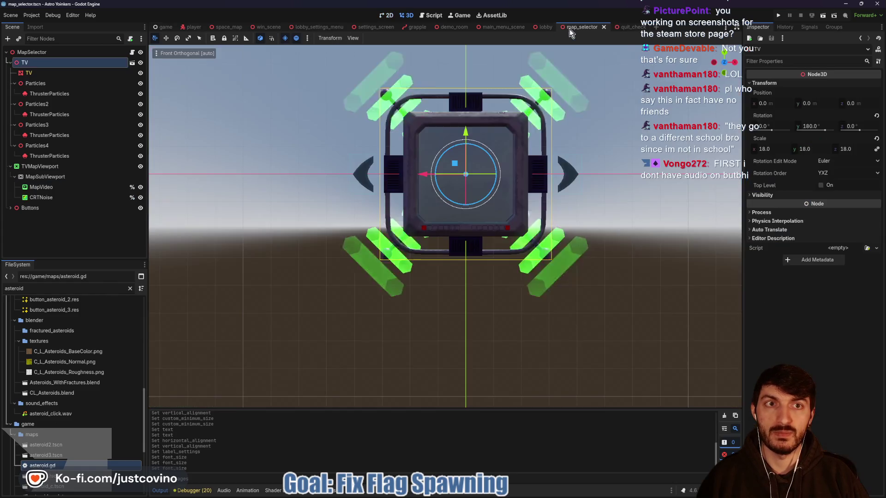
{"action": "left_click", "coordinate": [42, 198]}
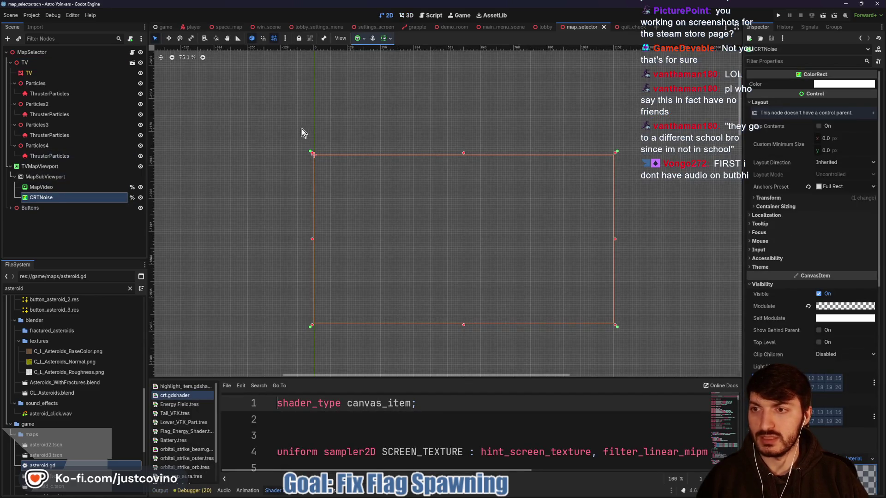
{"action": "left_click", "coordinate": [306, 29]}
{"action": "scroll", "coordinate": [68, 197], "scroll_direction": "up", "scroll_amount": 5}
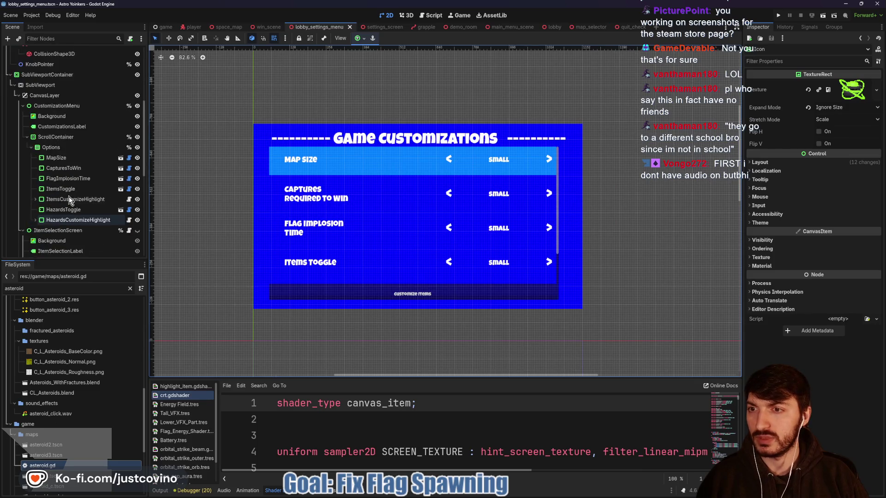
{"action": "left_click", "coordinate": [62, 169]}
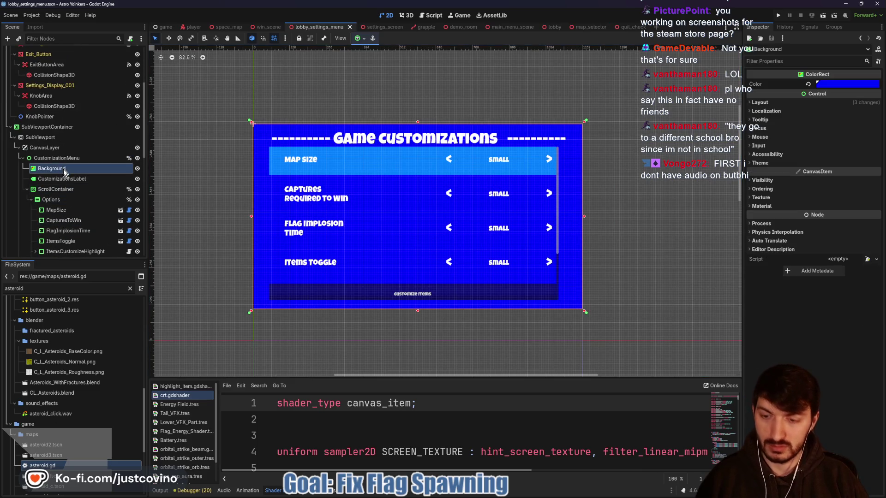
{"action": "left_click", "coordinate": [626, 27]}
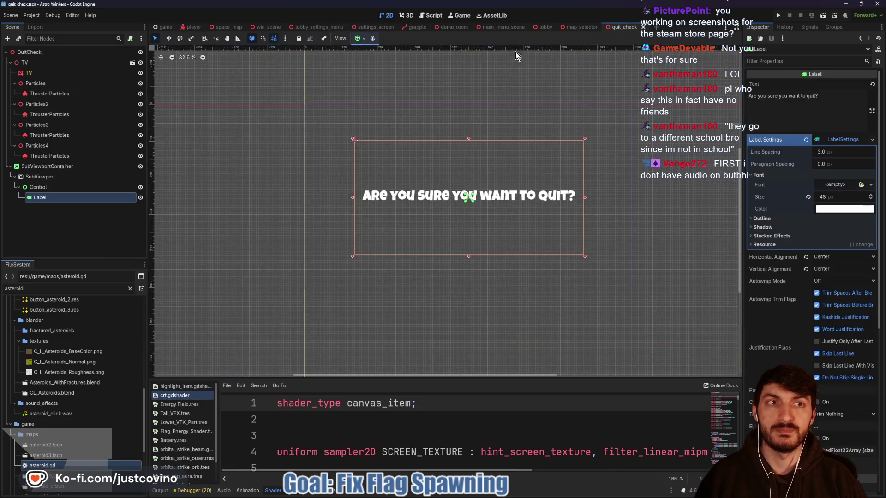
Step: Paste Background under Control and move it above Label so it draws behind the text
{"action": "left_click", "coordinate": [46, 188]}
{"action": "key", "text": "ctrl+v"}
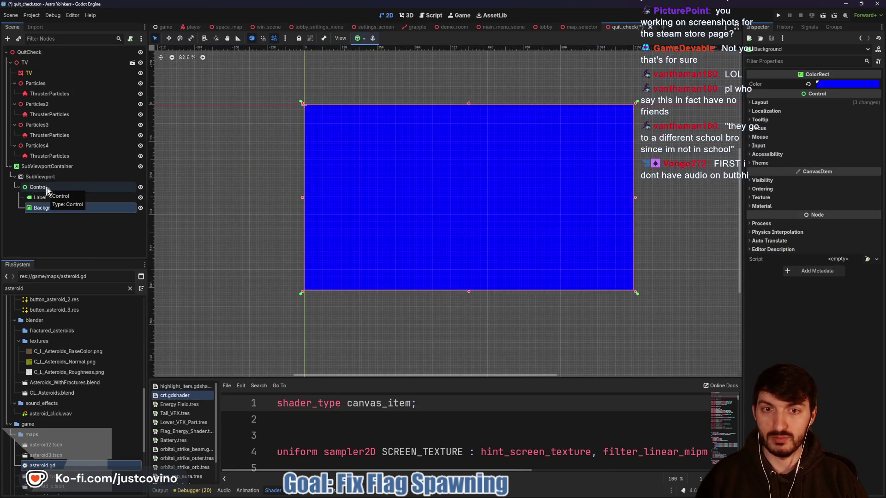
{"action": "left_click_drag", "start_coordinate": [34, 210], "coordinate": [33, 193]}
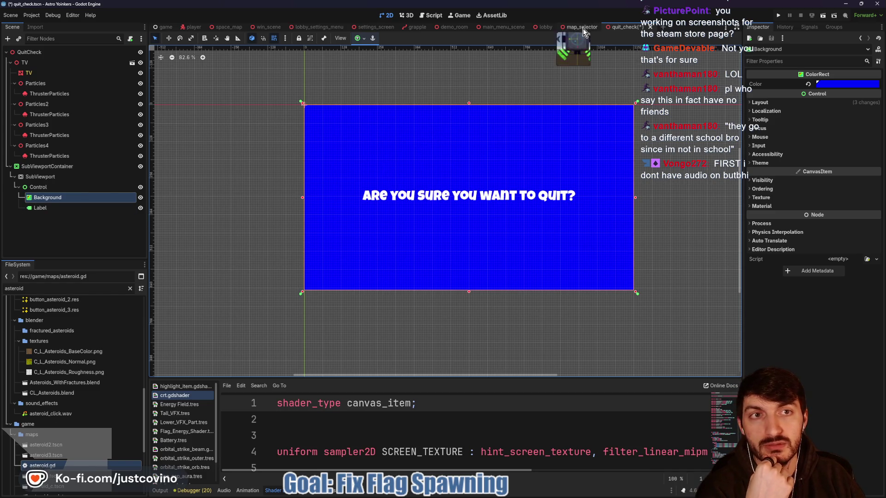
Step: Save quit_check, then browse win_scene and lobby_settings_menu's selection screen nodes
{"action": "key", "text": "ctrl+s"}
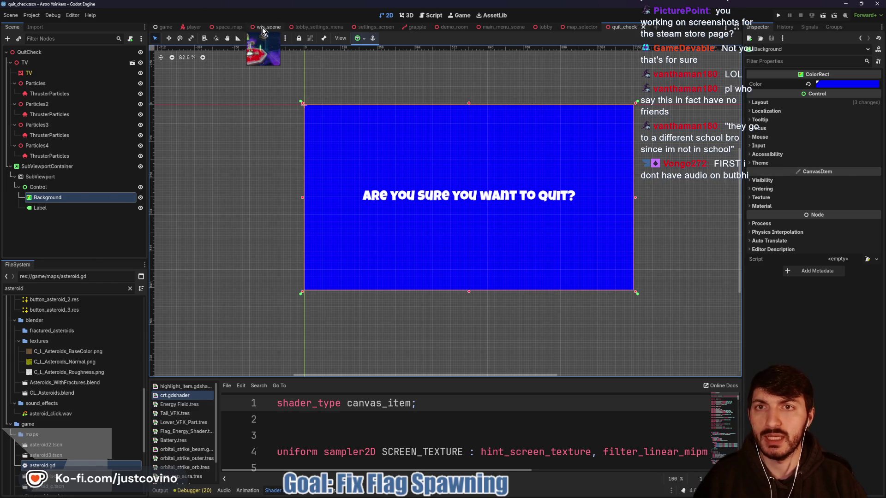
{"action": "left_click", "coordinate": [262, 27]}
{"action": "left_click", "coordinate": [313, 27]}
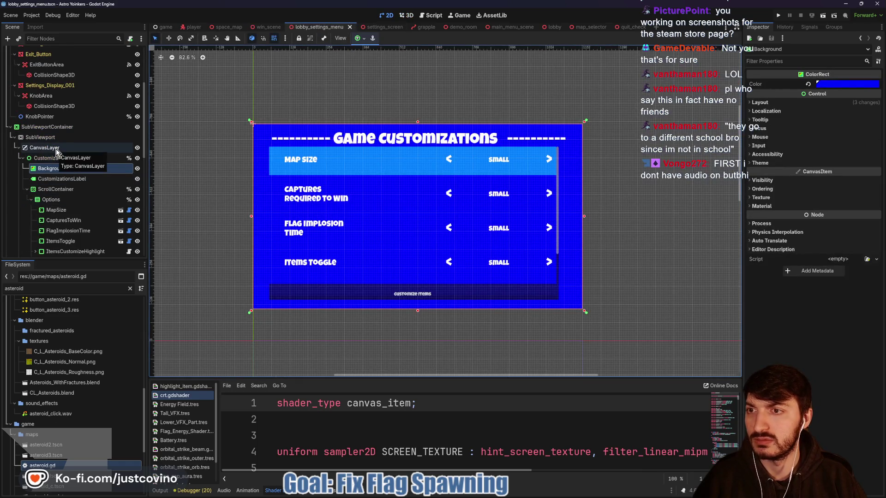
{"action": "scroll", "coordinate": [46, 166], "scroll_direction": "down", "scroll_amount": 5}
{"action": "left_click", "coordinate": [23, 152]}
{"action": "left_click", "coordinate": [23, 163]}
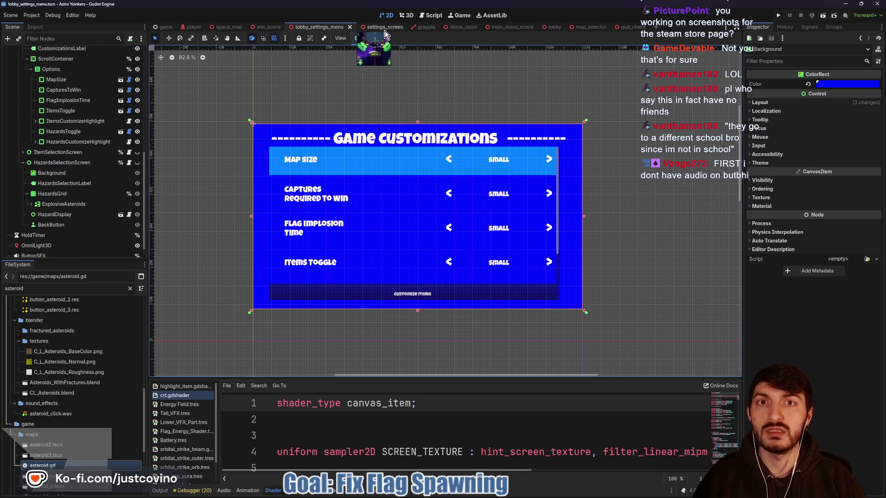
Step: Open map_selector via settings_screen and lobby, and inspect CRTNoise's material settings
{"action": "left_click", "coordinate": [384, 28]}
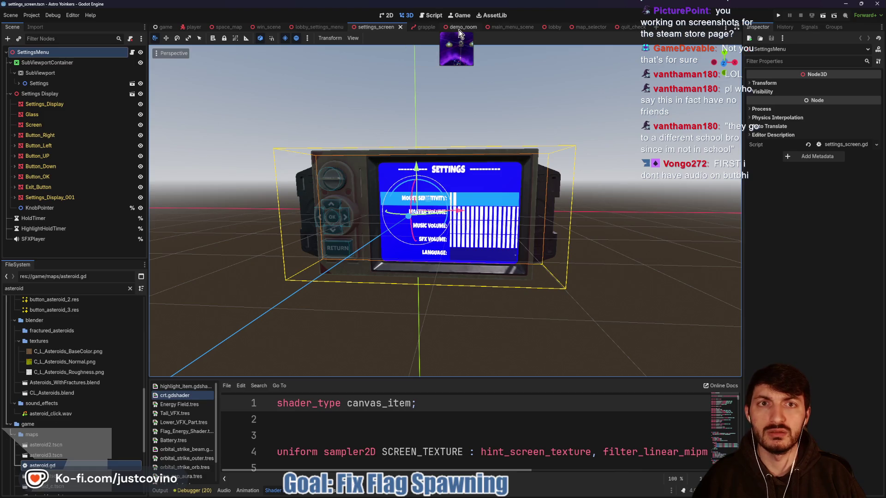
{"action": "left_click", "coordinate": [566, 26]}
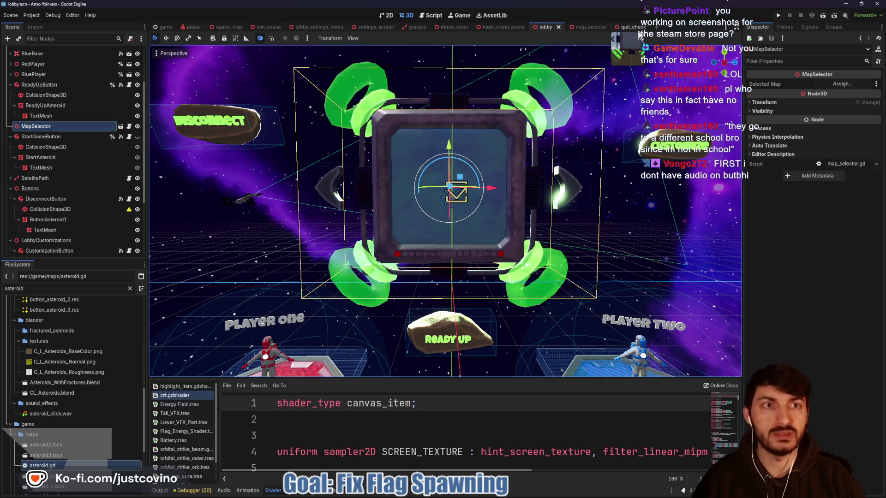
{"action": "left_click", "coordinate": [120, 126]}
{"action": "left_click", "coordinate": [43, 187]}
{"action": "left_click", "coordinate": [44, 197]}
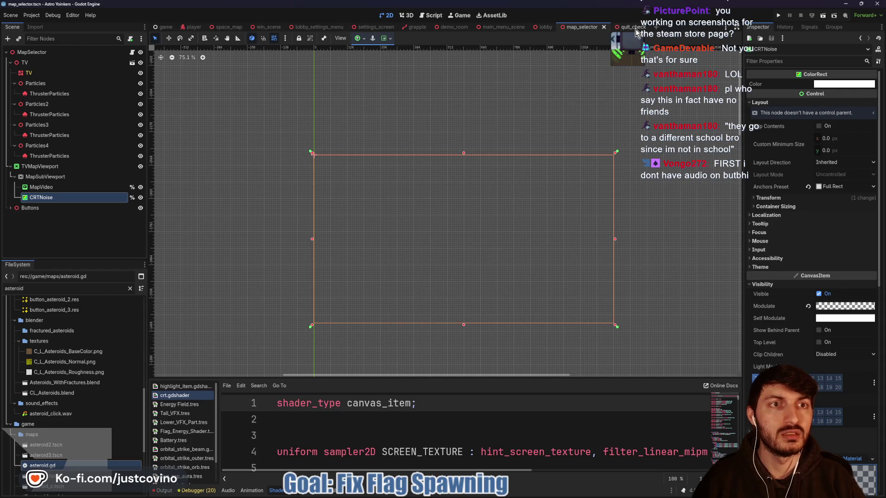
{"action": "scroll", "coordinate": [785, 152], "scroll_direction": "down", "scroll_amount": 4}
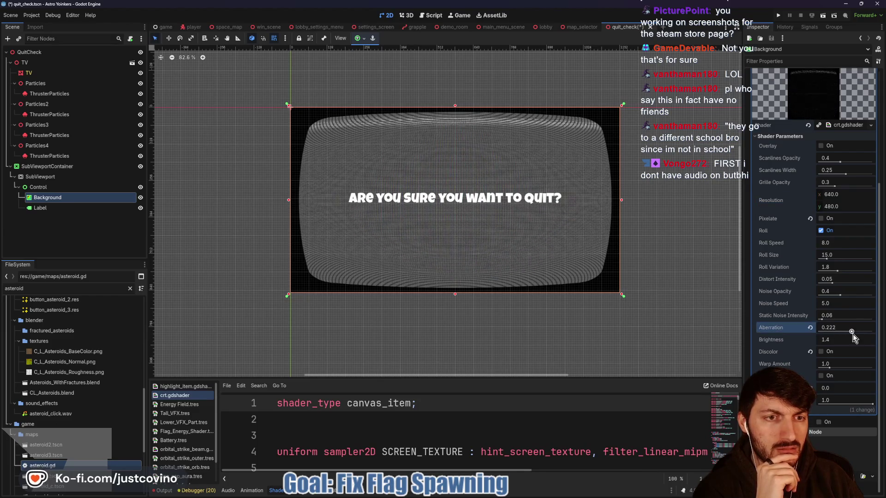
Step: Revert Aberration, raise Distort Intensity and enable Overlay on Background's CRT material, then clear it
{"action": "left_click", "coordinate": [810, 327]}
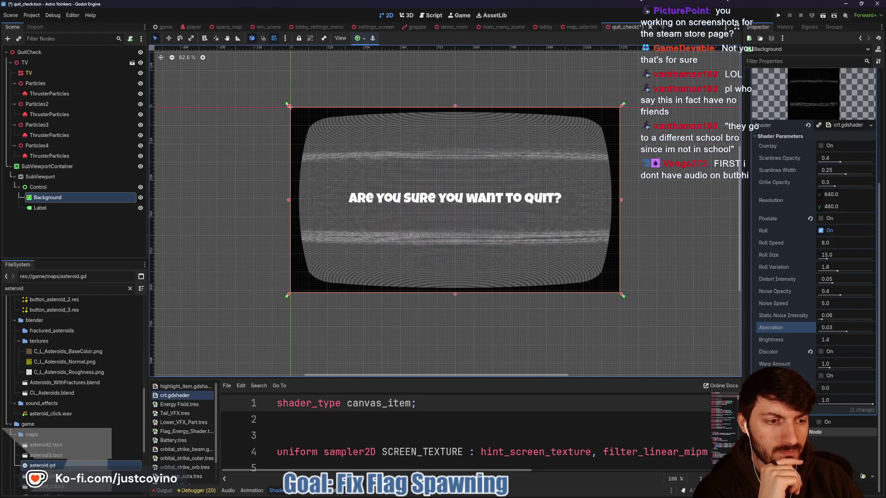
{"action": "mouse_move", "coordinate": [829, 279]}
{"action": "left_mouse_down"}
{"action": "mouse_move", "coordinate": [842, 281]}
{"action": "mouse_move", "coordinate": [845, 295]}
{"action": "mouse_move", "coordinate": [832, 282]}
{"action": "left_mouse_up"}
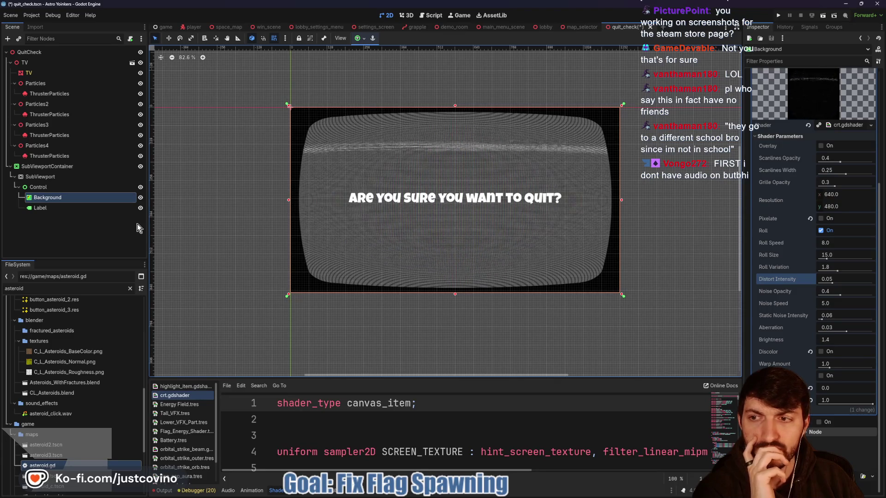
{"action": "left_click", "coordinate": [821, 146]}
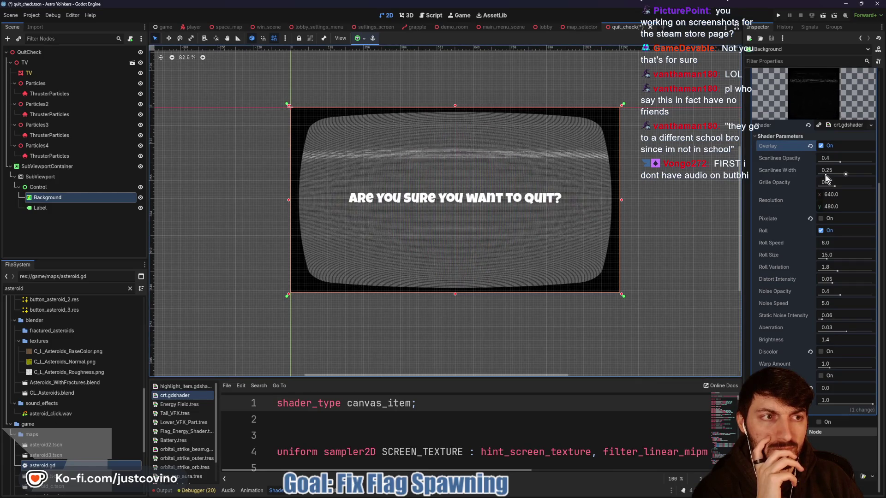
{"action": "scroll", "coordinate": [824, 176], "scroll_direction": "up", "scroll_amount": 5}
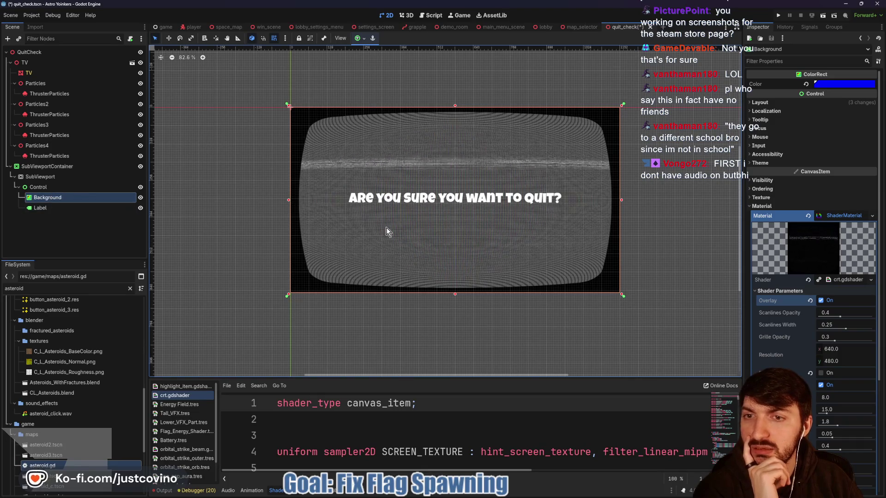
{"action": "left_click", "coordinate": [809, 215]}
Step: Add a full-rect ColorRect under Control, placed between Background and Label
{"action": "left_click", "coordinate": [37, 189]}
{"action": "key", "text": "ctrl+a"}
{"action": "type", "text": "colorrect"}
{"action": "key", "text": "Return"}
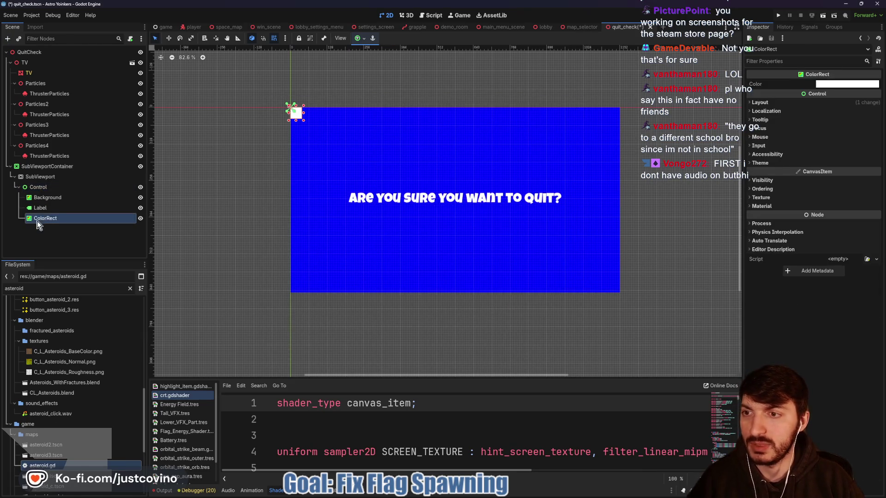
{"action": "left_click_drag", "start_coordinate": [29, 209], "coordinate": [29, 206]}
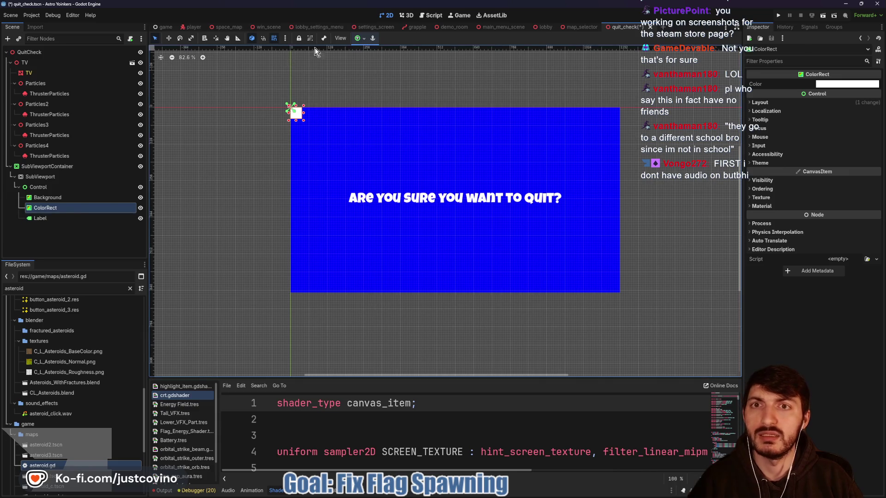
{"action": "left_click", "coordinate": [358, 39]}
{"action": "left_click", "coordinate": [401, 104]}
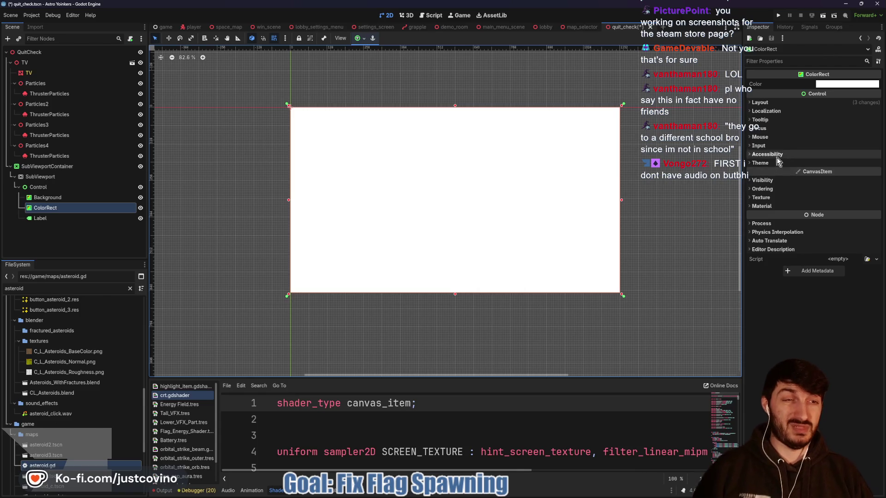
Step: Give the ColorRect a new ShaderMaterial using crt.gdshader
{"action": "left_click", "coordinate": [774, 205]}
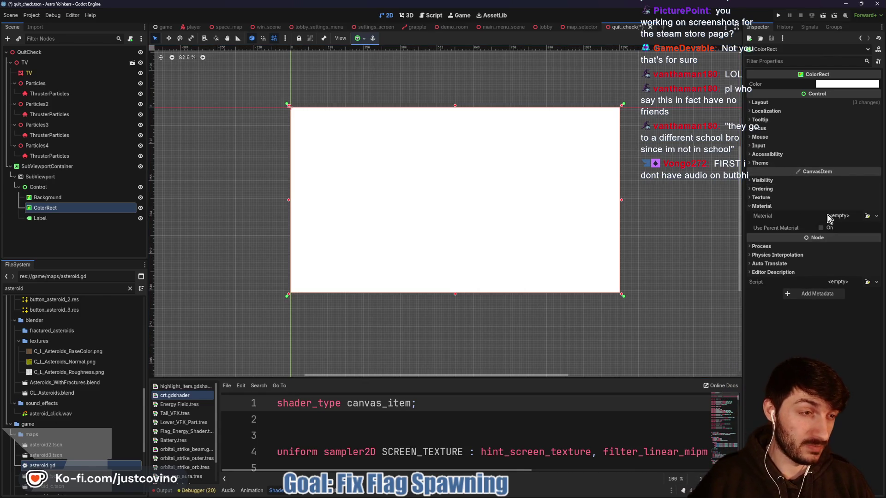
{"action": "left_click", "coordinate": [845, 216]}
{"action": "left_click", "coordinate": [851, 238]}
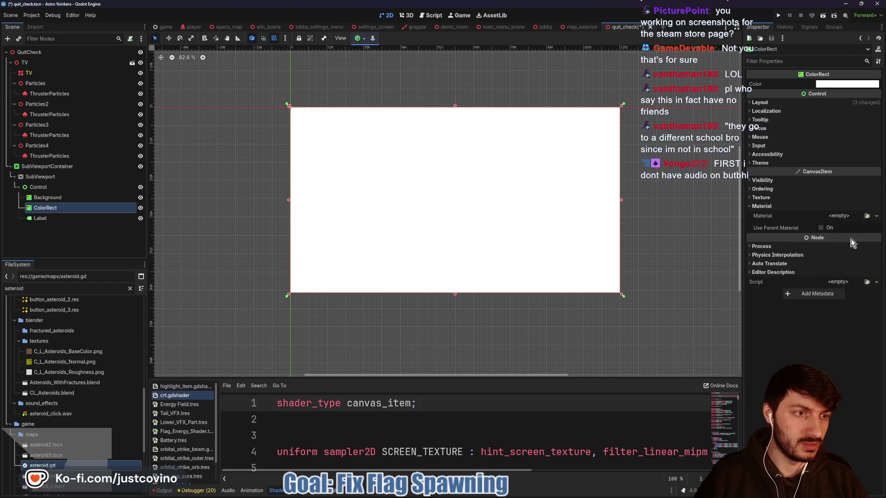
{"action": "left_click", "coordinate": [838, 292]}
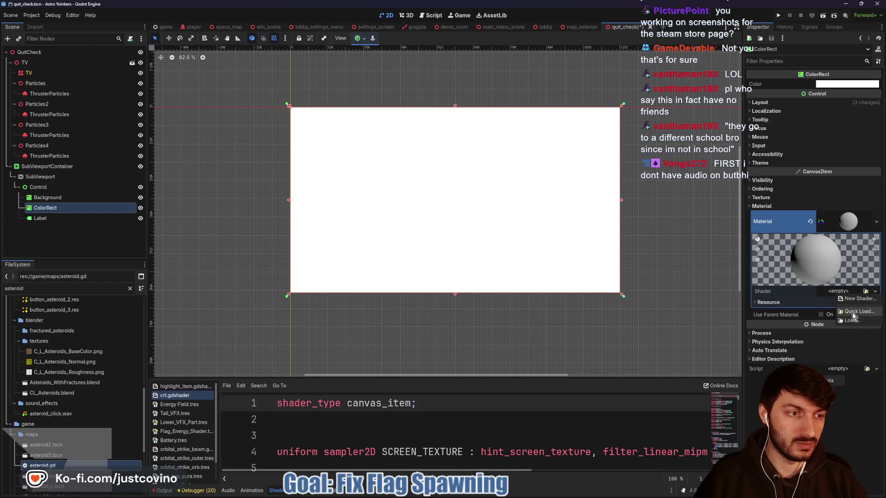
{"action": "left_click", "coordinate": [853, 314]}
{"action": "left_click", "coordinate": [399, 168]}
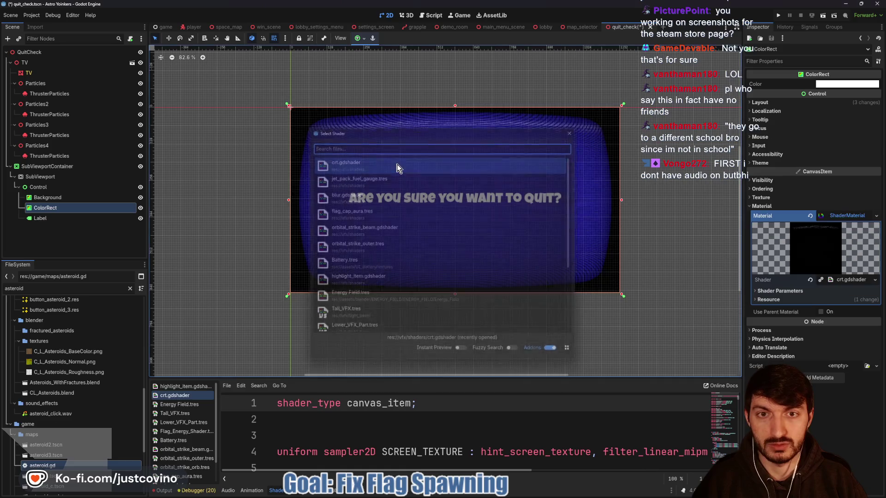
Step: Turn off the CRT shader's Discolor effect in Shader Parameters
{"action": "left_click", "coordinate": [771, 290]}
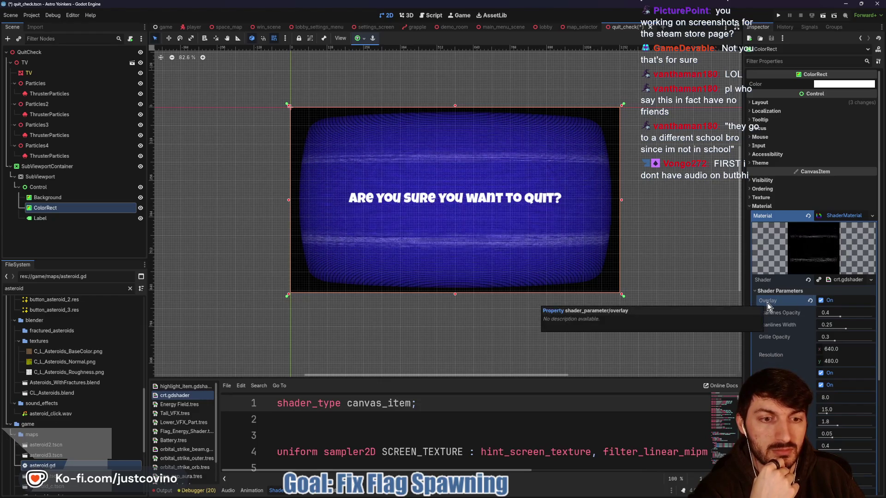
{"action": "scroll", "coordinate": [807, 320], "scroll_direction": "down", "scroll_amount": 2}
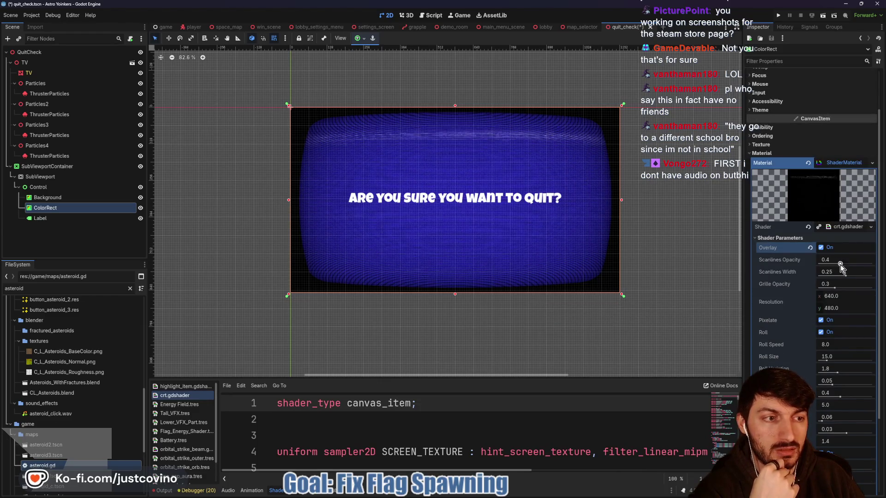
{"action": "scroll", "coordinate": [840, 263], "scroll_direction": "down", "scroll_amount": 2}
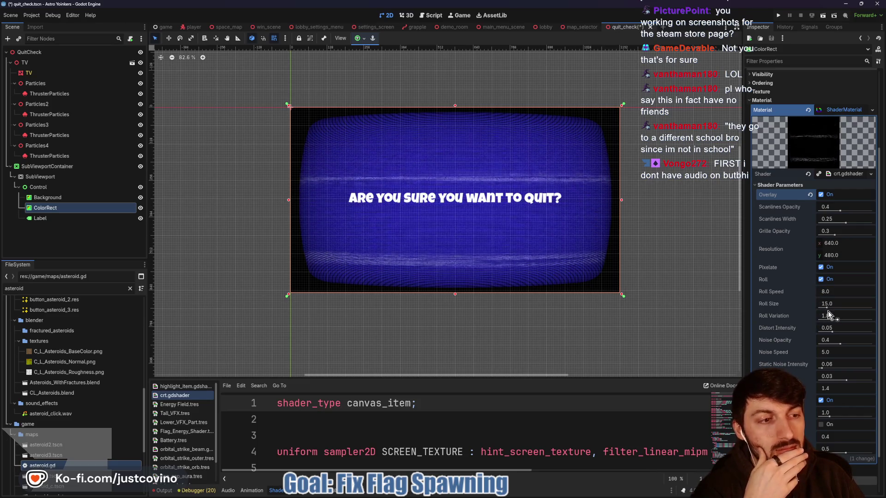
{"action": "scroll", "coordinate": [783, 318], "scroll_direction": "down", "scroll_amount": 2}
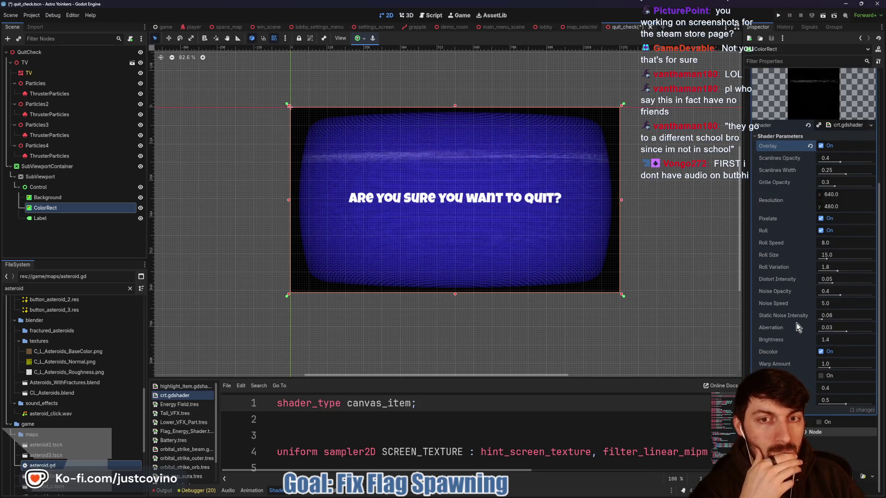
{"action": "left_click", "coordinate": [821, 352]}
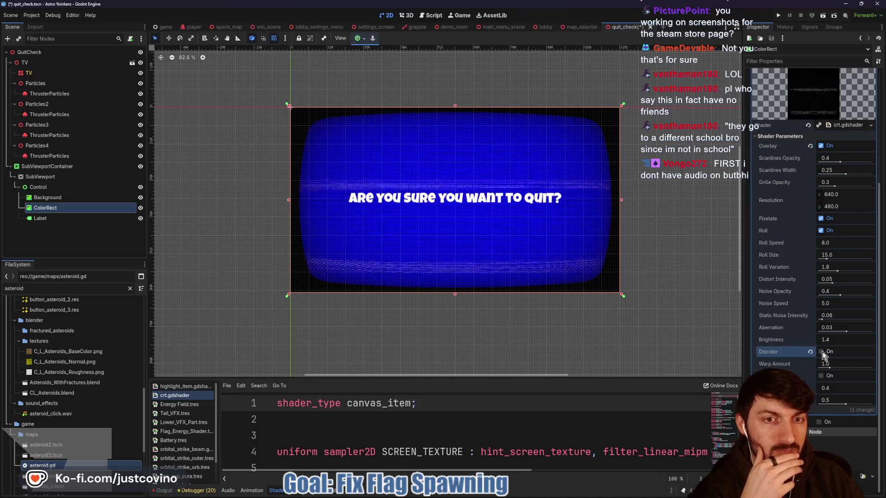
{"action": "left_click", "coordinate": [821, 352]}
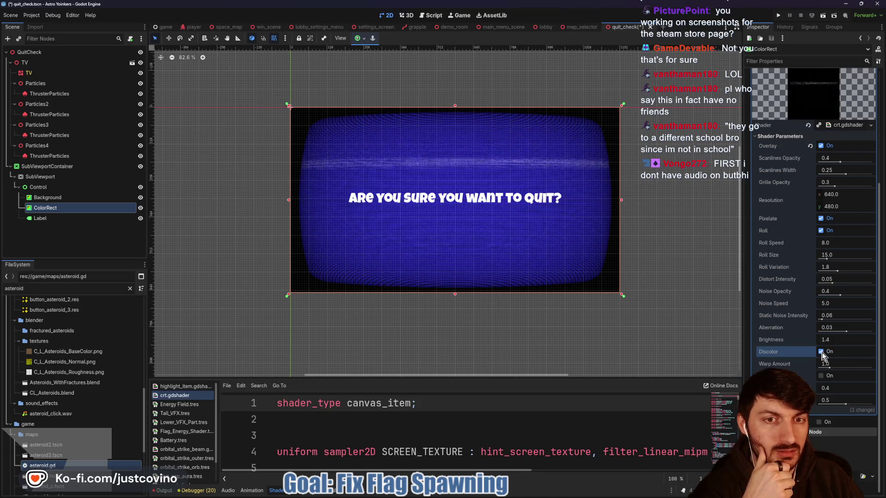
{"action": "left_click", "coordinate": [821, 352]}
Step: Set the warp curvature parameters to 0.0, then switch to the map_selector scene
{"action": "mouse_move", "coordinate": [843, 390]}
{"action": "left_mouse_down"}
{"action": "mouse_move", "coordinate": [843, 397]}
{"action": "mouse_move", "coordinate": [859, 388]}
{"action": "mouse_move", "coordinate": [833, 392]}
{"action": "mouse_move", "coordinate": [884, 405]}
{"action": "mouse_move", "coordinate": [815, 395]}
{"action": "left_mouse_up"}
{"action": "type", "text": "0"}
{"action": "key", "text": "Return"}
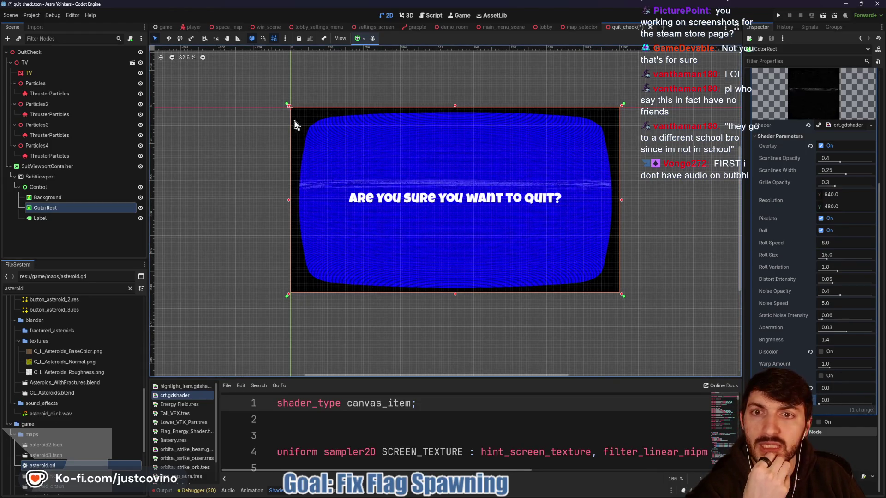
{"action": "left_click", "coordinate": [582, 27]}
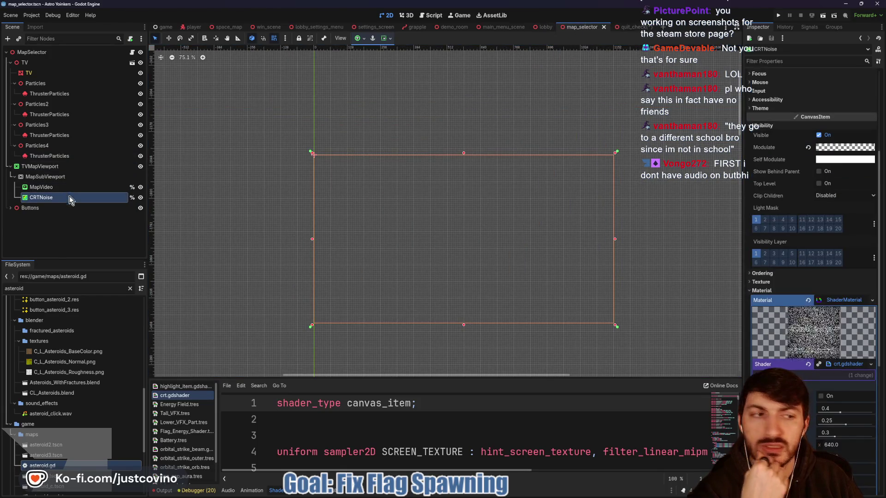
{"action": "scroll", "coordinate": [800, 343], "scroll_direction": "down", "scroll_amount": 3}
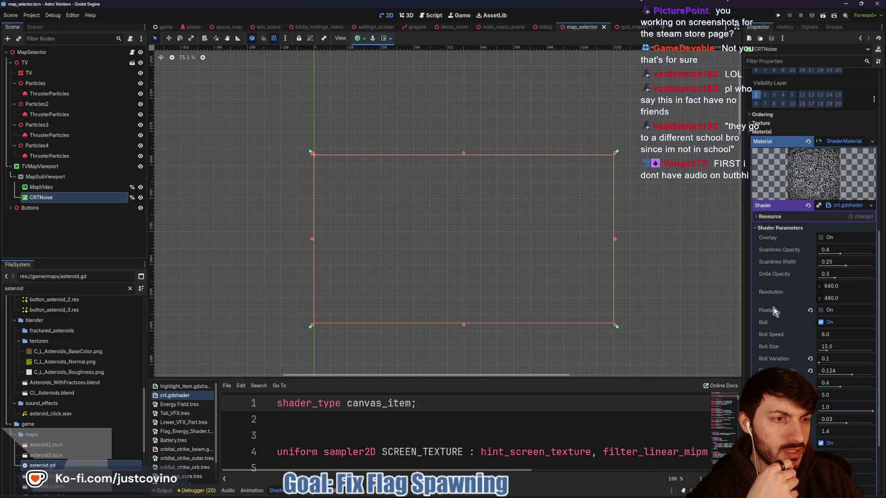
{"action": "scroll", "coordinate": [775, 311], "scroll_direction": "down", "scroll_amount": 2}
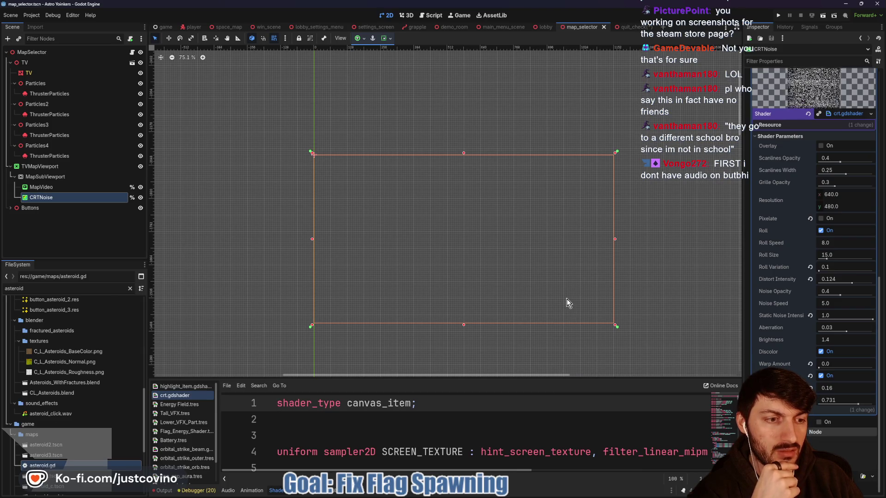
{"action": "left_click", "coordinate": [628, 27]}
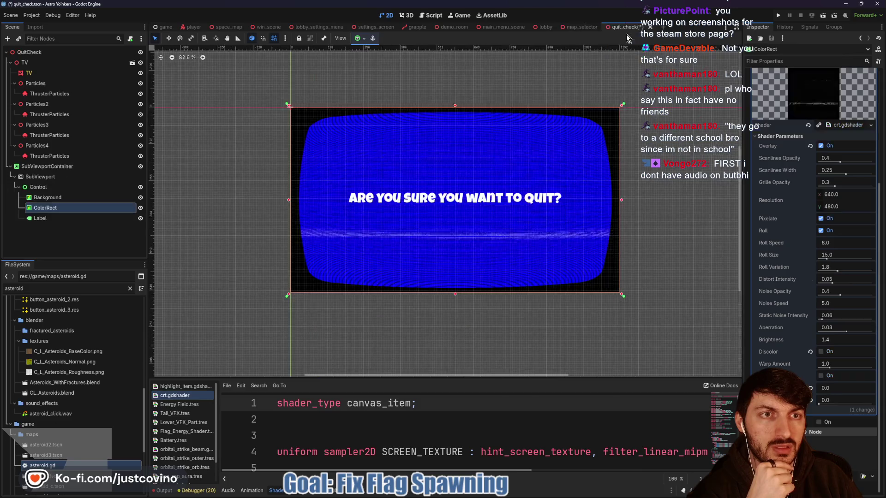
Step: Experiment with the warp, Aberration, Grille Opacity and Pixelate settings, leaving Pixelate on
{"action": "left_click", "coordinate": [820, 376]}
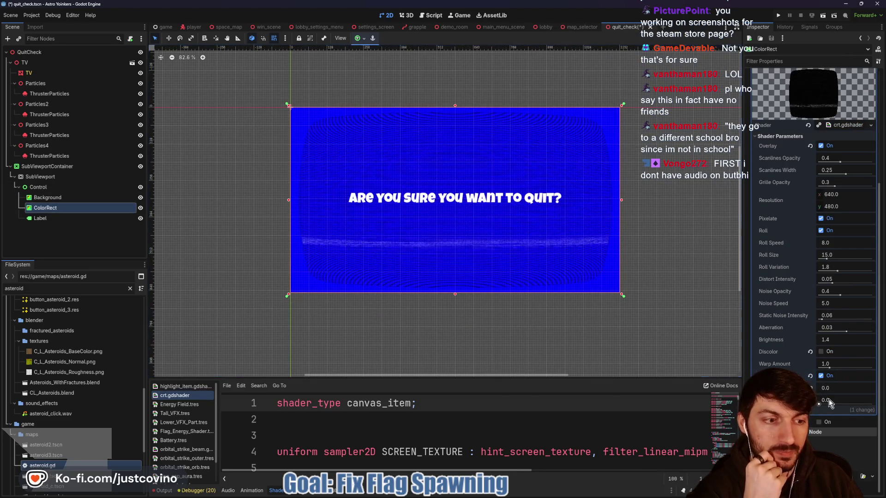
{"action": "mouse_move", "coordinate": [832, 396]}
{"action": "left_mouse_down"}
{"action": "mouse_move", "coordinate": [813, 396]}
{"action": "mouse_move", "coordinate": [837, 393]}
{"action": "mouse_move", "coordinate": [823, 389]}
{"action": "left_mouse_up"}
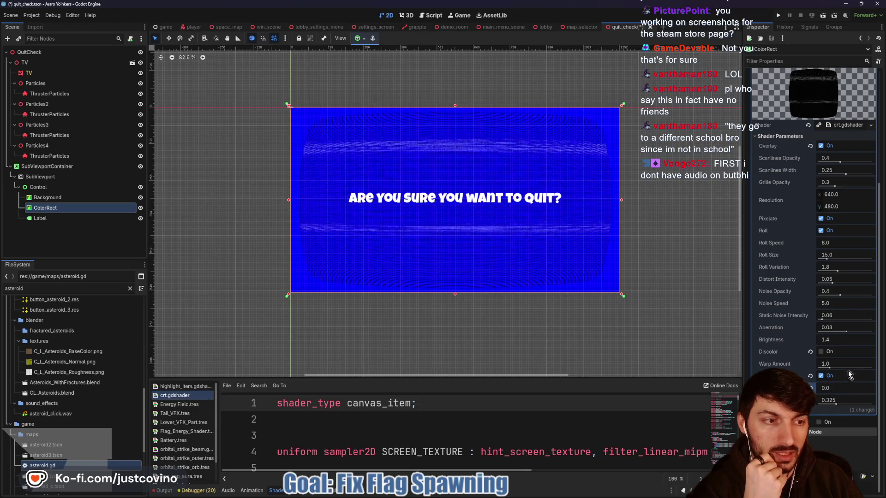
{"action": "left_click_drag", "start_coordinate": [835, 332], "coordinate": [821, 332]}
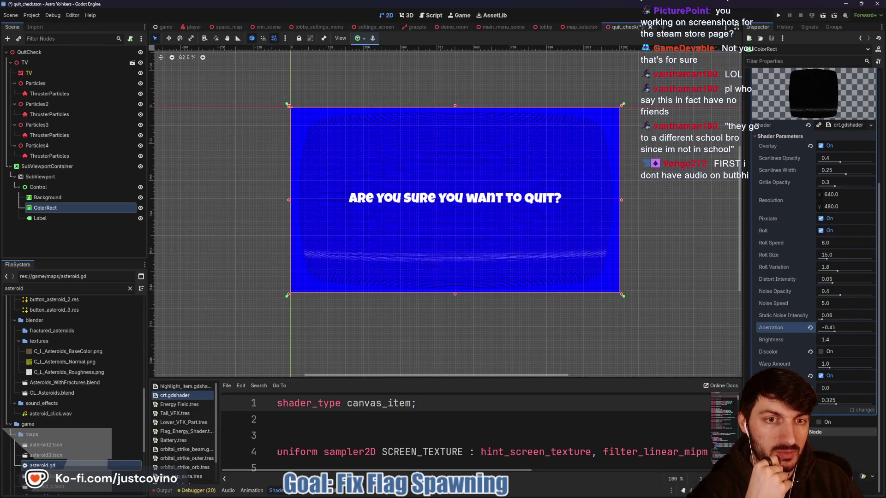
{"action": "left_click", "coordinate": [821, 218]}
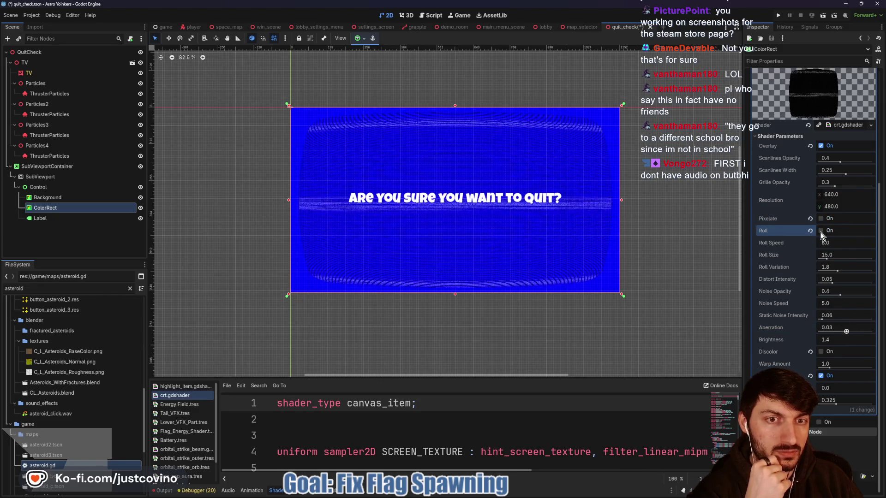
{"action": "mouse_move", "coordinate": [839, 187]}
{"action": "left_mouse_down"}
{"action": "mouse_move", "coordinate": [850, 189]}
{"action": "mouse_move", "coordinate": [826, 164]}
{"action": "mouse_move", "coordinate": [801, 167]}
{"action": "left_mouse_up"}
{"action": "key", "text": "ctrl+z"}
{"action": "key", "text": "ctrl+z"}
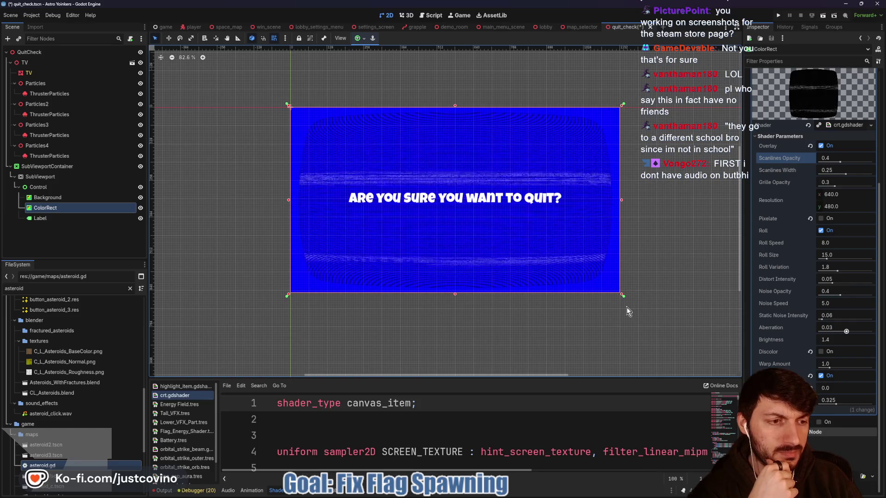
{"action": "mouse_move", "coordinate": [825, 367]}
{"action": "left_mouse_down"}
{"action": "mouse_move", "coordinate": [873, 369]}
{"action": "mouse_move", "coordinate": [819, 367]}
{"action": "left_mouse_up"}
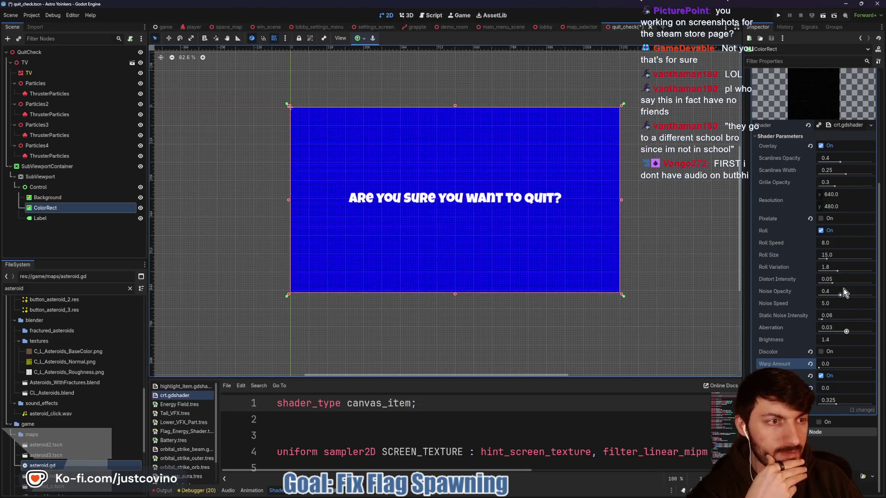
{"action": "left_click", "coordinate": [822, 218]}
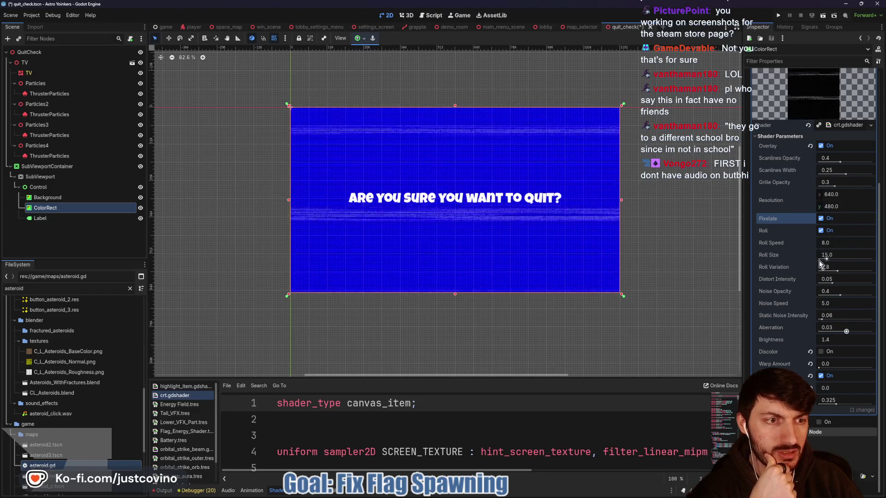
Step: Reset Distort Intensity, Noise Opacity and Aberration to defaults, set Scanlines Opacity to 0.201, and save
{"action": "left_click_drag", "start_coordinate": [827, 280], "coordinate": [837, 283]}
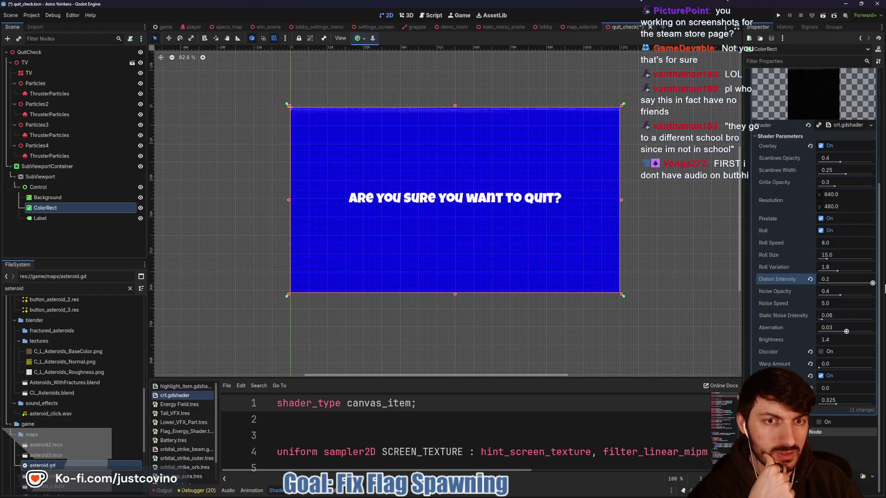
{"action": "left_click", "coordinate": [811, 279]}
{"action": "mouse_move", "coordinate": [839, 295]}
{"action": "left_mouse_down"}
{"action": "mouse_move", "coordinate": [861, 296]}
{"action": "mouse_move", "coordinate": [811, 301]}
{"action": "left_mouse_up"}
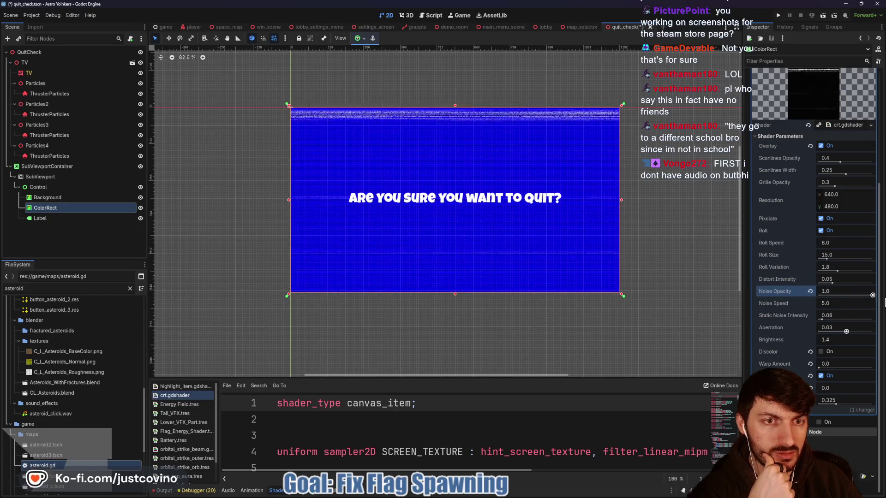
{"action": "left_click", "coordinate": [811, 291]}
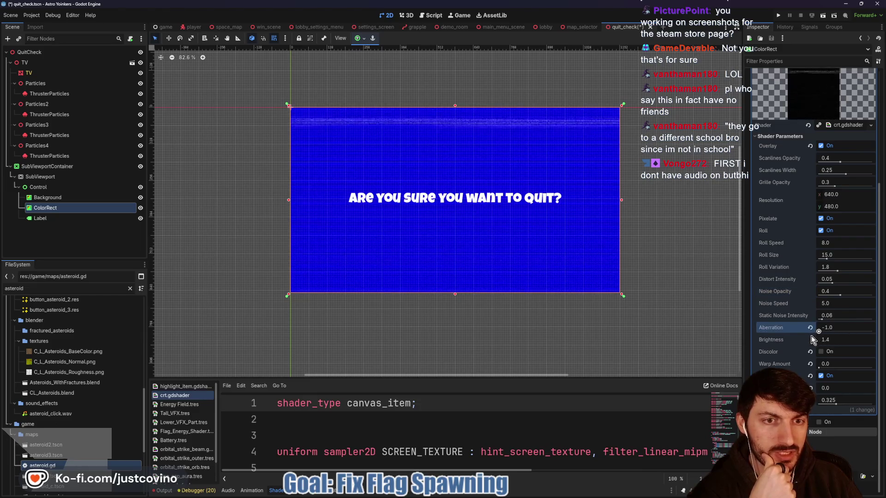
{"action": "left_click", "coordinate": [810, 328]}
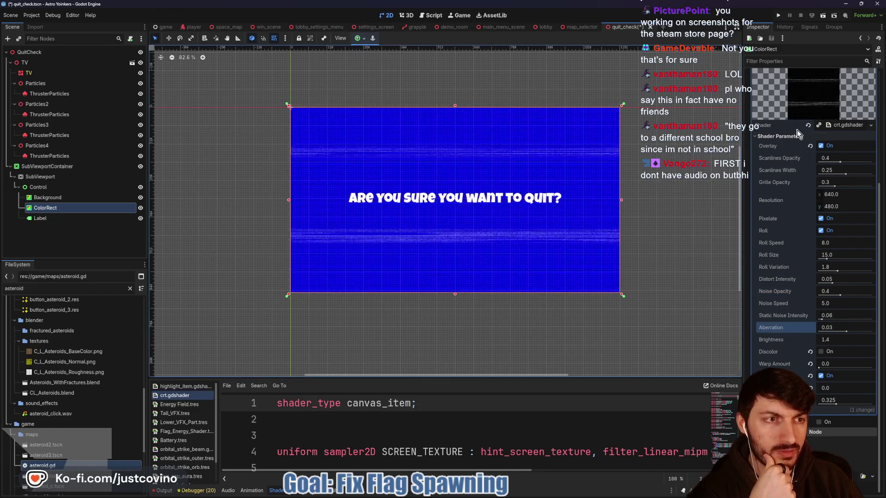
{"action": "left_click_drag", "start_coordinate": [839, 163], "coordinate": [828, 166]}
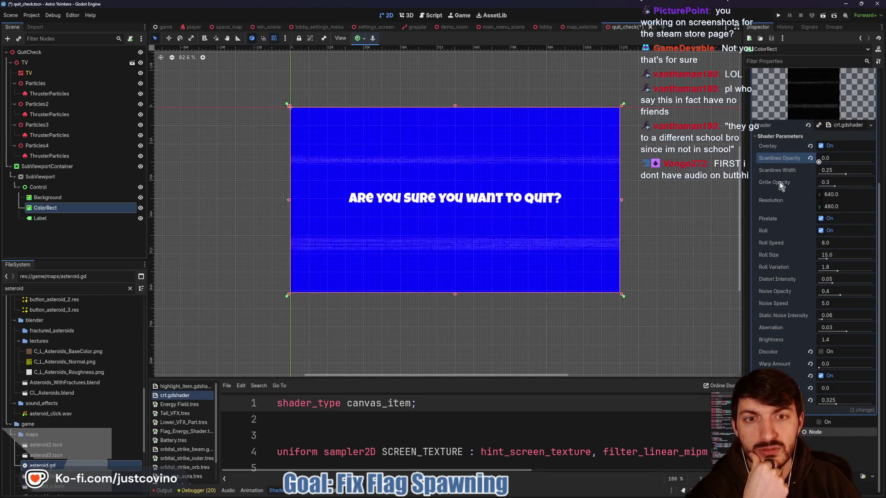
{"action": "left_click_drag", "start_coordinate": [821, 181], "coordinate": [830, 183]}
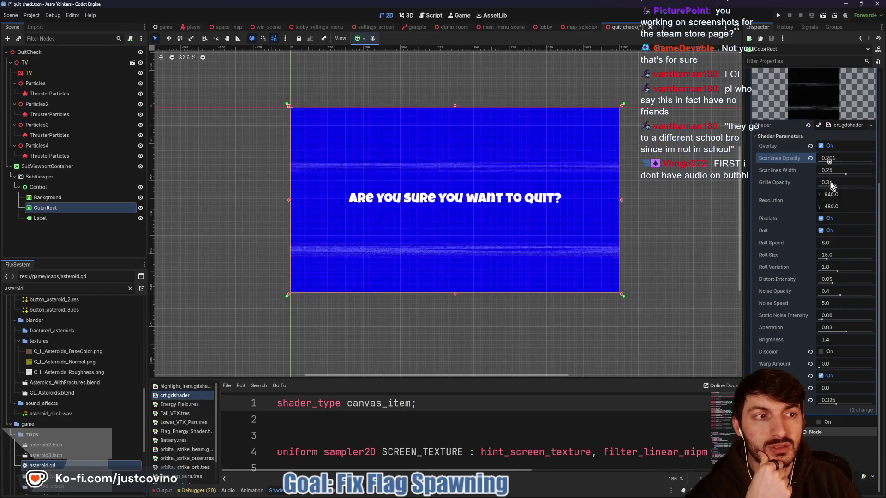
{"action": "key", "text": "ctrl+s"}
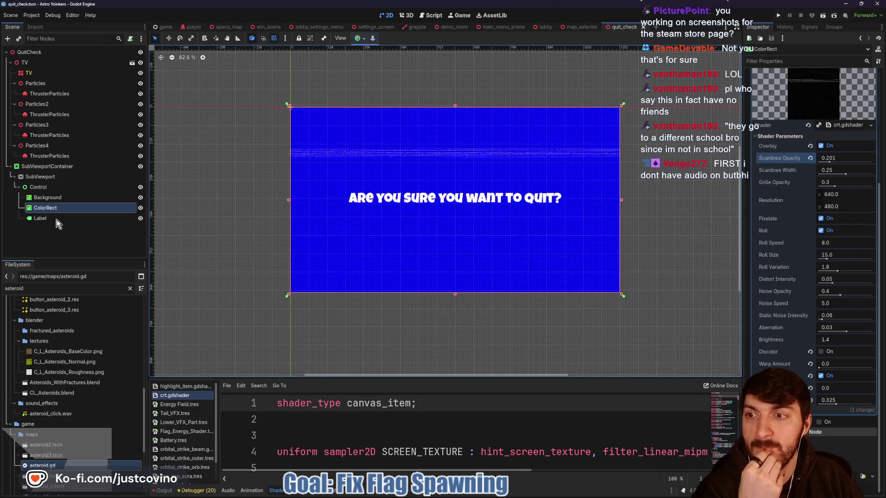
Step: Apply the Full Rect anchor preset to the question Label
{"action": "left_click", "coordinate": [383, 210]}
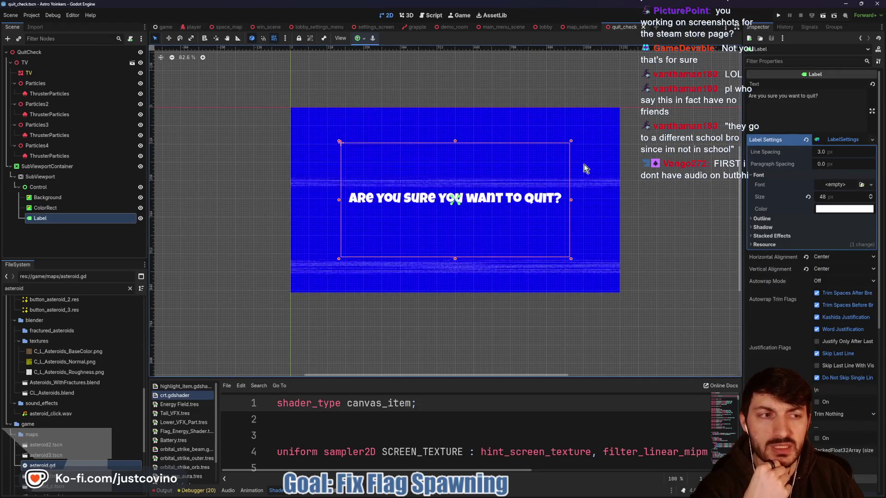
{"action": "left_click", "coordinate": [359, 40]}
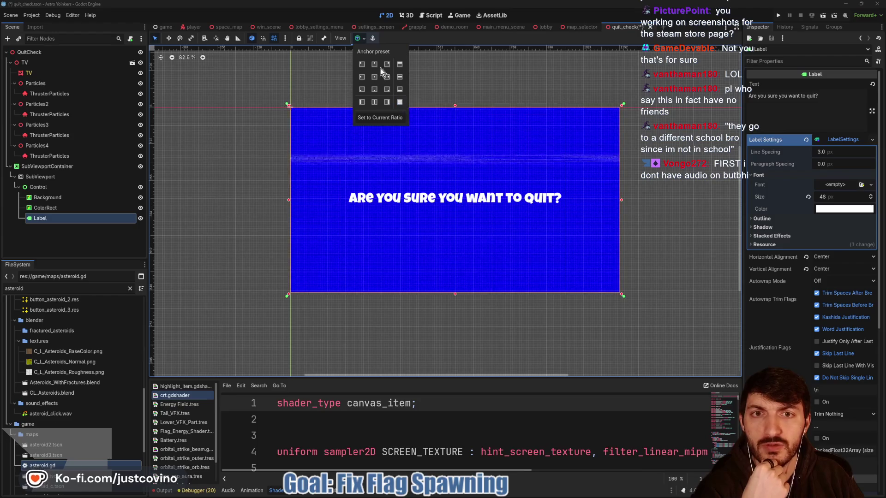
{"action": "left_click", "coordinate": [395, 102]}
Step: Set the Label's font size to 64 px and save the scene
{"action": "left_click", "coordinate": [830, 196]}
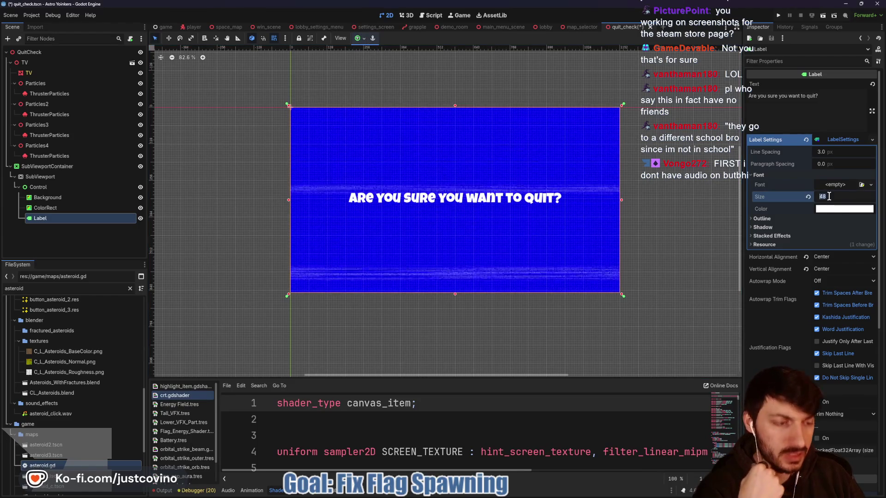
{"action": "type", "text": "2"}
{"action": "key", "text": "Return"}
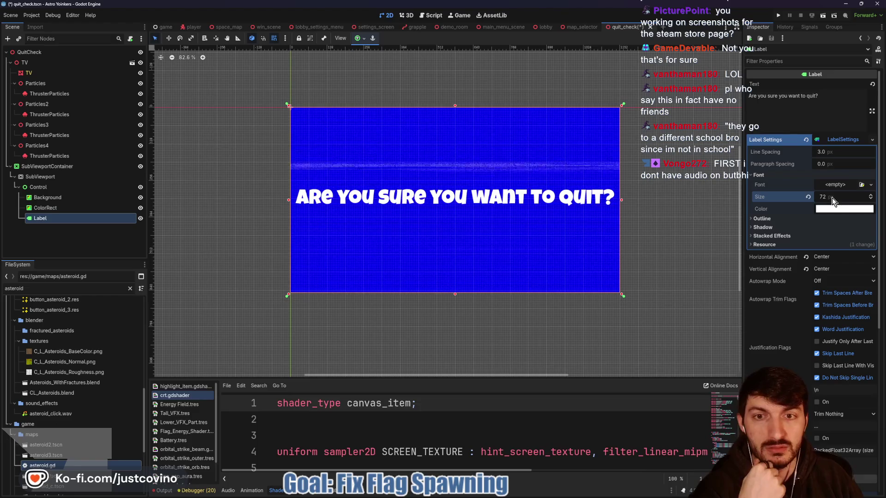
{"action": "left_click", "coordinate": [832, 197]}
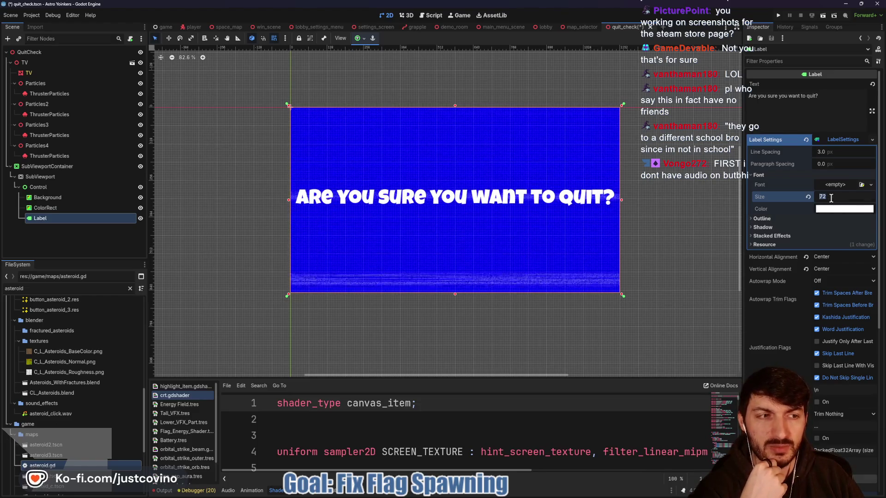
{"action": "key", "text": "BackSpace"}
{"action": "type", "text": "4"}
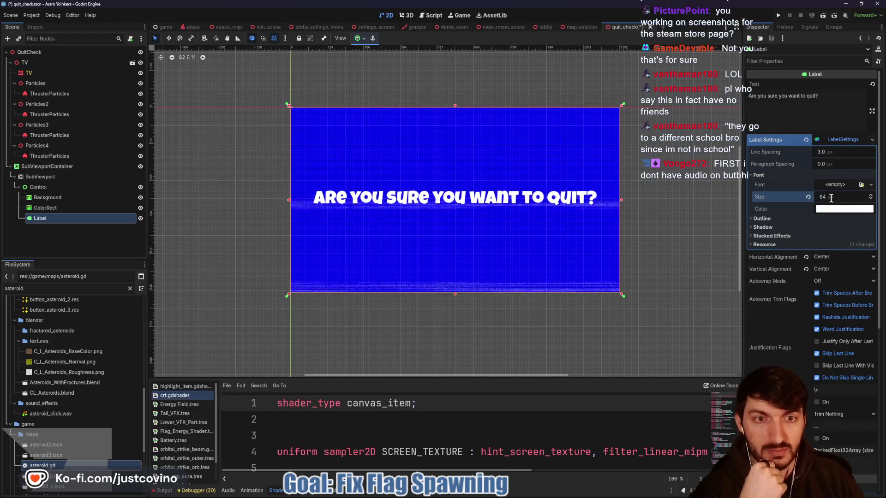
{"action": "key", "text": "Return"}
{"action": "key", "text": "ctrl+s"}
{"action": "key", "text": "ctrl+F2"}
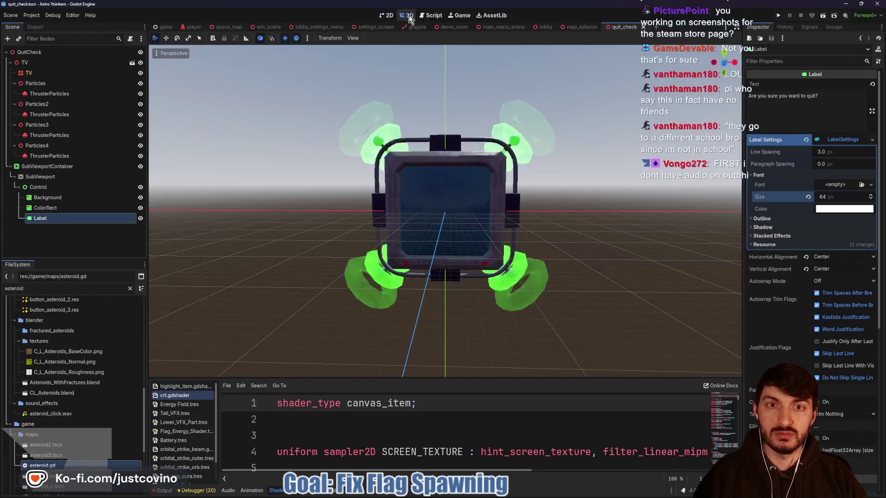
Step: Give the TV mesh's screen material a SubViewport ViewportTexture as its emission texture
{"action": "left_click", "coordinate": [29, 73]}
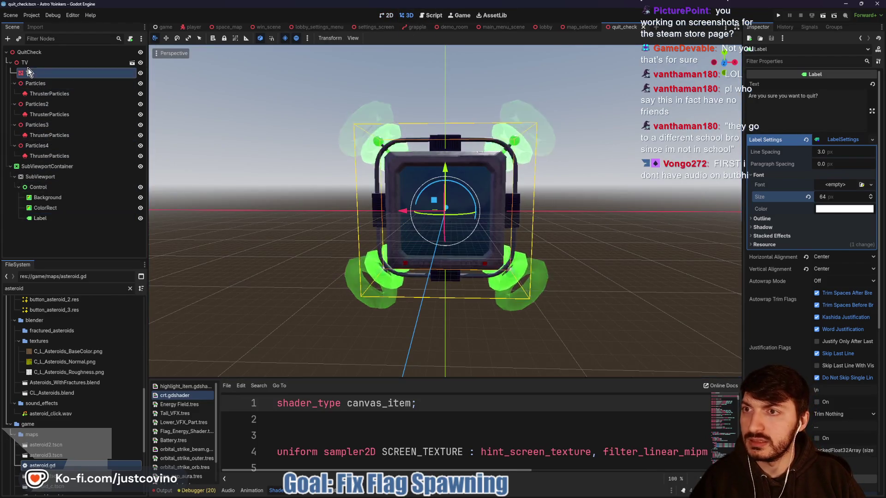
{"action": "left_click", "coordinate": [845, 154]}
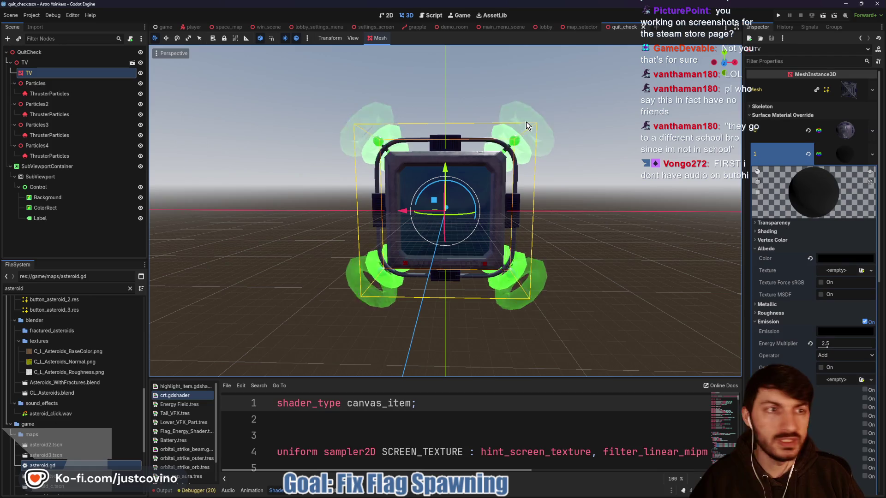
{"action": "left_click", "coordinate": [831, 382]}
{"action": "left_click", "coordinate": [826, 320]}
{"action": "double_click", "coordinate": [416, 240]}
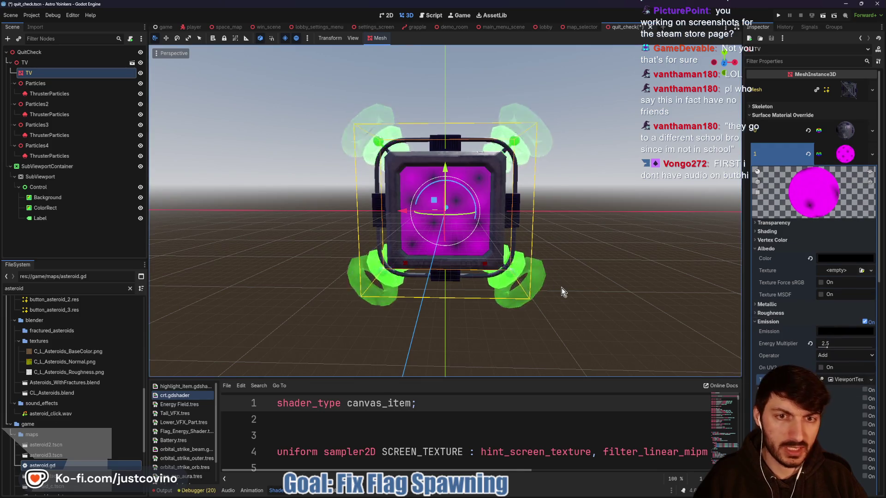
{"action": "left_click", "coordinate": [838, 394]}
{"action": "left_click", "coordinate": [422, 180]}
{"action": "left_click", "coordinate": [422, 362]}
Step: Save the scene and orbit to a straight-on view of the glowing TV screen
{"action": "scroll", "coordinate": [516, 268], "scroll_direction": "up", "scroll_amount": 5}
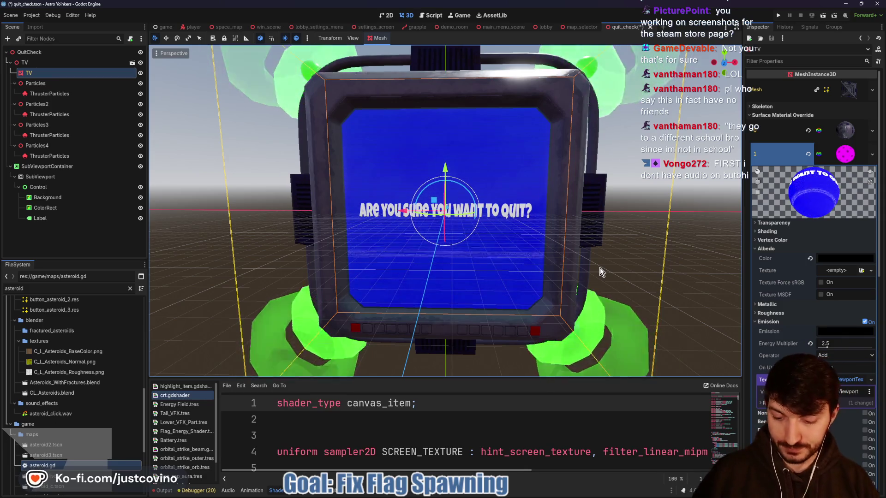
{"action": "key", "text": "ctrl+s"}
{"action": "scroll", "coordinate": [554, 194], "scroll_direction": "down", "scroll_amount": 5}
{"action": "left_click_drag", "start_coordinate": [555, 194], "coordinate": [435, 288]}
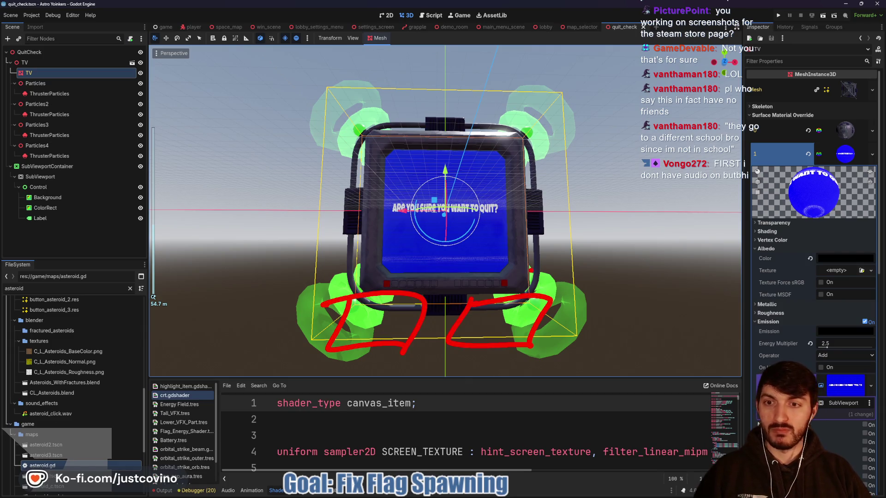
{"action": "mouse_move", "coordinate": [435, 288]}
{"action": "left_mouse_down"}
{"action": "mouse_move", "coordinate": [528, 262]}
{"action": "mouse_move", "coordinate": [520, 272]}
{"action": "left_mouse_up"}
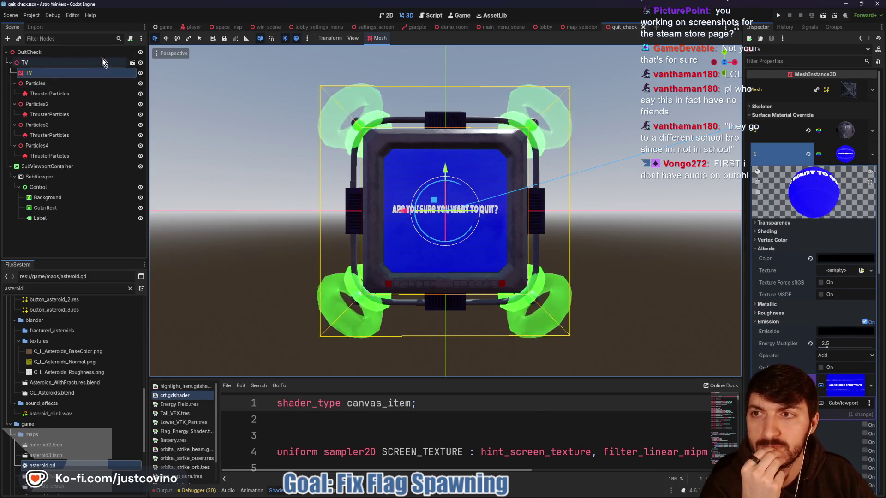
Step: Attach a new quit_check.gd script to the QuitCheck root node
{"action": "left_click", "coordinate": [30, 52]}
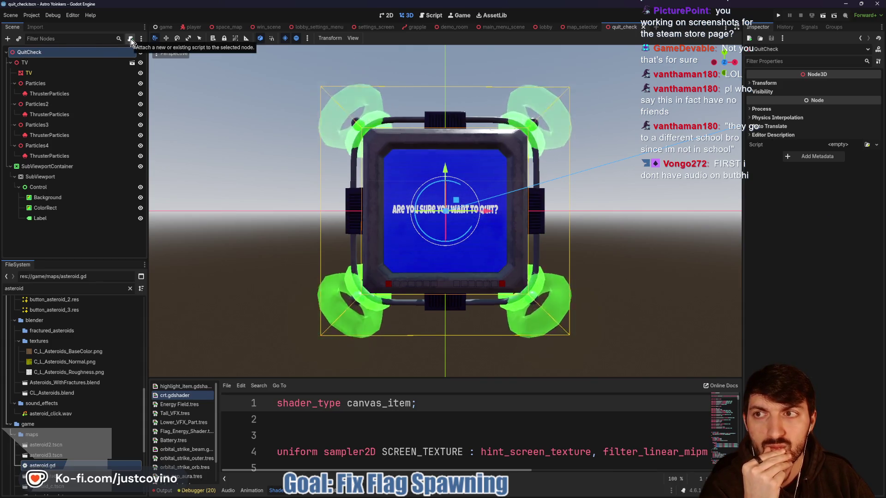
{"action": "left_click", "coordinate": [131, 39]}
{"action": "left_click", "coordinate": [409, 312]}
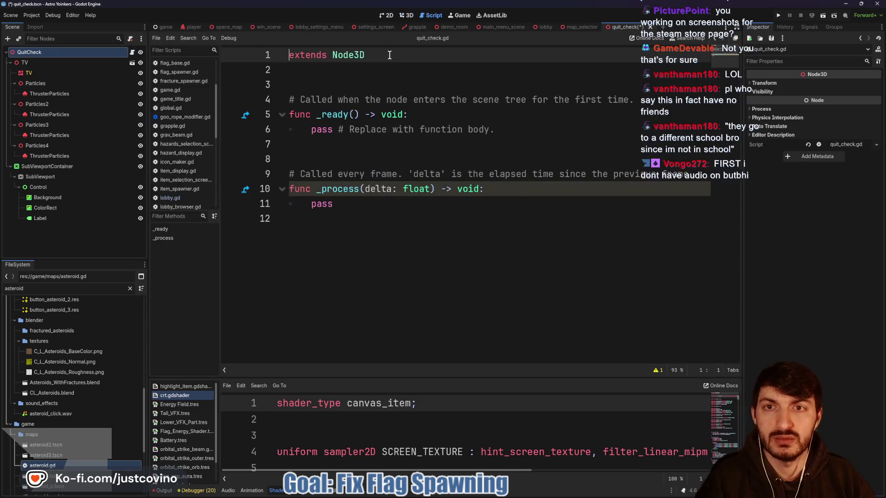
Step: Add 'class_name QuitCheck' and delete the template _ready and _process functions
{"action": "type", "text": "_na"}
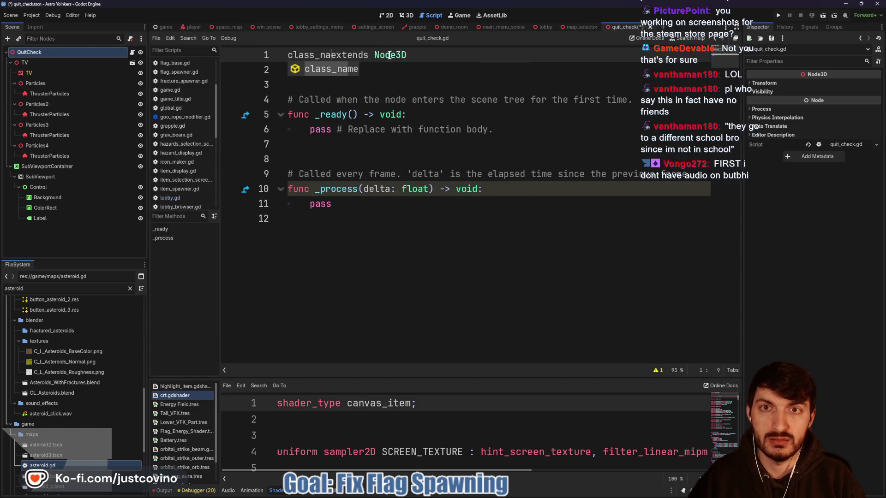
{"action": "left_click", "coordinate": [390, 55]}
{"action": "left_click_drag", "start_coordinate": [333, 204], "coordinate": [270, 100]}
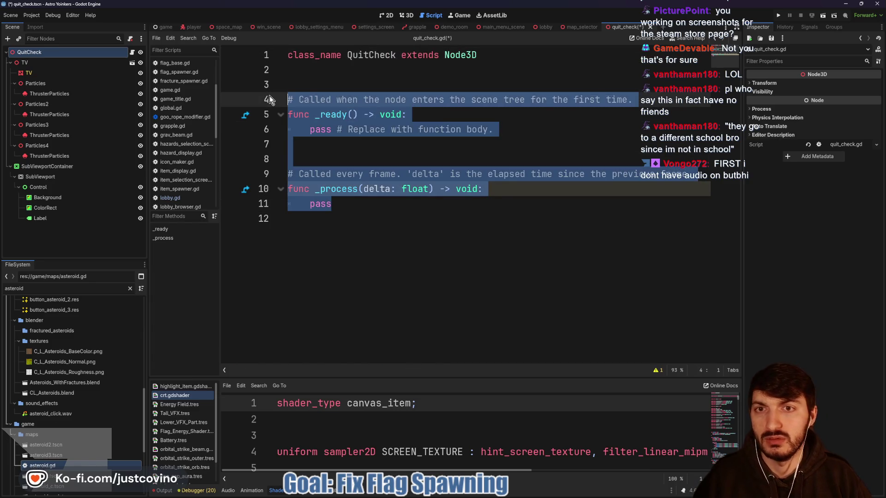
{"action": "key", "text": "Delete"}
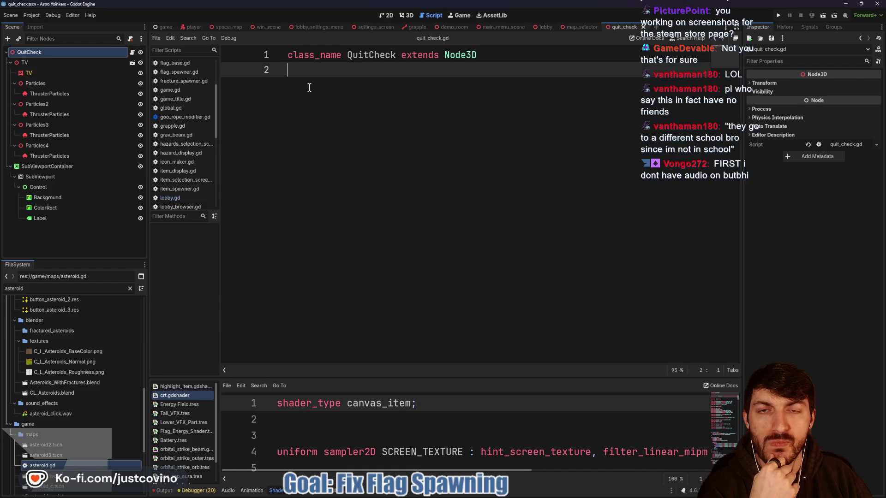
{"action": "left_click", "coordinate": [403, 16]}
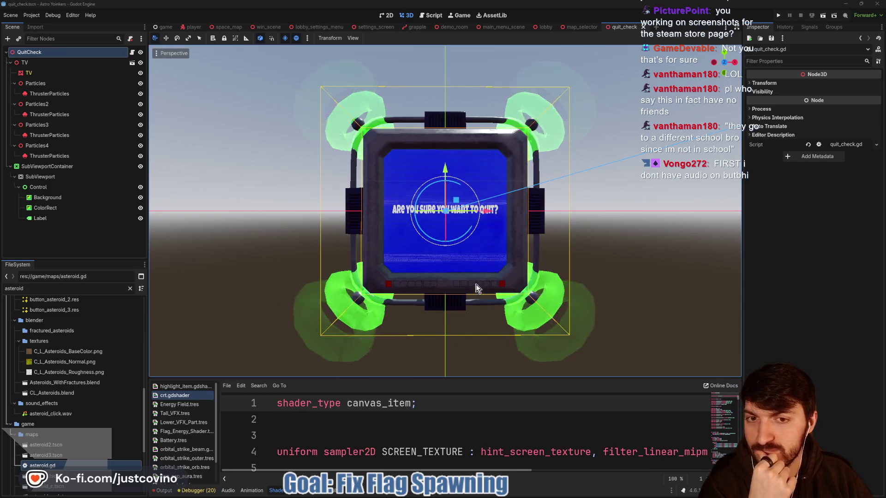
Step: Orbit around the TV, then select the 'asteroid' FileSystem filter text for replacement
{"action": "left_click_drag", "start_coordinate": [469, 267], "coordinate": [301, 174]}
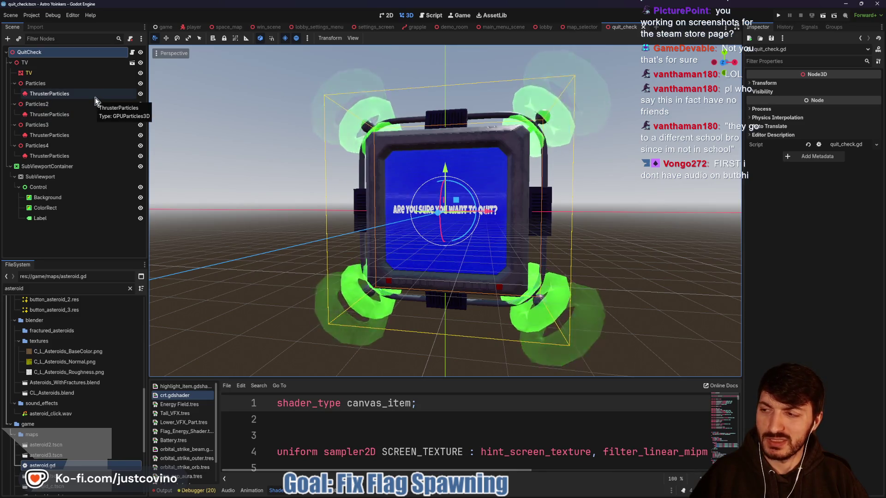
{"action": "scroll", "coordinate": [91, 359], "scroll_direction": "up", "scroll_amount": 3}
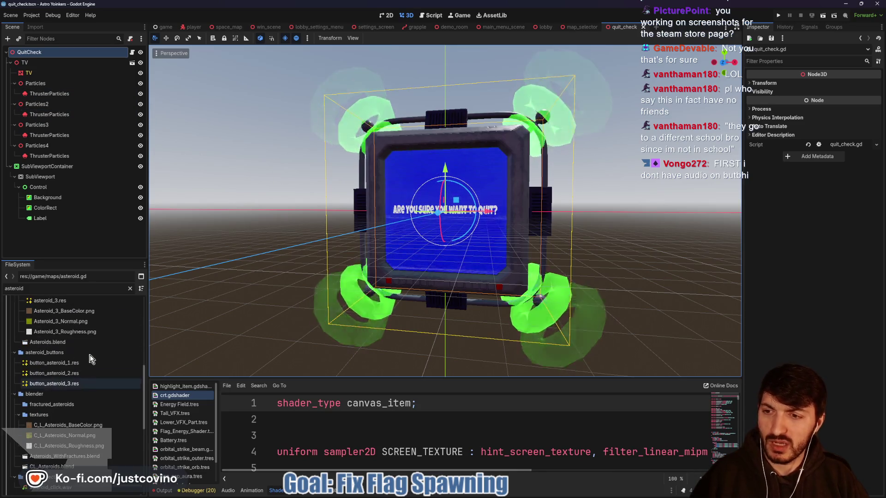
{"action": "scroll", "coordinate": [92, 351], "scroll_direction": "up", "scroll_amount": 10}
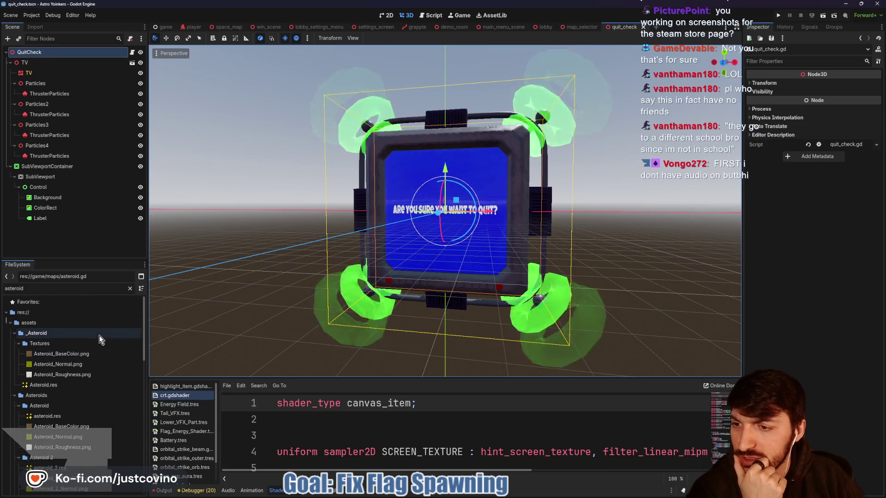
{"action": "scroll", "coordinate": [73, 351], "scroll_direction": "down", "scroll_amount": 10}
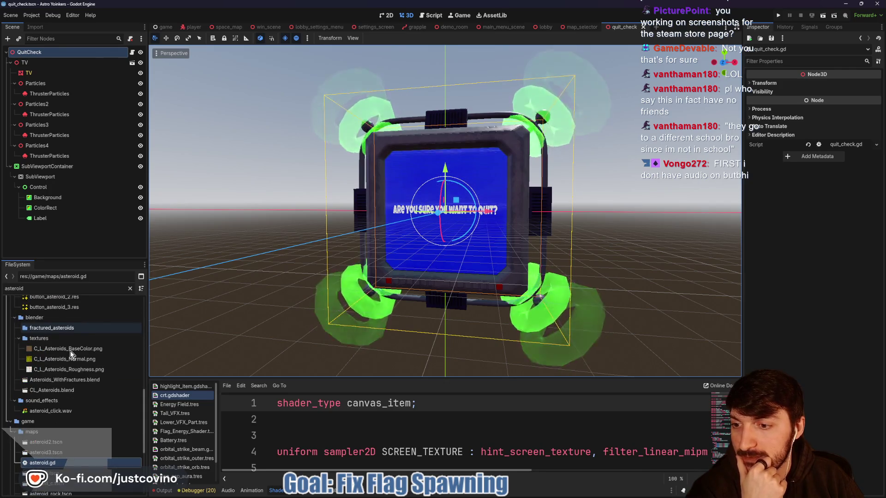
{"action": "scroll", "coordinate": [70, 351], "scroll_direction": "down", "scroll_amount": 4}
{"action": "scroll", "coordinate": [70, 351], "scroll_direction": "down", "scroll_amount": 4}
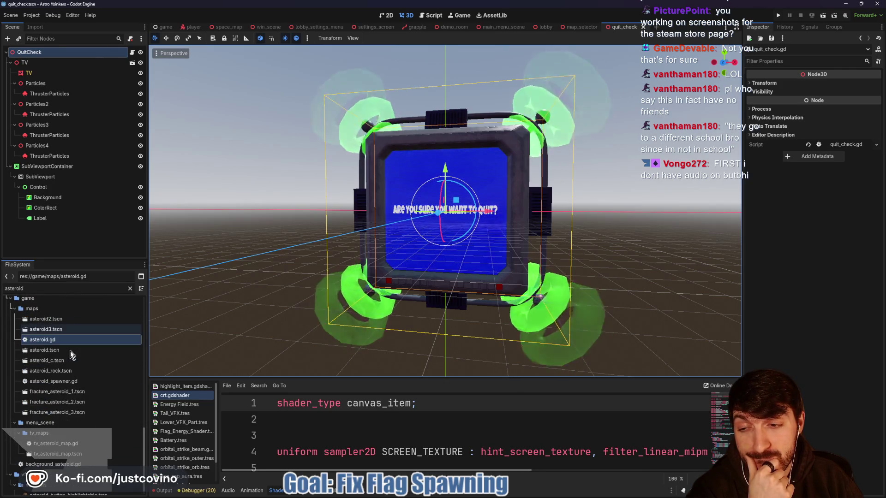
{"action": "scroll", "coordinate": [70, 351], "scroll_direction": "down", "scroll_amount": 1}
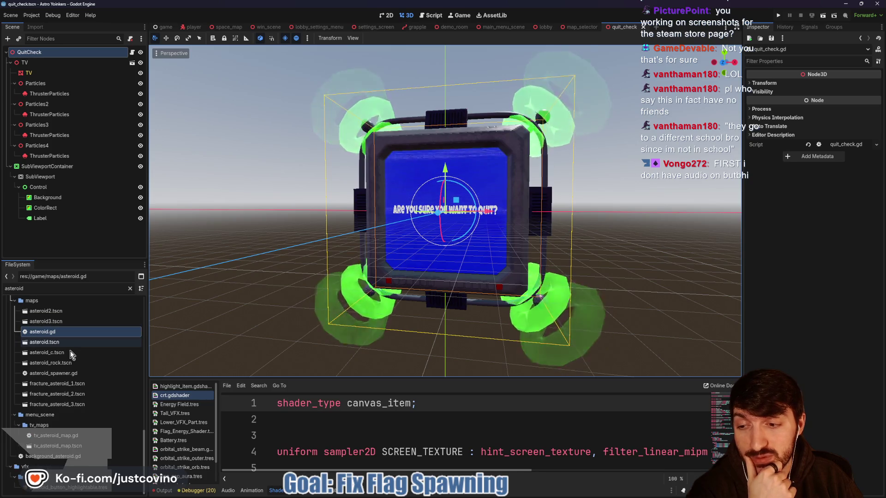
{"action": "double_click", "coordinate": [2, 291]}
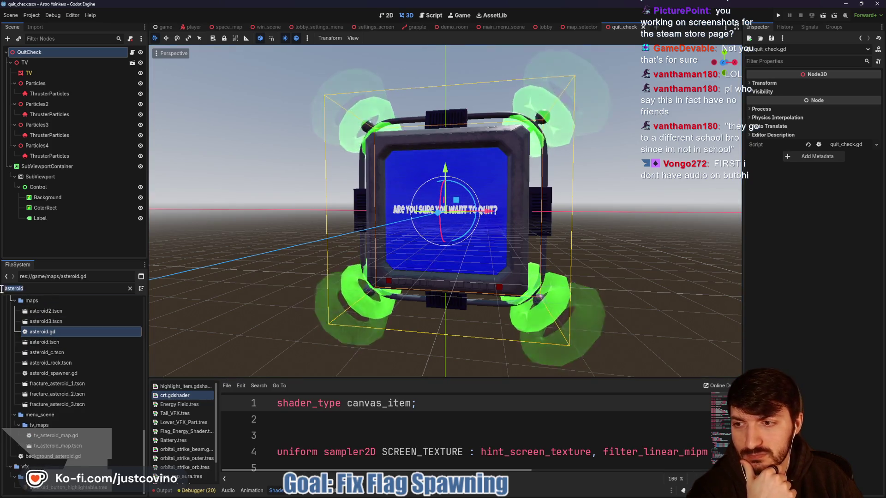
Step: Filter files by 'lobby' and drop the Lobby_Row model in front of the TV
{"action": "type", "text": "lobby"}
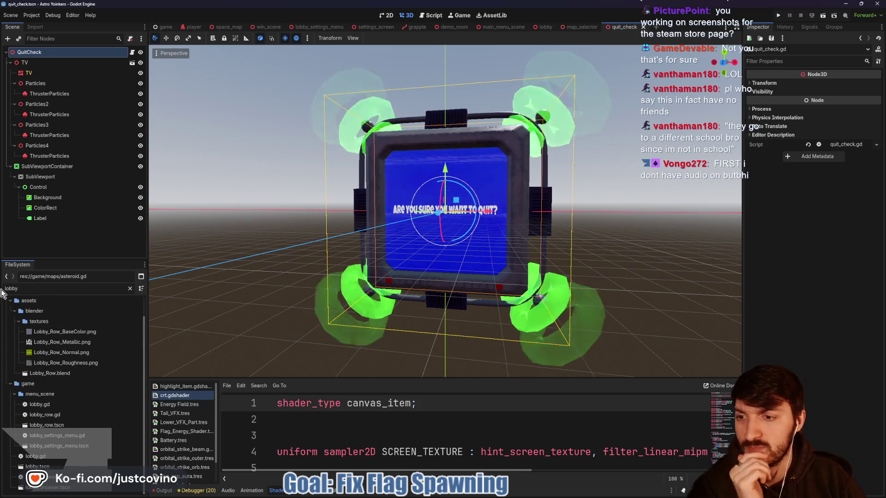
{"action": "mouse_move", "coordinate": [78, 376]}
{"action": "left_mouse_down"}
{"action": "mouse_move", "coordinate": [366, 303]}
{"action": "mouse_move", "coordinate": [421, 300]}
{"action": "mouse_move", "coordinate": [403, 296]}
{"action": "left_mouse_up"}
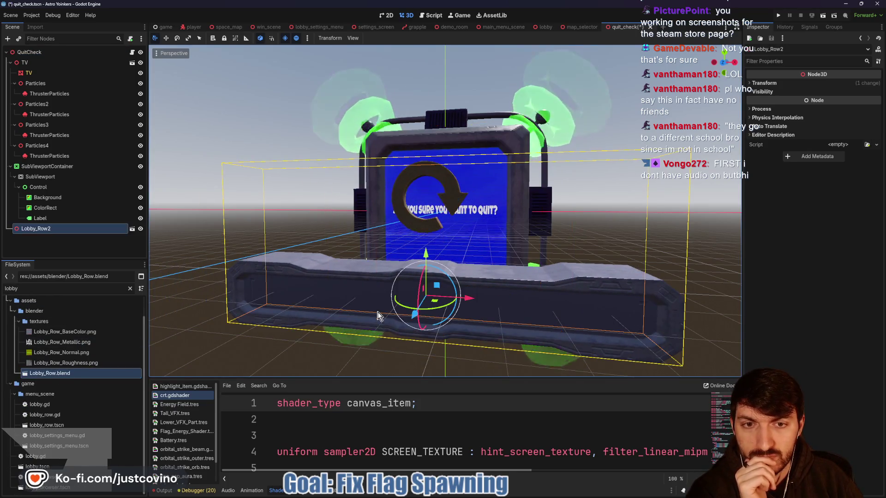
{"action": "scroll", "coordinate": [397, 294], "scroll_direction": "down", "scroll_amount": 2}
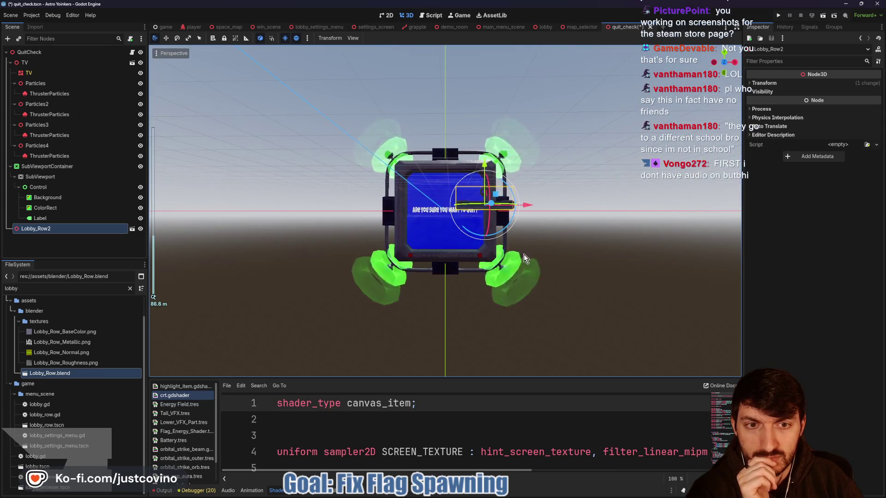
{"action": "left_click_drag", "start_coordinate": [531, 264], "coordinate": [525, 272]}
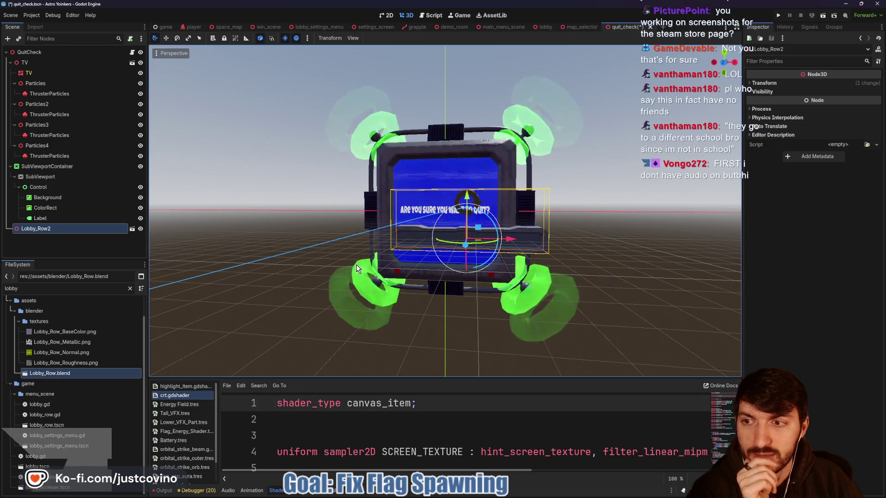
Step: Make Lobby_Row2's children editable and inspect the Lobby_Row mesh transform
{"action": "right_click", "coordinate": [64, 229]}
{"action": "left_click", "coordinate": [113, 422]}
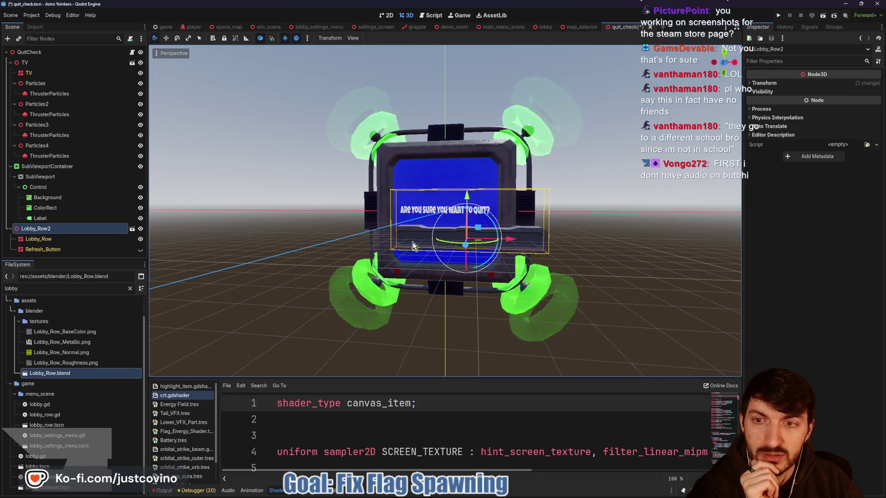
{"action": "left_click", "coordinate": [119, 240]}
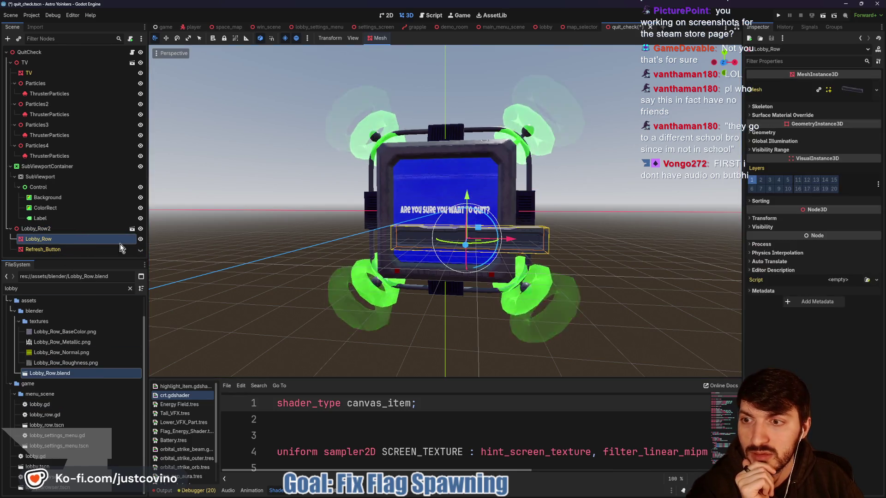
{"action": "left_click", "coordinate": [764, 218]}
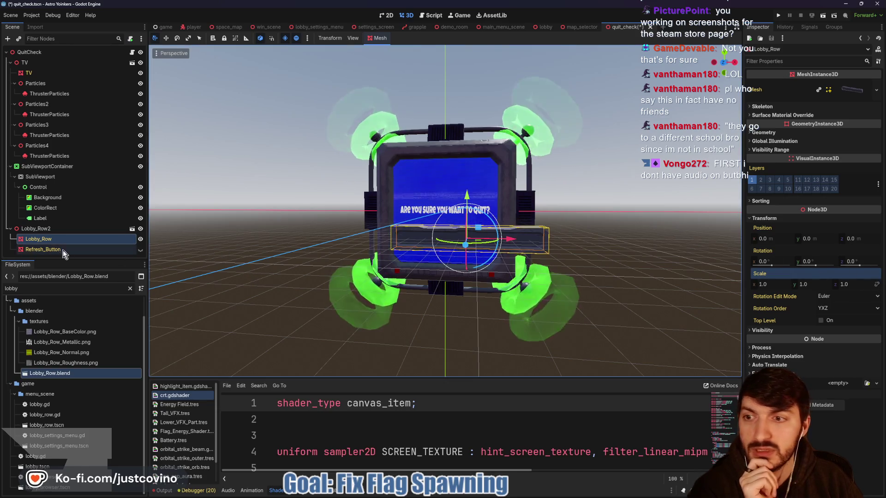
Step: Scale Lobby_Row2 to 2 and move it below the TV screen
{"action": "key", "text": "Up"}
{"action": "left_click", "coordinate": [765, 83]}
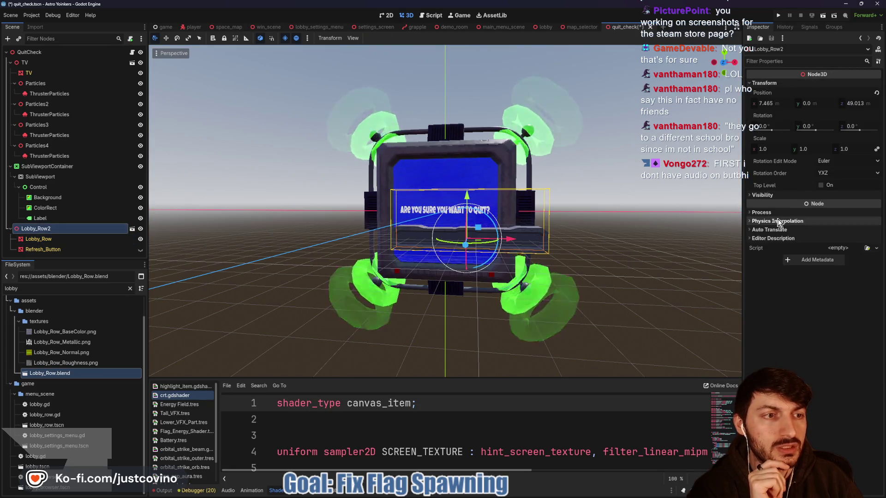
{"action": "left_click", "coordinate": [771, 152]}
{"action": "key", "text": "Return"}
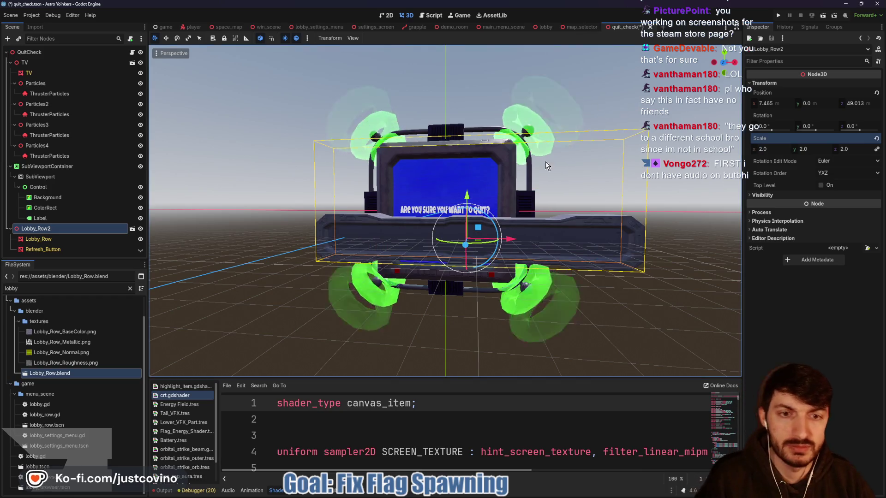
{"action": "left_click", "coordinate": [714, 64]}
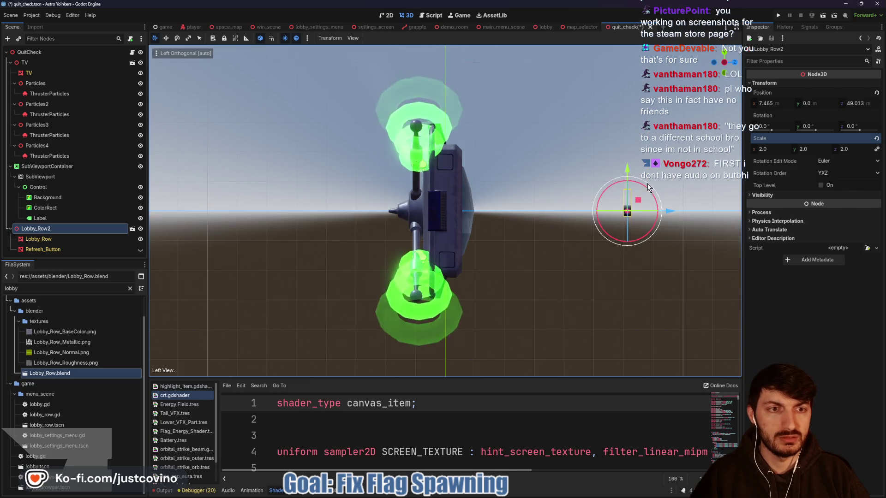
{"action": "left_click_drag", "start_coordinate": [639, 203], "coordinate": [489, 272]}
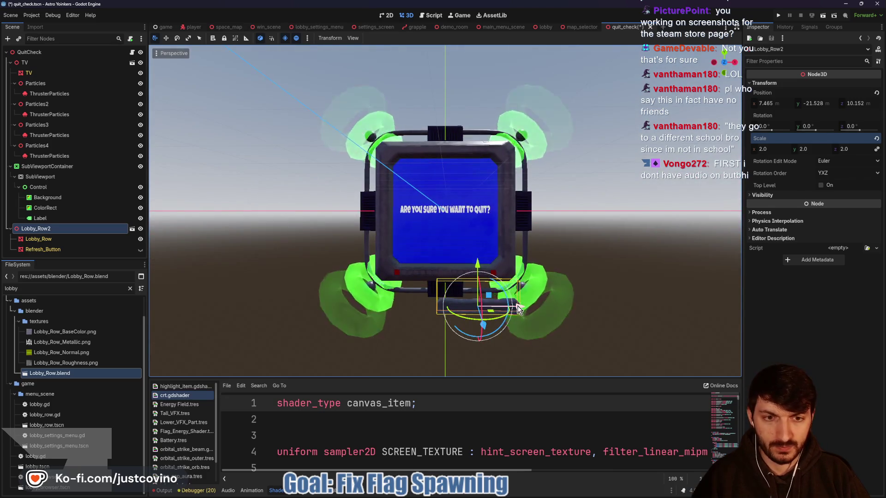
{"action": "left_click_drag", "start_coordinate": [519, 309], "coordinate": [442, 308]}
{"action": "scroll", "coordinate": [492, 300], "scroll_direction": "up", "scroll_amount": 4}
{"action": "mouse_move", "coordinate": [494, 267]}
{"action": "left_mouse_down"}
{"action": "mouse_move", "coordinate": [566, 256]}
{"action": "mouse_move", "coordinate": [602, 287]}
{"action": "left_mouse_up"}
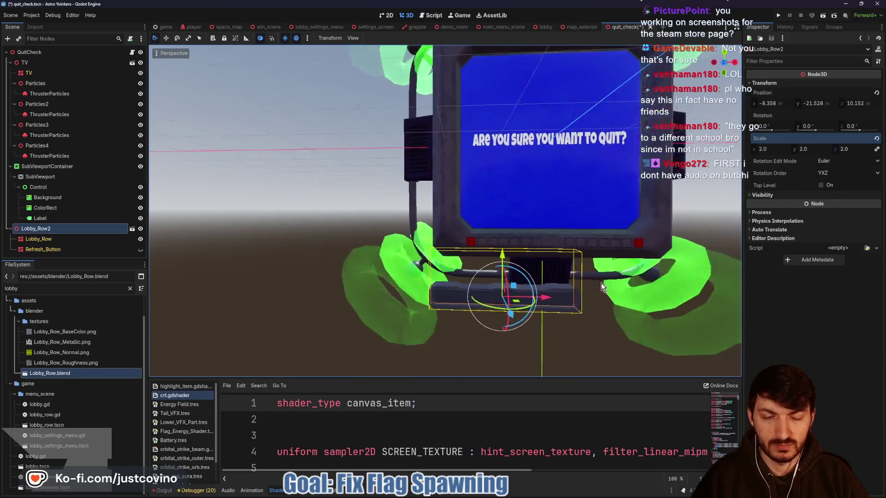
Step: Set the Lobby_Row mesh scale to x 0.375 and y 2
{"action": "left_click", "coordinate": [69, 240]}
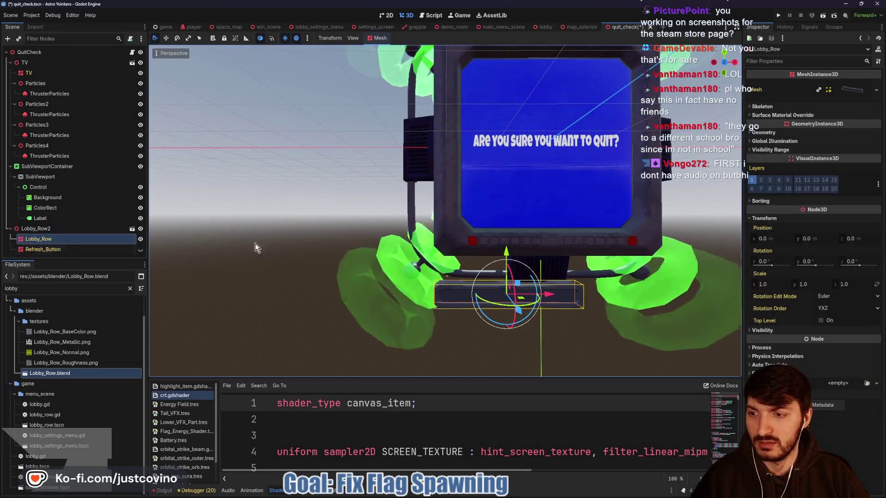
{"action": "left_click_drag", "start_coordinate": [774, 287], "coordinate": [762, 286]}
{"action": "left_click", "coordinate": [777, 285]}
{"action": "key", "text": "Return"}
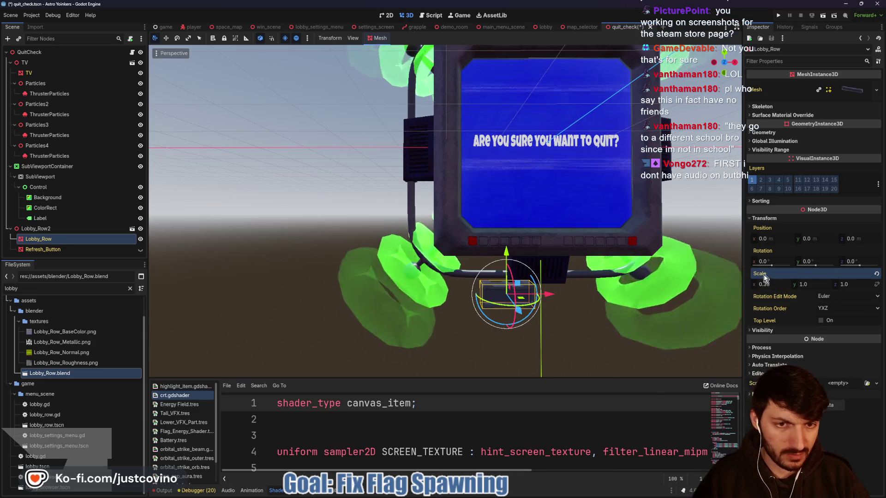
{"action": "left_click", "coordinate": [812, 285]}
{"action": "type", "text": "2"}
{"action": "key", "text": "Return"}
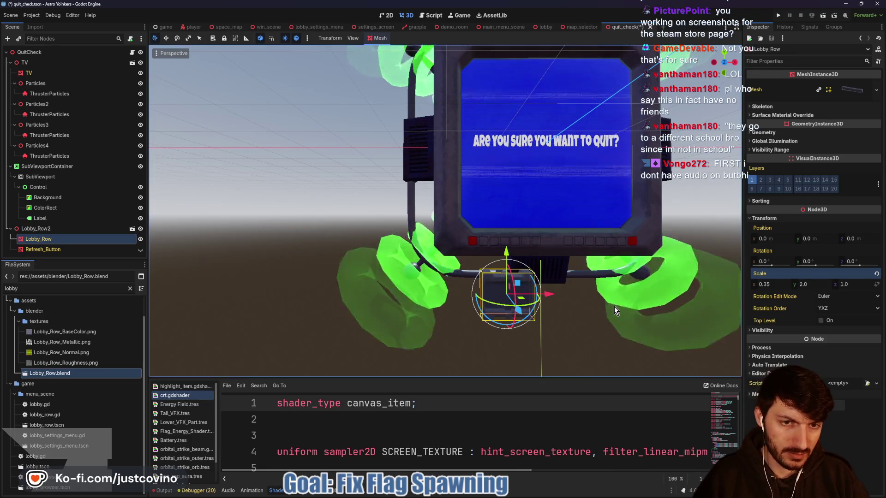
{"action": "key", "text": "f"}
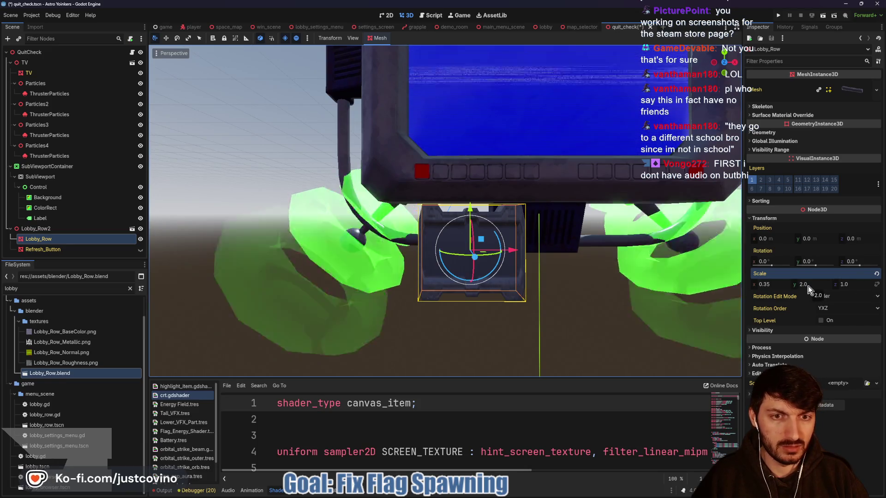
Step: Scale Lobby_Row2 to 4 and reposition it further left and down
{"action": "left_click", "coordinate": [489, 277]}
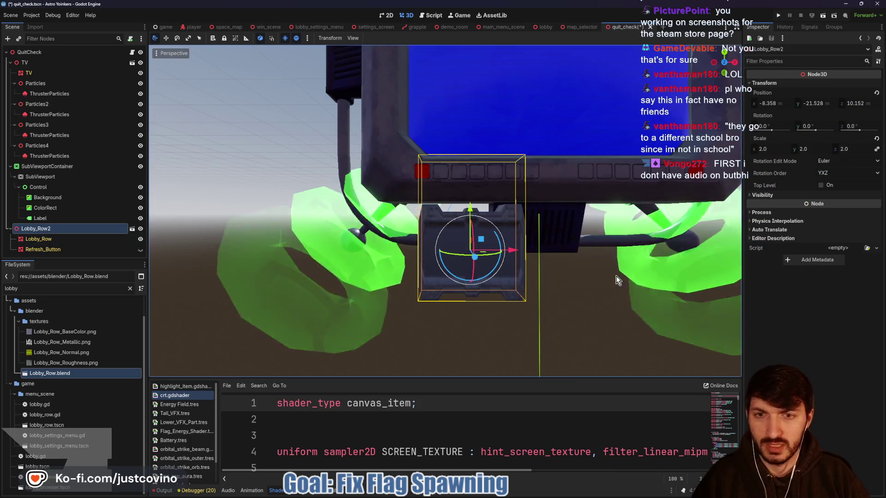
{"action": "left_click", "coordinate": [766, 149]}
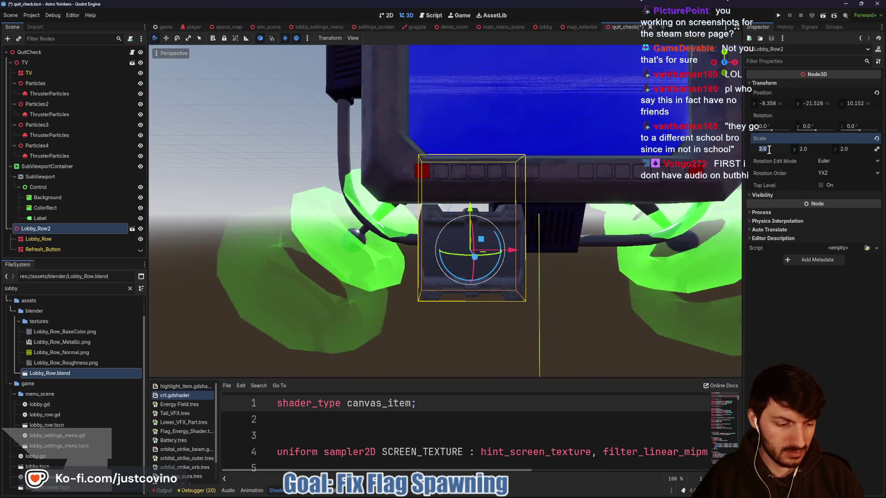
{"action": "type", "text": "4"}
{"action": "key", "text": "Return"}
{"action": "scroll", "coordinate": [588, 254], "scroll_direction": "down", "scroll_amount": 3}
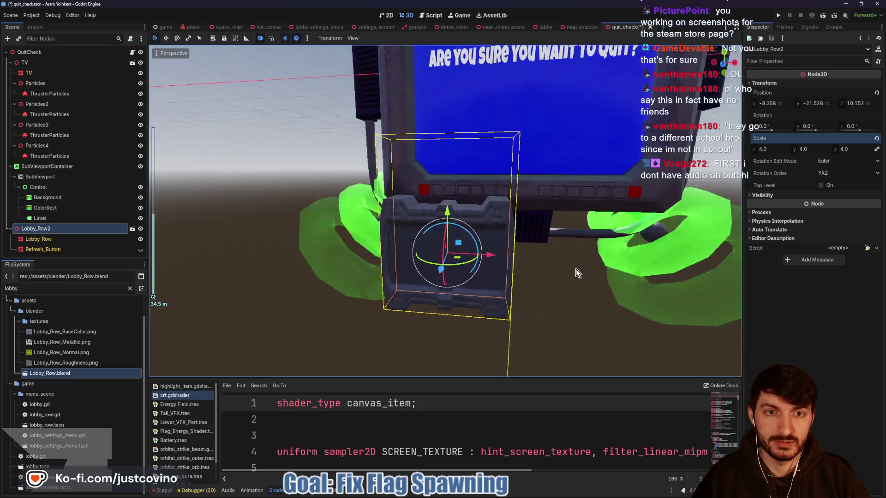
{"action": "mouse_move", "coordinate": [605, 275]}
{"action": "left_mouse_down"}
{"action": "mouse_move", "coordinate": [550, 273]}
{"action": "mouse_move", "coordinate": [550, 259]}
{"action": "left_mouse_up"}
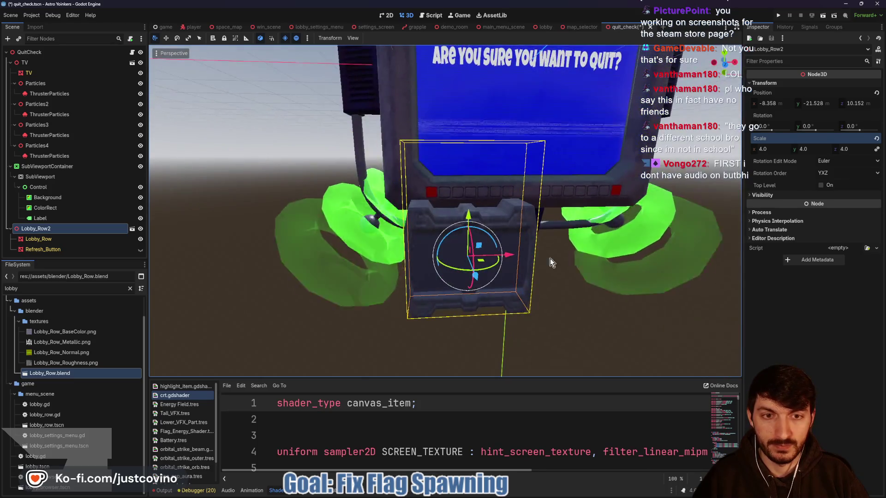
{"action": "mouse_move", "coordinate": [479, 246]}
{"action": "left_mouse_down"}
{"action": "mouse_move", "coordinate": [455, 259]}
{"action": "mouse_move", "coordinate": [577, 245]}
{"action": "mouse_move", "coordinate": [608, 229]}
{"action": "mouse_move", "coordinate": [617, 236]}
{"action": "mouse_move", "coordinate": [605, 264]}
{"action": "mouse_move", "coordinate": [583, 246]}
{"action": "mouse_move", "coordinate": [613, 237]}
{"action": "mouse_move", "coordinate": [599, 237]}
{"action": "mouse_move", "coordinate": [688, 247]}
{"action": "mouse_move", "coordinate": [619, 240]}
{"action": "mouse_move", "coordinate": [599, 225]}
{"action": "left_mouse_up"}
{"action": "scroll", "coordinate": [560, 248], "scroll_direction": "down", "scroll_amount": 2}
{"action": "scroll", "coordinate": [577, 245], "scroll_direction": "down", "scroll_amount": 2}
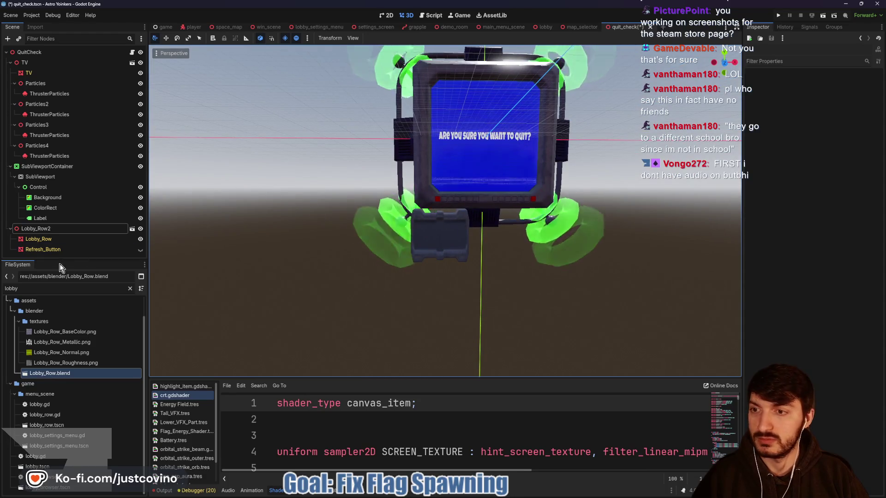
Step: Rename the button node to YesButton and add a MeshInstance3D child
{"action": "left_click", "coordinate": [43, 230]}
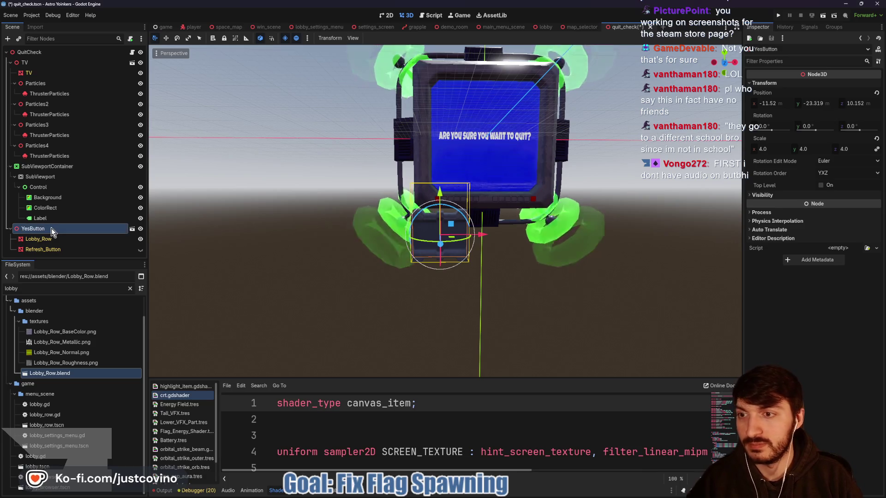
{"action": "key", "text": "ctrl+a"}
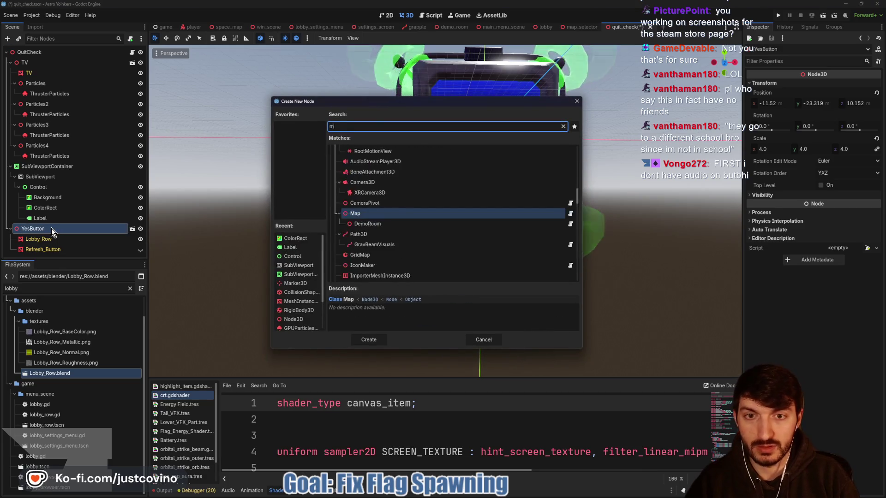
{"action": "key", "text": "Return"}
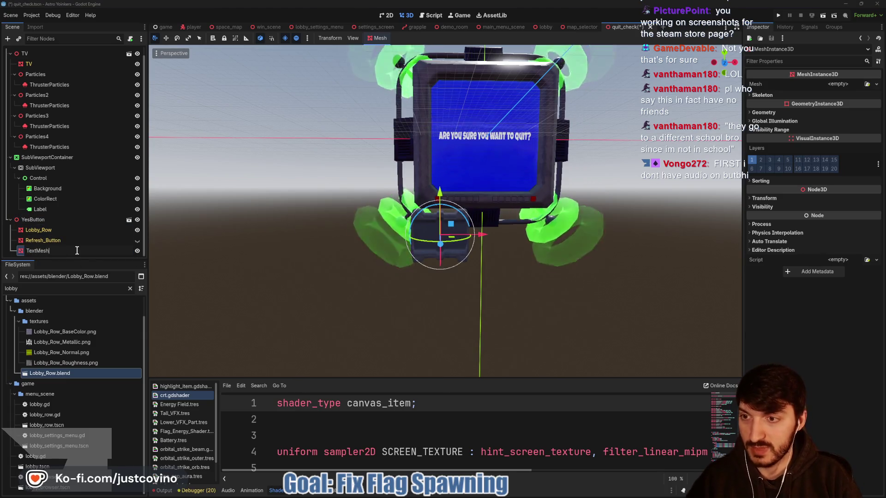
Step: Give the child a new TextMesh reading 'Yes' with font size 72
{"action": "left_click", "coordinate": [835, 86]}
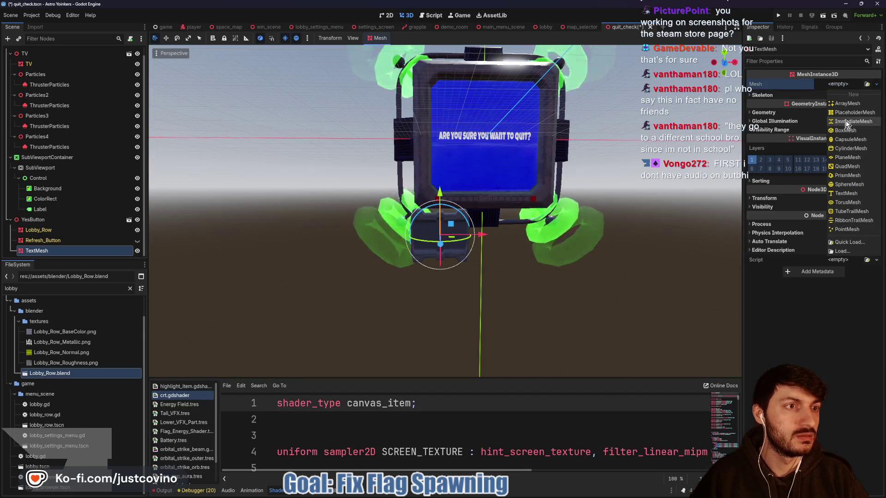
{"action": "left_click", "coordinate": [846, 193]}
{"action": "left_click", "coordinate": [841, 87]}
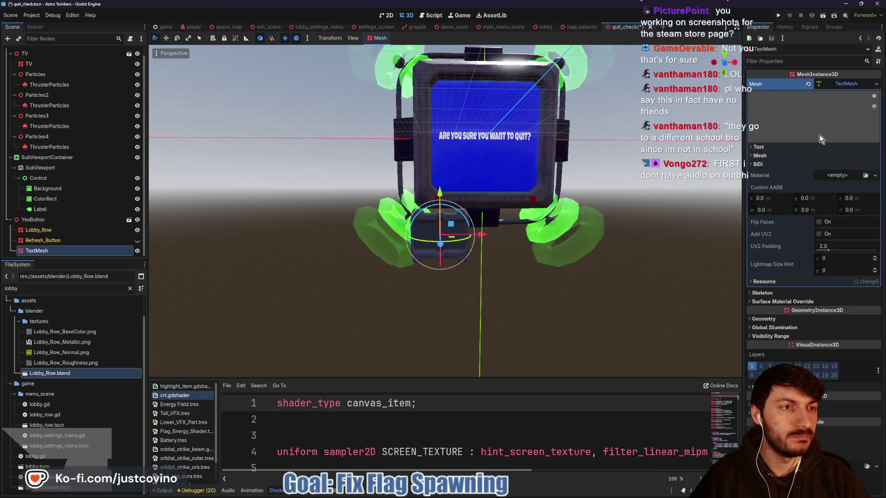
{"action": "left_click", "coordinate": [782, 159]}
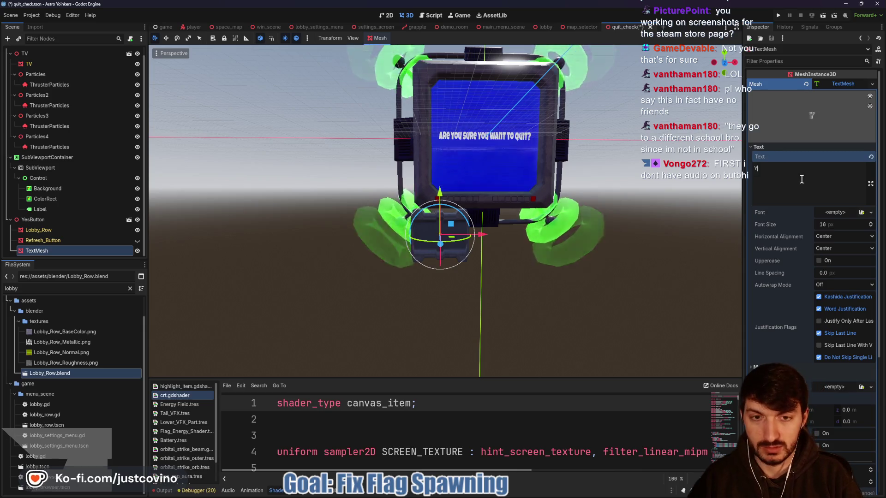
{"action": "left_click", "coordinate": [833, 225]}
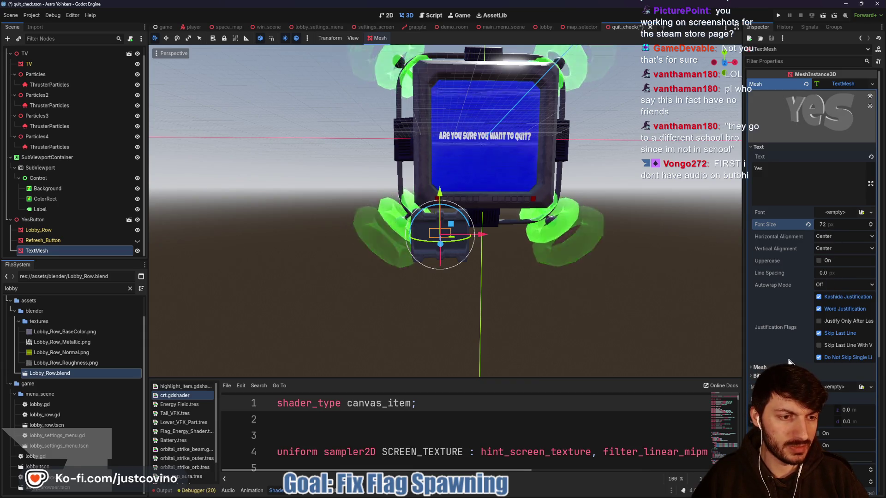
{"action": "scroll", "coordinate": [789, 362], "scroll_direction": "down", "scroll_amount": 2}
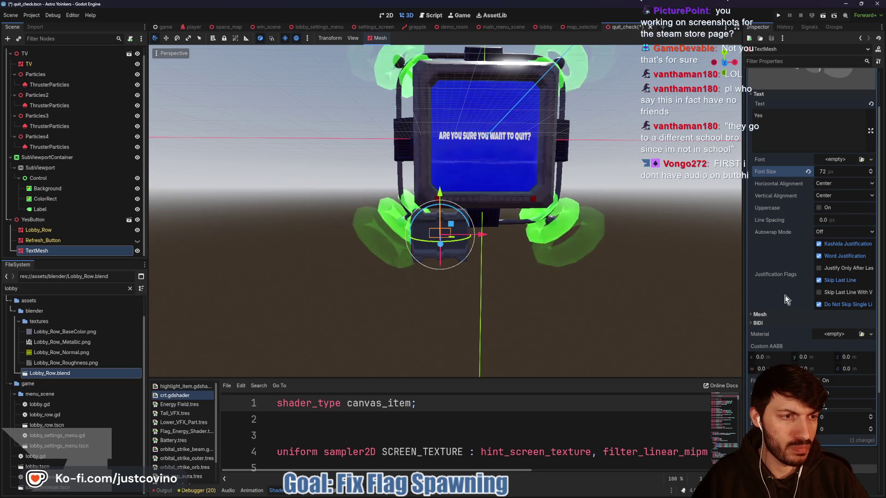
{"action": "scroll", "coordinate": [780, 302], "scroll_direction": "up", "scroll_amount": 2}
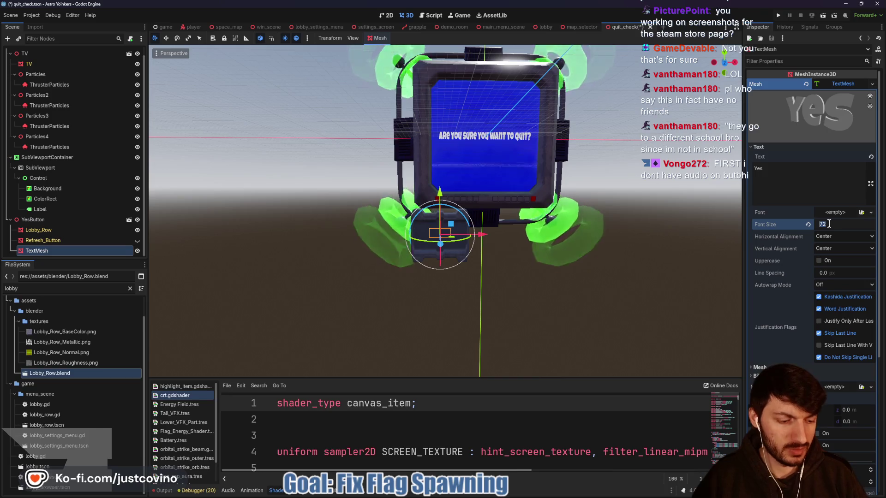
Step: Raise the Yes text font size to 127 and move it down onto the button
{"action": "key", "text": "Return"}
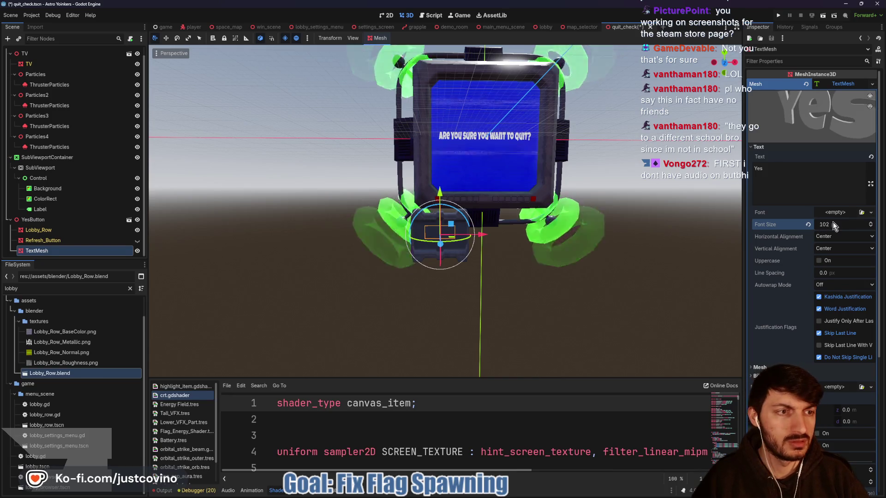
{"action": "left_click_drag", "start_coordinate": [834, 224], "coordinate": [874, 233]}
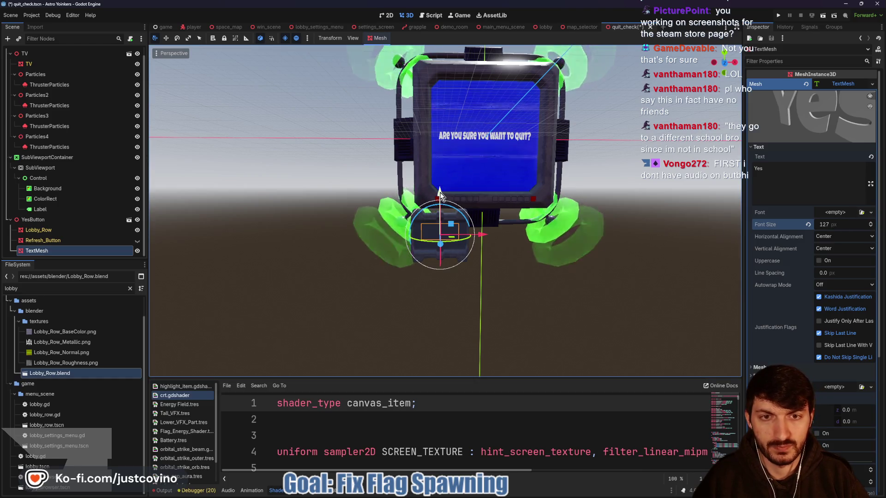
{"action": "left_click_drag", "start_coordinate": [440, 195], "coordinate": [442, 249]}
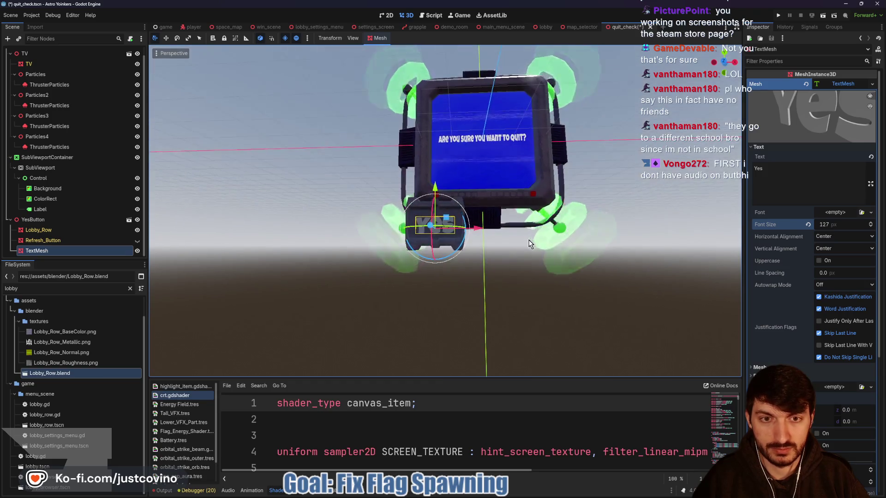
{"action": "scroll", "coordinate": [530, 244], "scroll_direction": "up", "scroll_amount": 5}
{"action": "left_click_drag", "start_coordinate": [459, 246], "coordinate": [457, 233]}
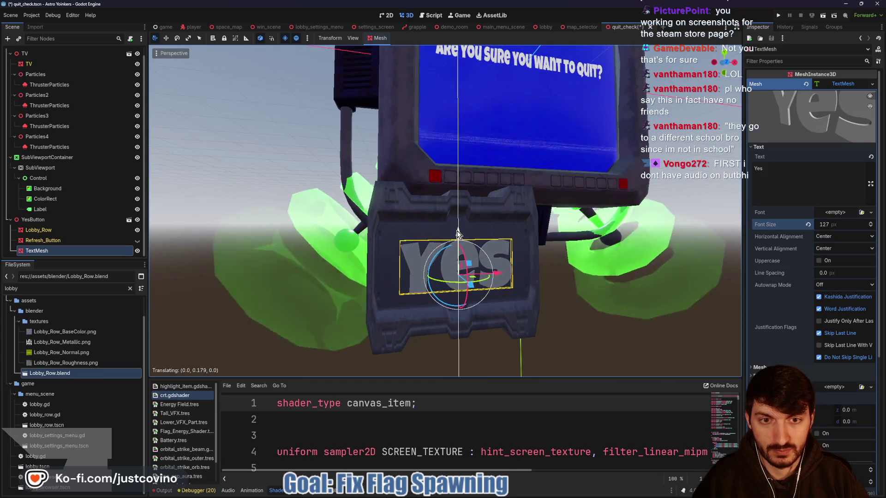
{"action": "scroll", "coordinate": [580, 262], "scroll_direction": "down", "scroll_amount": 3}
{"action": "scroll", "coordinate": [495, 268], "scroll_direction": "up", "scroll_amount": 3}
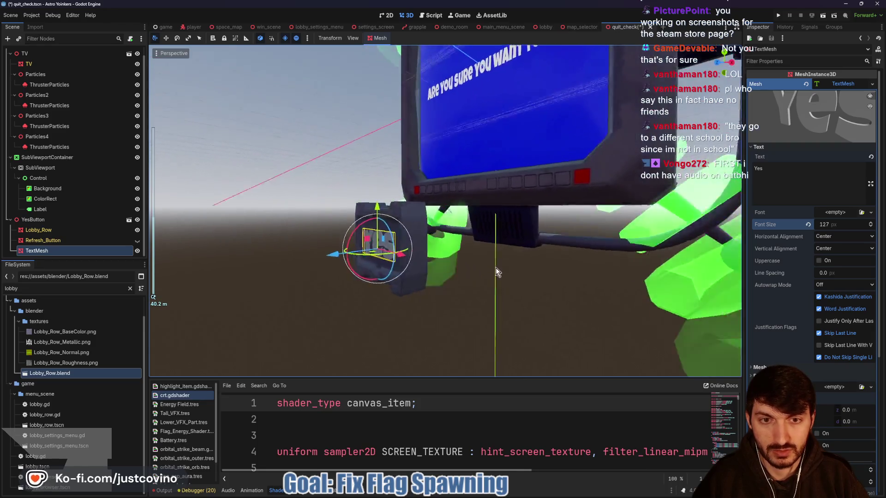
Step: Shift the Yes text along the Z axis onto the button face
{"action": "left_click_drag", "start_coordinate": [333, 253], "coordinate": [325, 249]}
{"action": "scroll", "coordinate": [793, 288], "scroll_direction": "down", "scroll_amount": 3}
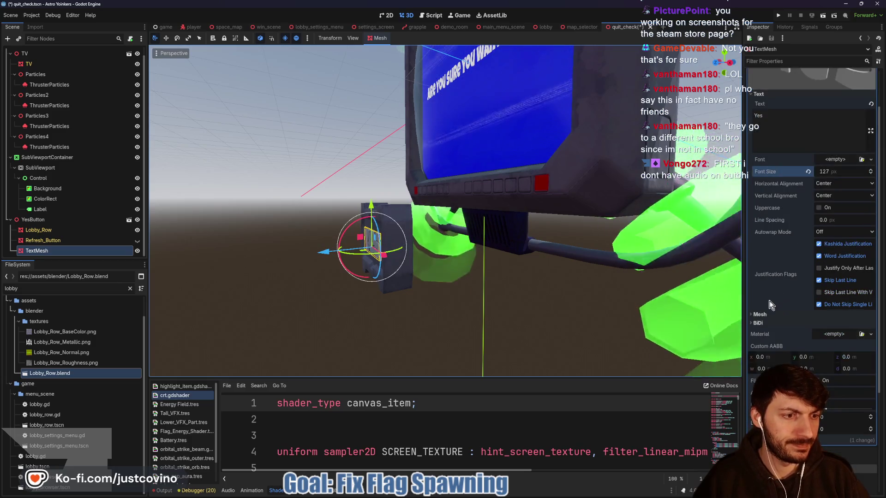
{"action": "scroll", "coordinate": [783, 334], "scroll_direction": "down", "scroll_amount": 4}
{"action": "scroll", "coordinate": [794, 336], "scroll_direction": "down", "scroll_amount": 4}
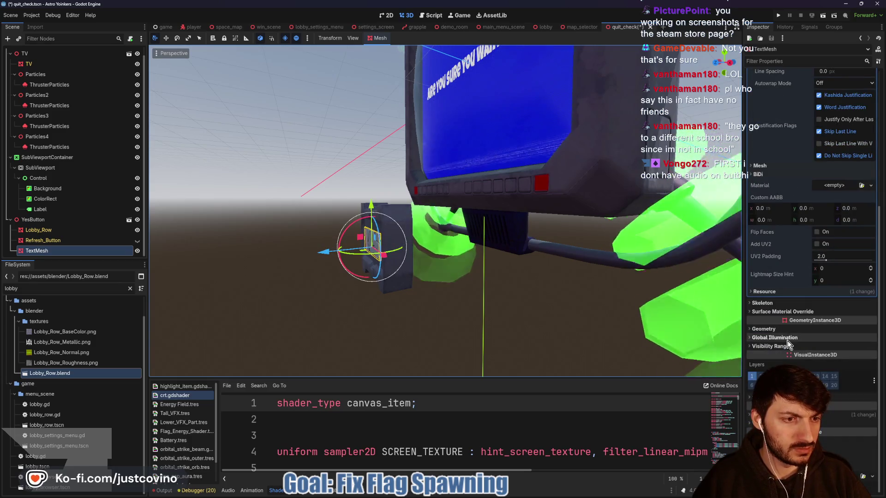
{"action": "scroll", "coordinate": [787, 323], "scroll_direction": "up", "scroll_amount": 10}
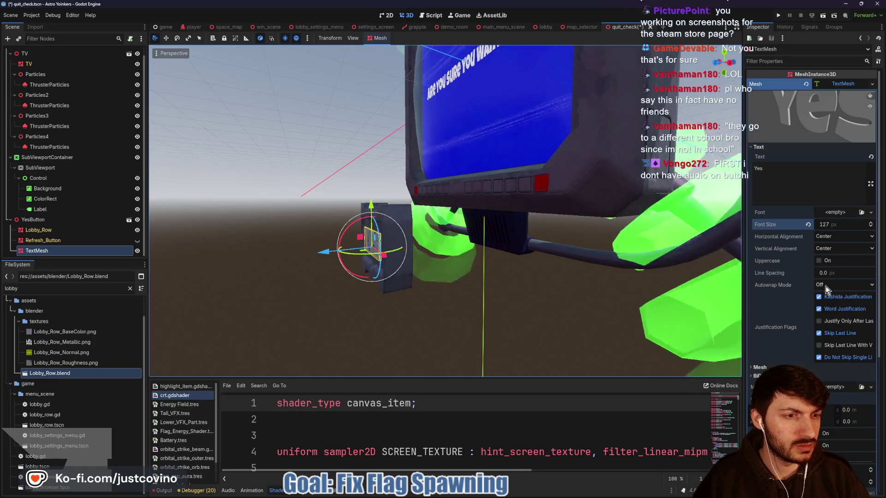
{"action": "scroll", "coordinate": [800, 281], "scroll_direction": "down", "scroll_amount": 3}
{"action": "scroll", "coordinate": [763, 265], "scroll_direction": "down", "scroll_amount": 3}
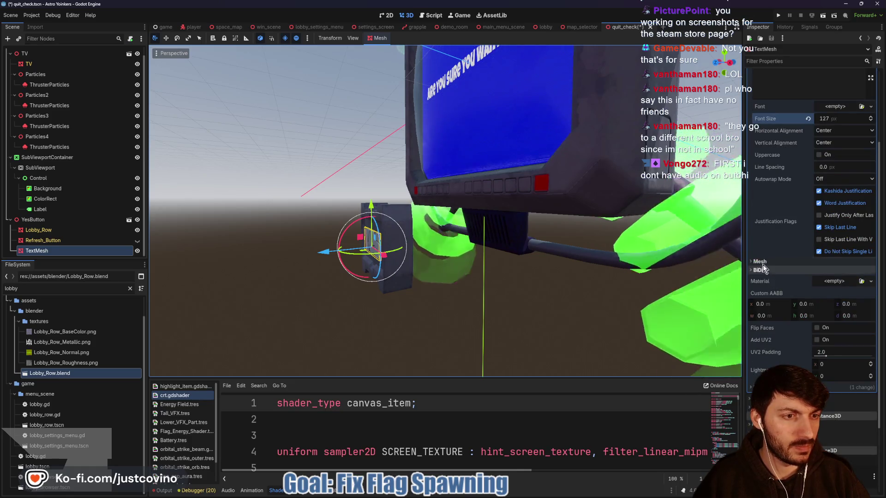
Step: Set the TextMesh depth to 0.3 m
{"action": "left_click", "coordinate": [763, 264]}
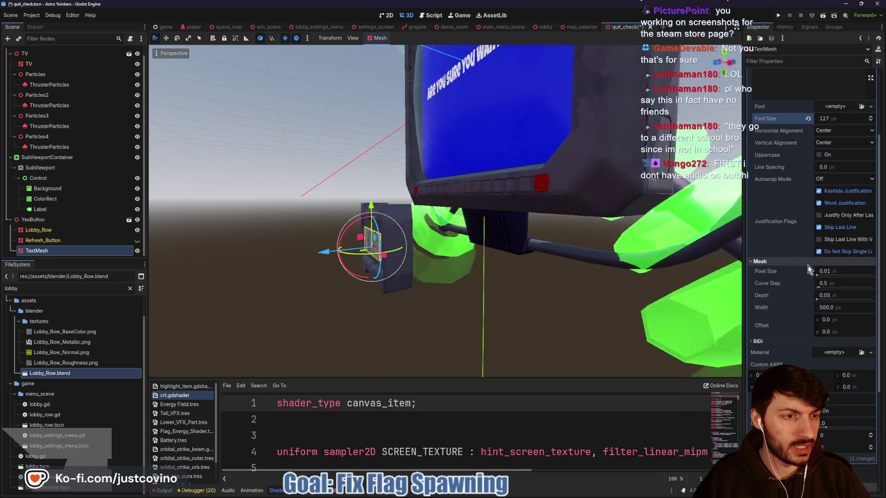
{"action": "mouse_move", "coordinate": [819, 298]}
{"action": "left_mouse_down"}
{"action": "mouse_move", "coordinate": [845, 298]}
{"action": "mouse_move", "coordinate": [827, 299]}
{"action": "left_mouse_up"}
{"action": "mouse_move", "coordinate": [835, 296]}
{"action": "left_mouse_down"}
{"action": "mouse_move", "coordinate": [821, 295]}
{"action": "mouse_move", "coordinate": [835, 296]}
{"action": "left_mouse_up"}
{"action": "left_click", "coordinate": [826, 296]}
{"action": "type", "text": "0.3"}
{"action": "key", "text": "Return"}
Step: Check the Yes button from a front view, then select the YesButton node
{"action": "scroll", "coordinate": [427, 244], "scroll_direction": "up", "scroll_amount": 5}
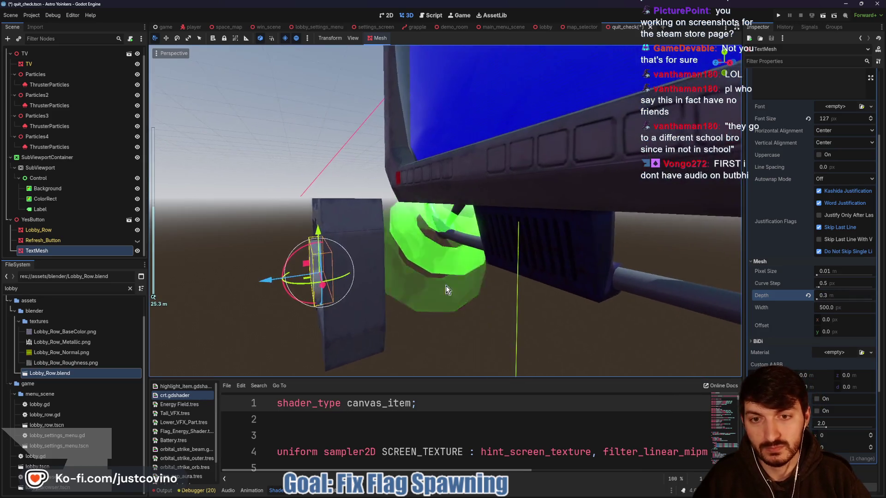
{"action": "key", "text": "KP_1"}
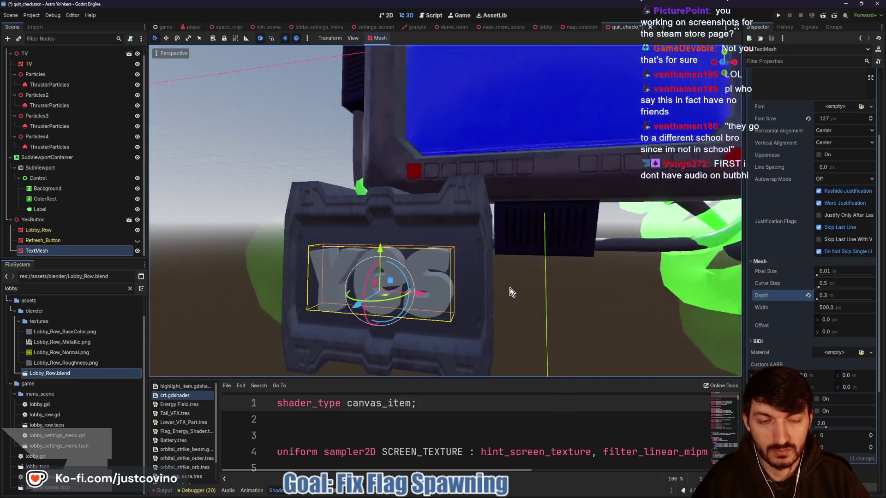
{"action": "scroll", "coordinate": [514, 289], "scroll_direction": "down", "scroll_amount": 5}
{"action": "scroll", "coordinate": [525, 277], "scroll_direction": "up", "scroll_amount": 2}
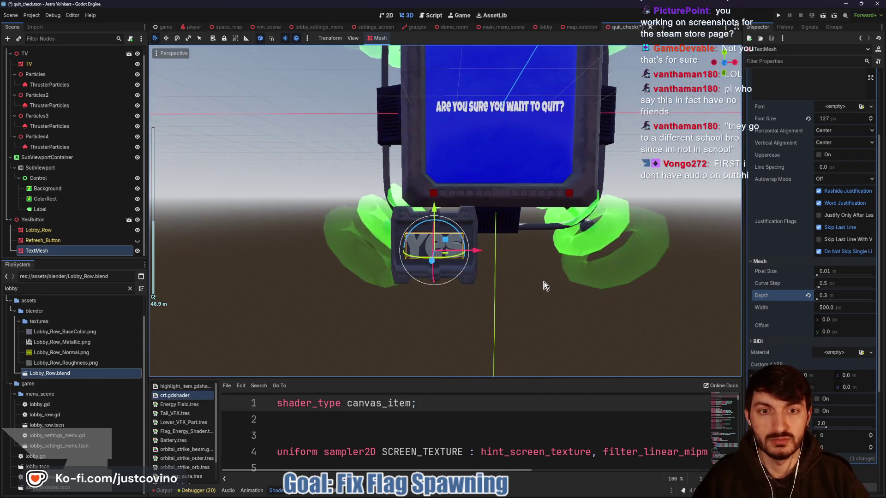
{"action": "left_click", "coordinate": [596, 293]}
{"action": "scroll", "coordinate": [597, 292], "scroll_direction": "down", "scroll_amount": 4}
{"action": "scroll", "coordinate": [586, 283], "scroll_direction": "up", "scroll_amount": 5}
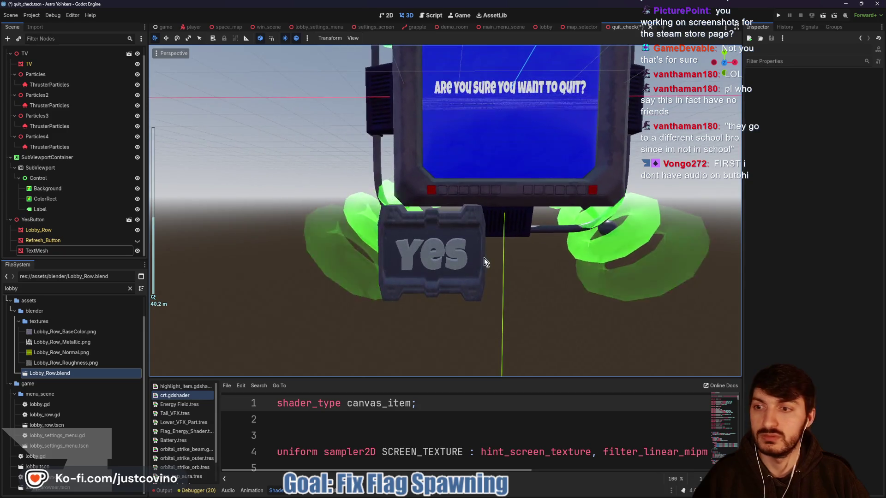
{"action": "left_click", "coordinate": [46, 220]}
Step: Move the Yes button back along Z, duplicate it, and slide the copy to its right in Front view
{"action": "left_click_drag", "start_coordinate": [411, 262], "coordinate": [544, 273]}
{"action": "mouse_move", "coordinate": [553, 241]}
{"action": "left_mouse_down"}
{"action": "mouse_move", "coordinate": [539, 241]}
{"action": "mouse_move", "coordinate": [558, 245]}
{"action": "mouse_move", "coordinate": [549, 254]}
{"action": "mouse_move", "coordinate": [511, 256]}
{"action": "left_mouse_up"}
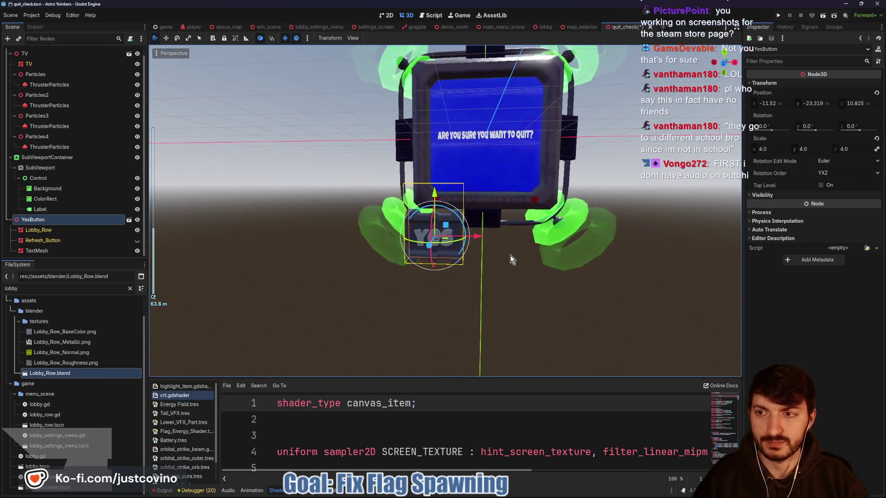
{"action": "left_click", "coordinate": [725, 66]}
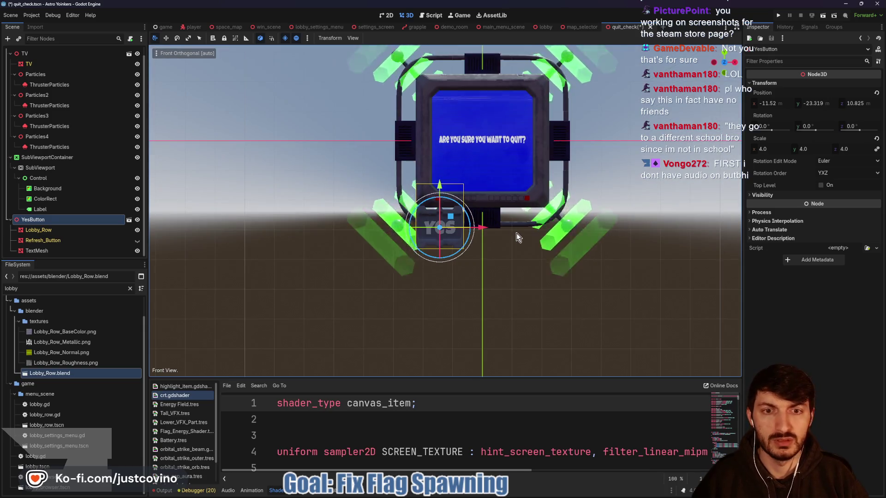
{"action": "key", "text": "ctrl+d"}
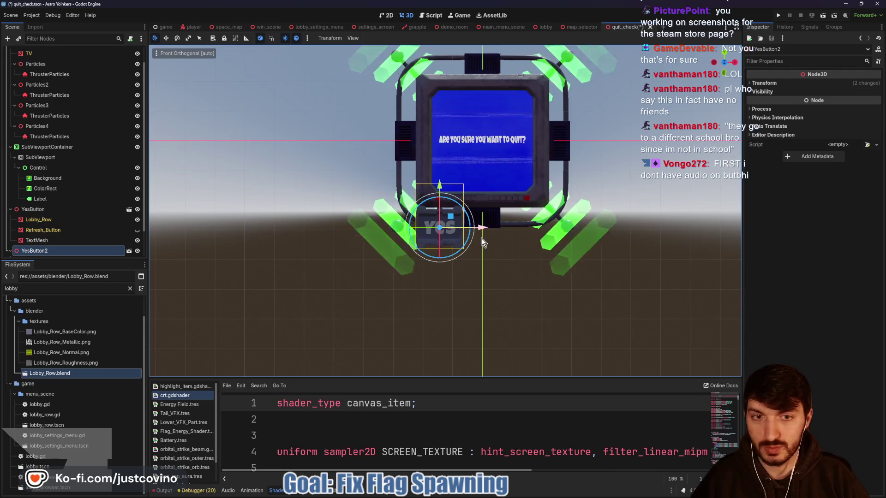
{"action": "left_click_drag", "start_coordinate": [483, 228], "coordinate": [569, 238]}
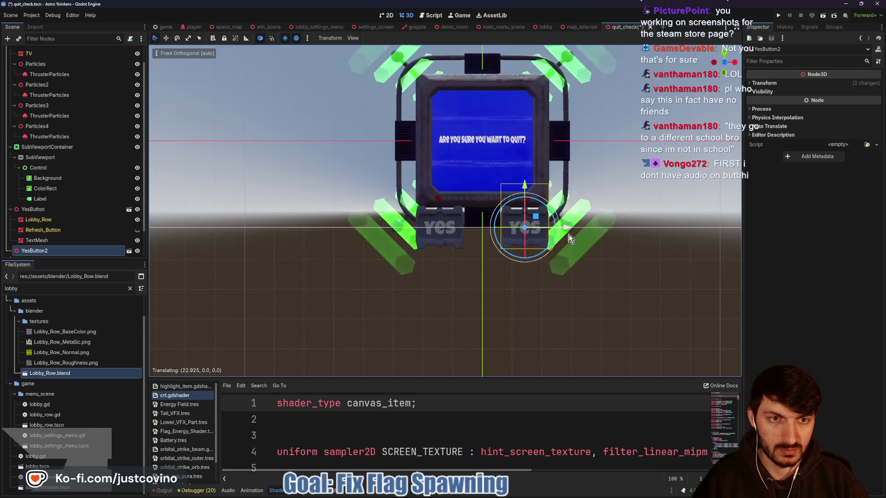
Step: Nudge the original Yes button slightly left and rename the copy NoButton
{"action": "left_click", "coordinate": [32, 209]}
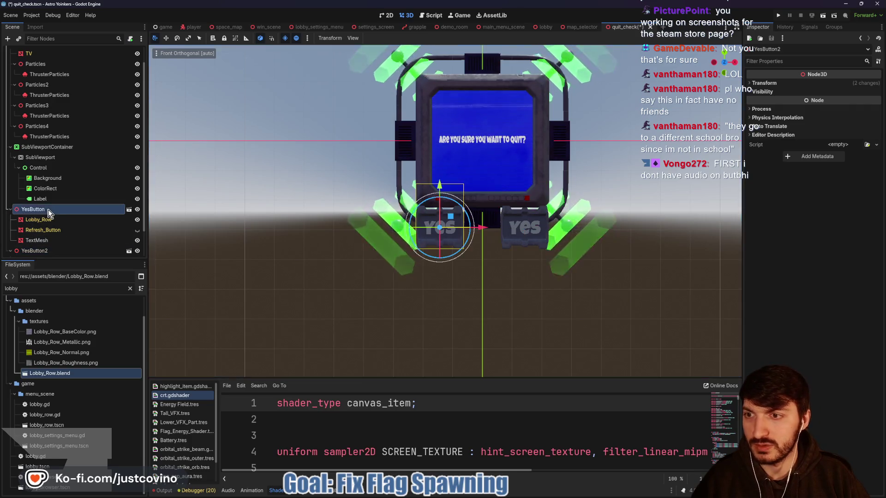
{"action": "left_click_drag", "start_coordinate": [482, 228], "coordinate": [485, 229]}
{"action": "scroll", "coordinate": [60, 222], "scroll_direction": "down", "scroll_amount": 3}
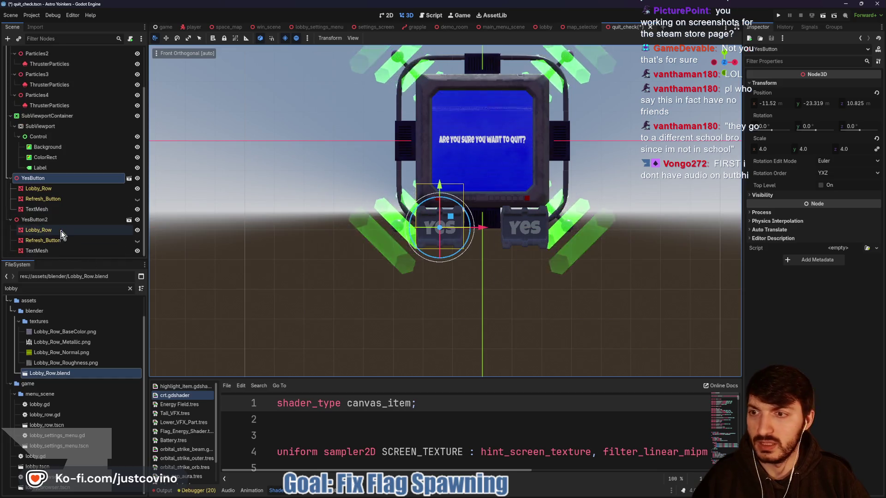
{"action": "double_click", "coordinate": [42, 220]}
{"action": "type", "text": "NoButton"}
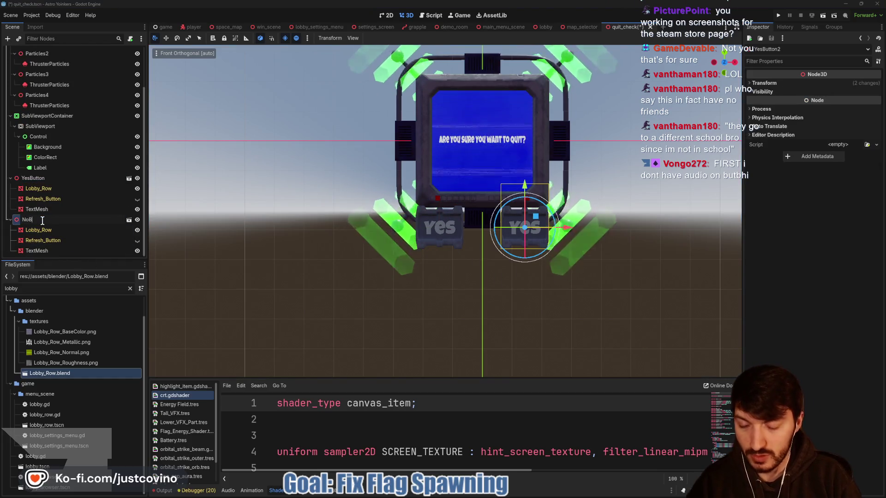
{"action": "key", "text": "Return"}
{"action": "left_click", "coordinate": [33, 249]}
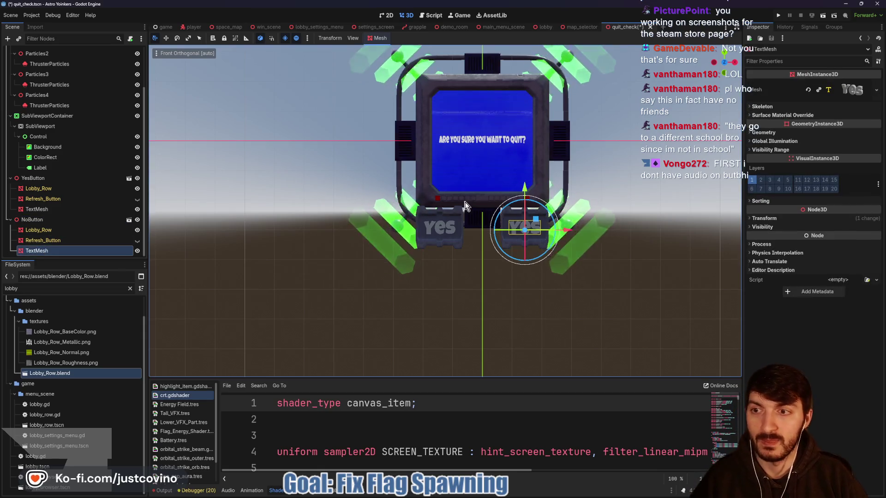
Step: Change the text mesh label to No, then revert it to Yes when both buttons change
{"action": "left_click", "coordinate": [852, 89]}
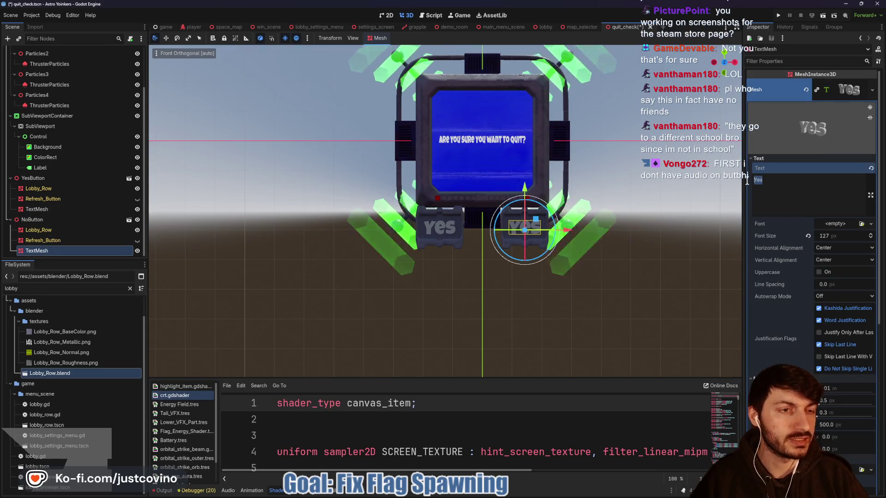
{"action": "left_click_drag", "start_coordinate": [766, 180], "coordinate": [749, 181]}
{"action": "type", "text": "No"}
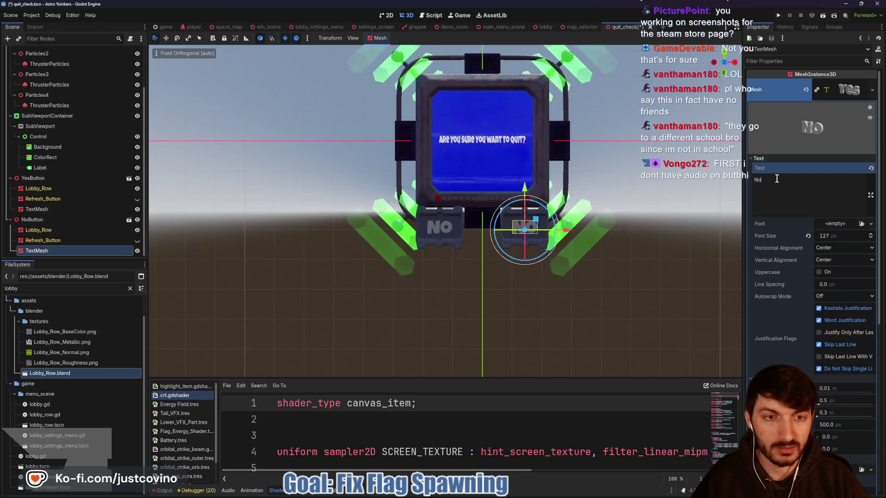
{"action": "key", "text": "BackSpace"}
{"action": "key", "text": "BackSpace"}
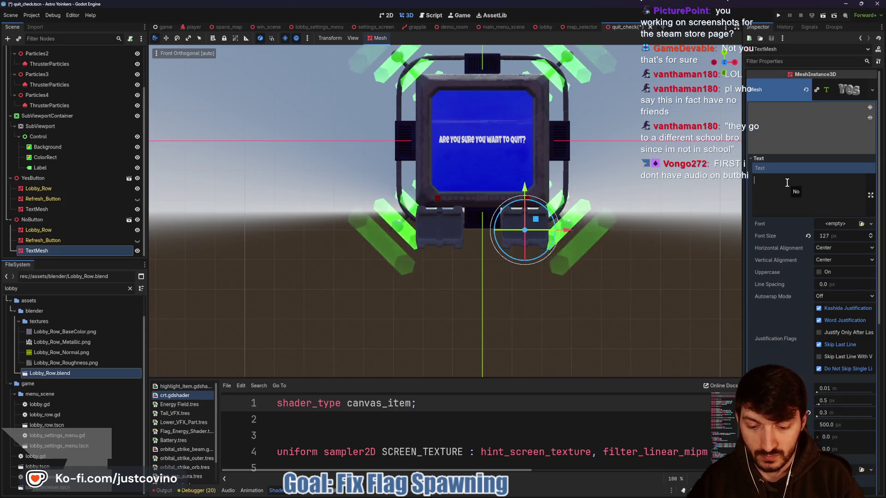
{"action": "type", "text": "es"}
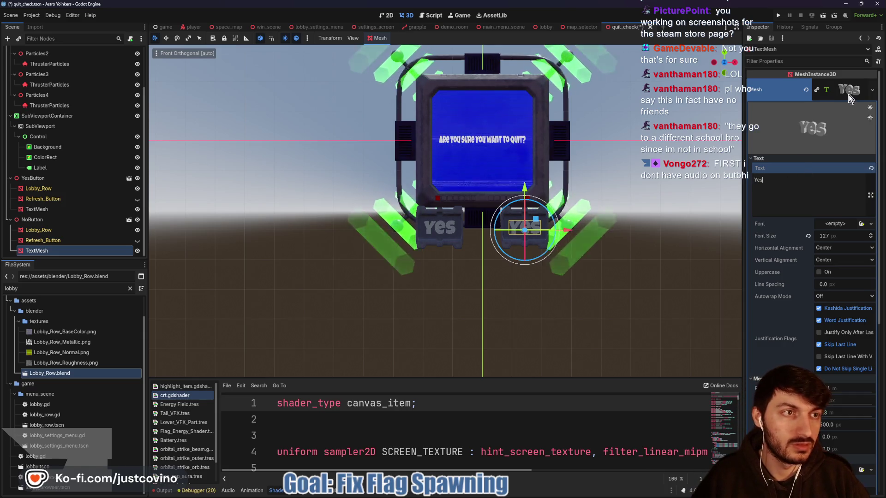
Step: Reopen the text mesh's label text settings and orbit back to a perspective view of the TV
{"action": "left_click", "coordinate": [836, 92]}
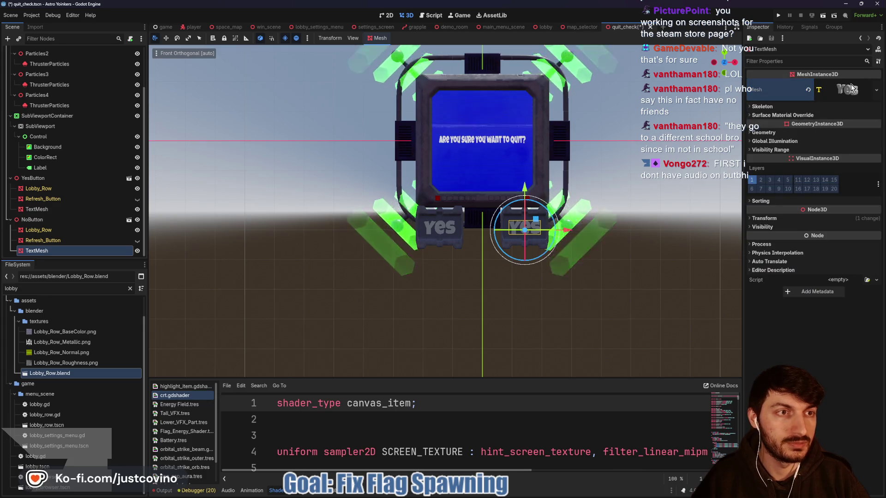
{"action": "left_click", "coordinate": [852, 88]}
{"action": "left_click", "coordinate": [759, 159]}
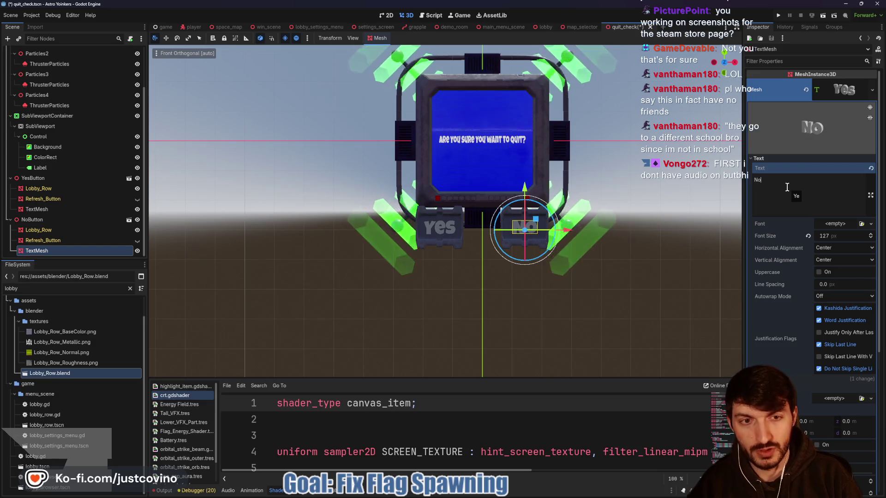
{"action": "left_click", "coordinate": [643, 150]}
{"action": "left_click_drag", "start_coordinate": [659, 170], "coordinate": [643, 181]}
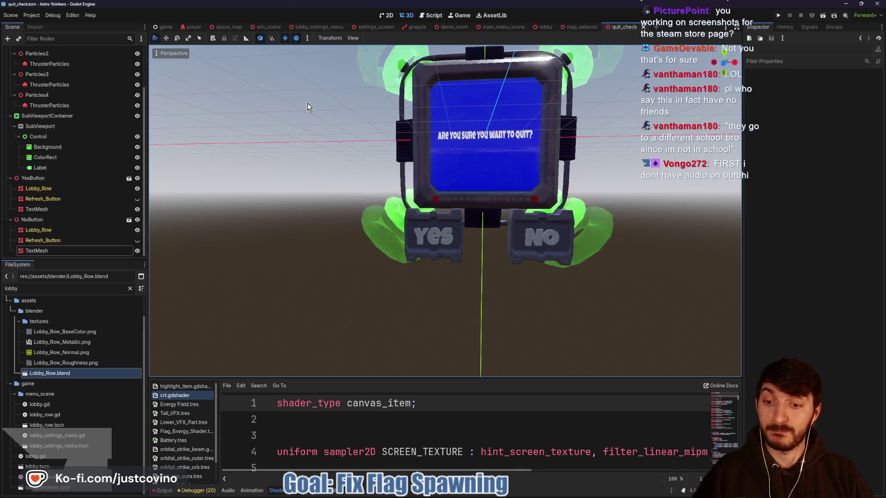
Step: Make NoButton and YesButton accessible by unique name
{"action": "left_click", "coordinate": [61, 219]}
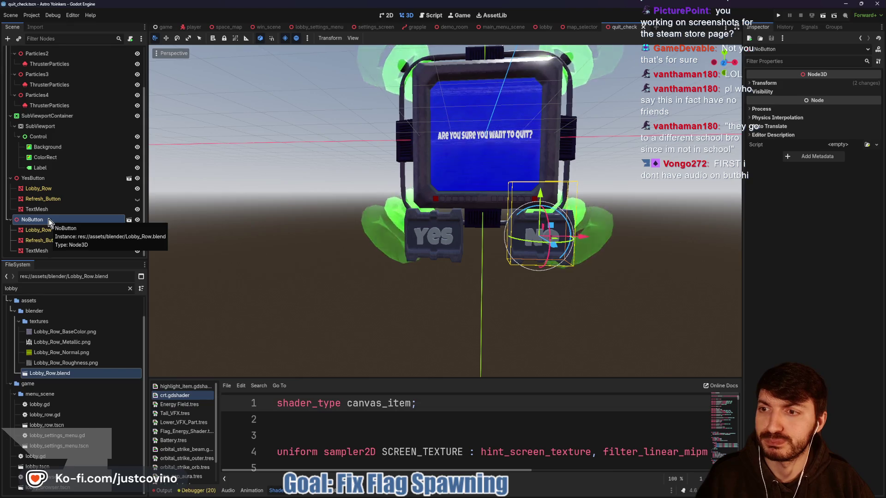
{"action": "right_click", "coordinate": [49, 218]}
{"action": "left_click", "coordinate": [87, 399]}
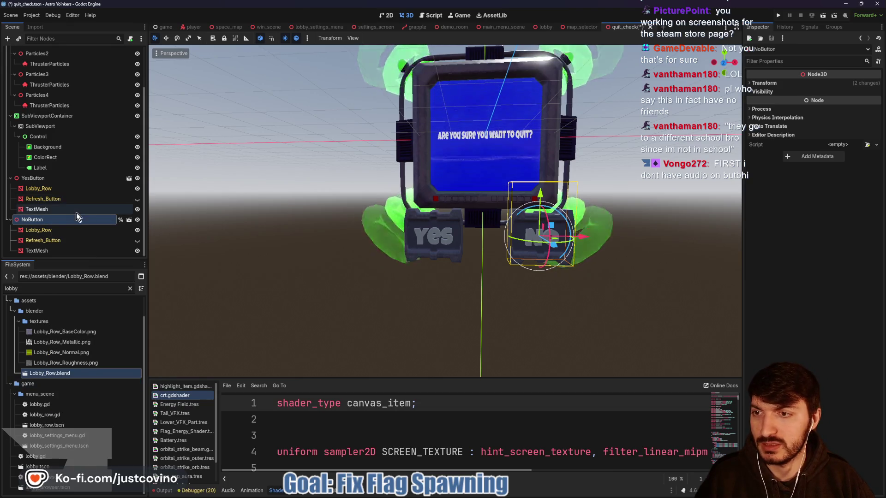
{"action": "right_click", "coordinate": [48, 179]}
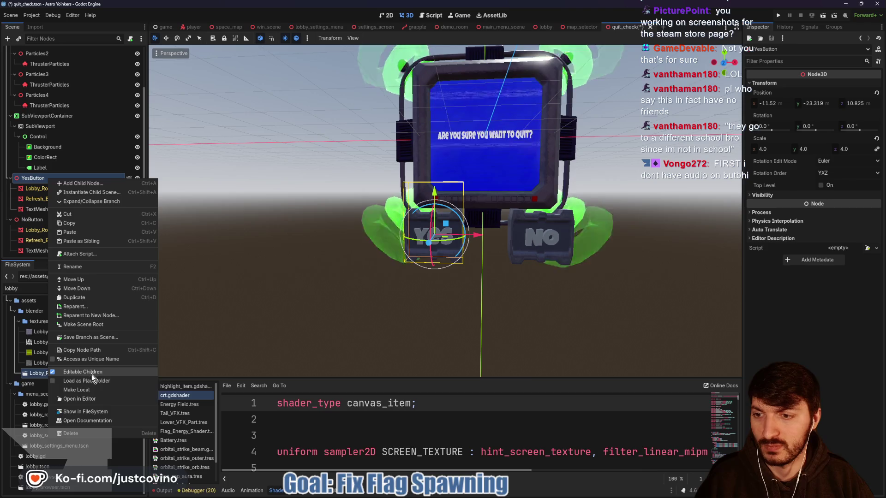
{"action": "left_click", "coordinate": [84, 359]}
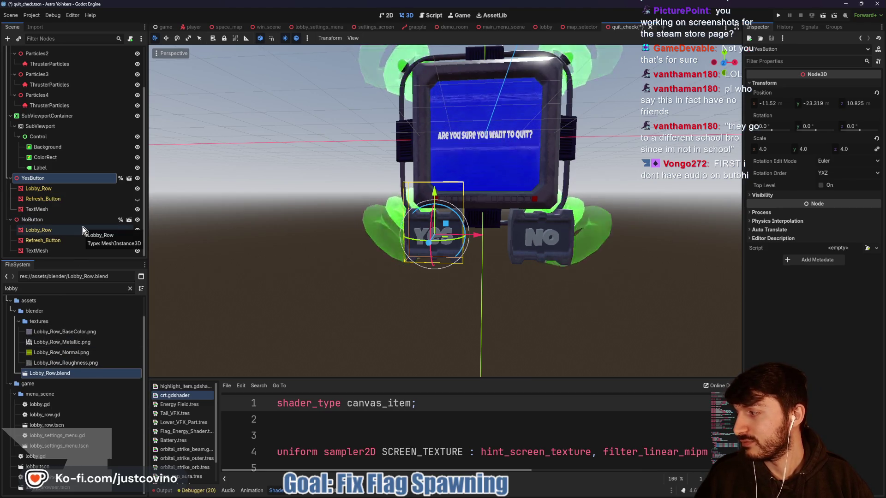
Step: Open quit_check.gd from the QuitCheck node and add a blank line after the class declaration
{"action": "scroll", "coordinate": [83, 227], "scroll_direction": "up", "scroll_amount": 3}
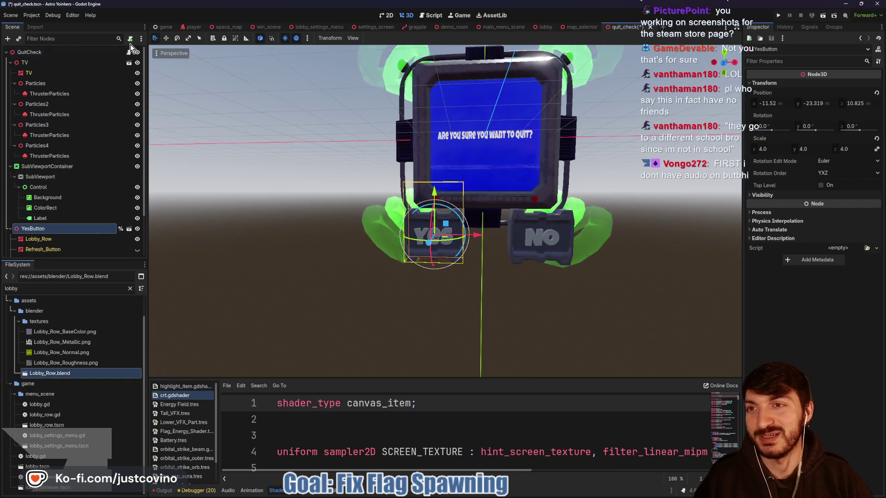
{"action": "left_click", "coordinate": [130, 52]}
{"action": "key", "text": "Return"}
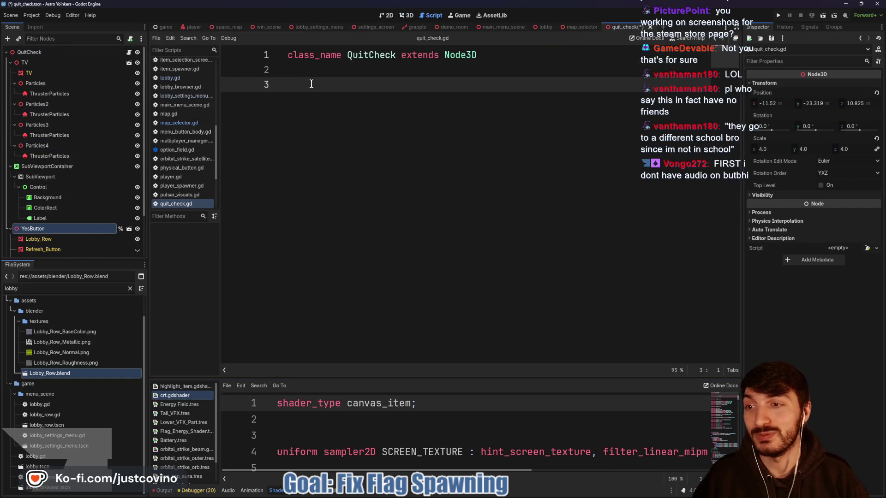
{"action": "left_click_drag", "start_coordinate": [325, 84], "coordinate": [326, 84]}
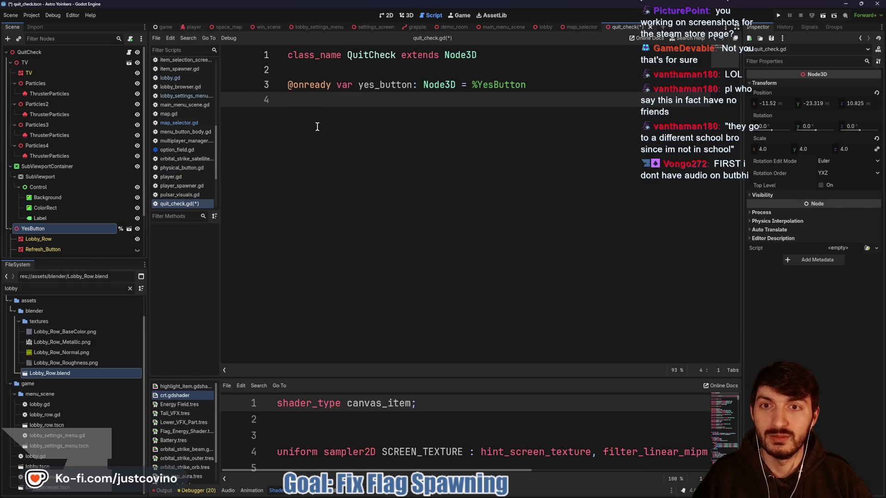
{"action": "scroll", "coordinate": [90, 217], "scroll_direction": "down", "scroll_amount": 2}
{"action": "mouse_move", "coordinate": [43, 220]}
{"action": "left_mouse_down"}
{"action": "mouse_move", "coordinate": [313, 122]}
{"action": "mouse_move", "coordinate": [326, 132]}
{"action": "left_mouse_up"}
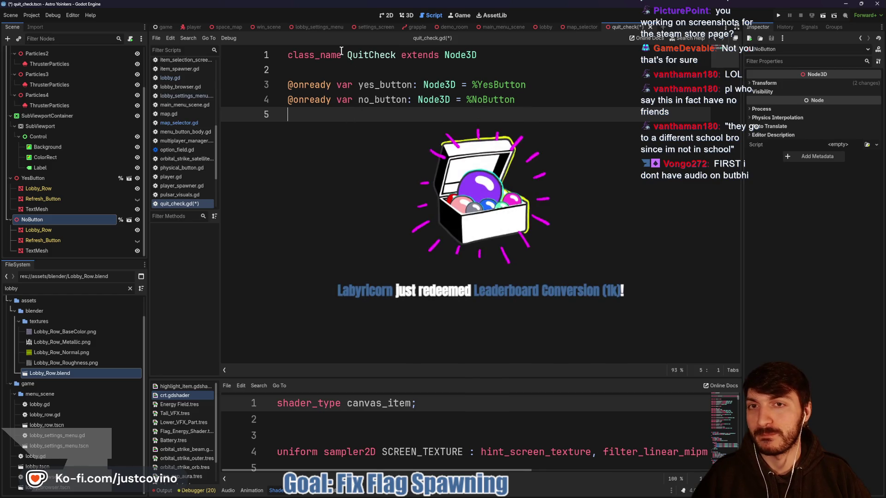
{"action": "left_click", "coordinate": [330, 71]}
{"action": "key", "text": "Return"}
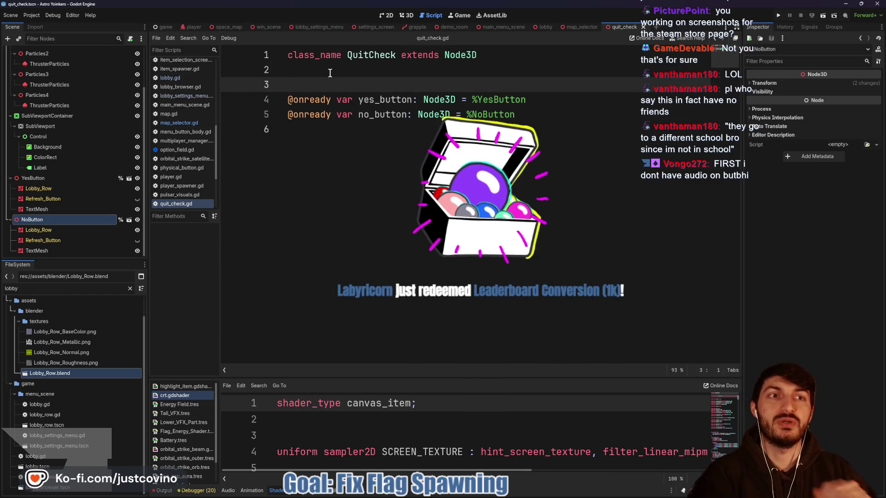
{"action": "left_click", "coordinate": [387, 15]}
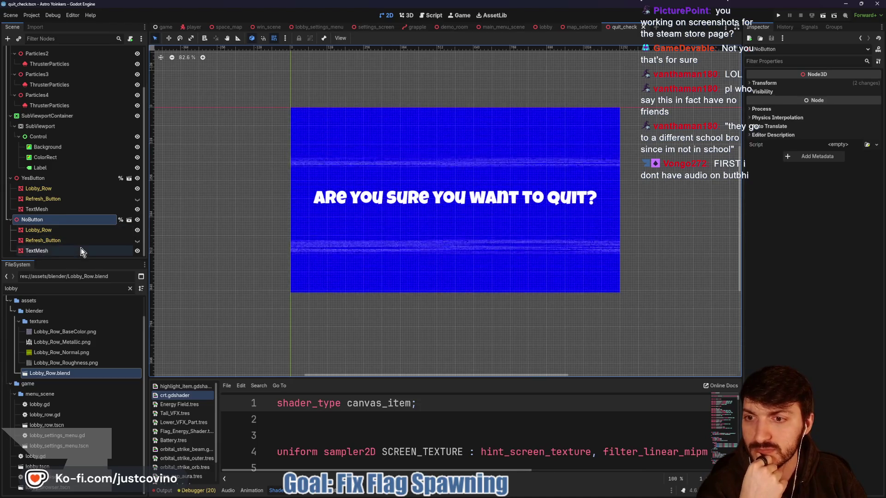
{"action": "scroll", "coordinate": [68, 213], "scroll_direction": "up", "scroll_amount": 3}
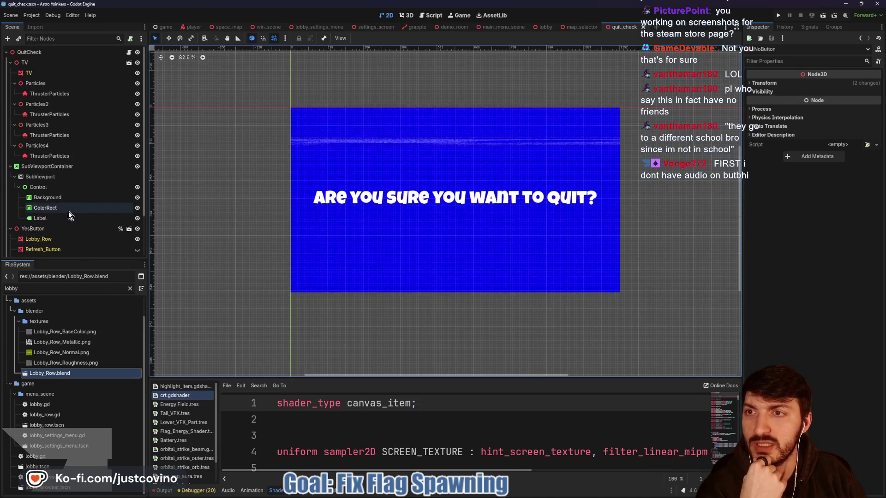
{"action": "left_click", "coordinate": [129, 52]}
{"action": "left_click", "coordinate": [378, 165]}
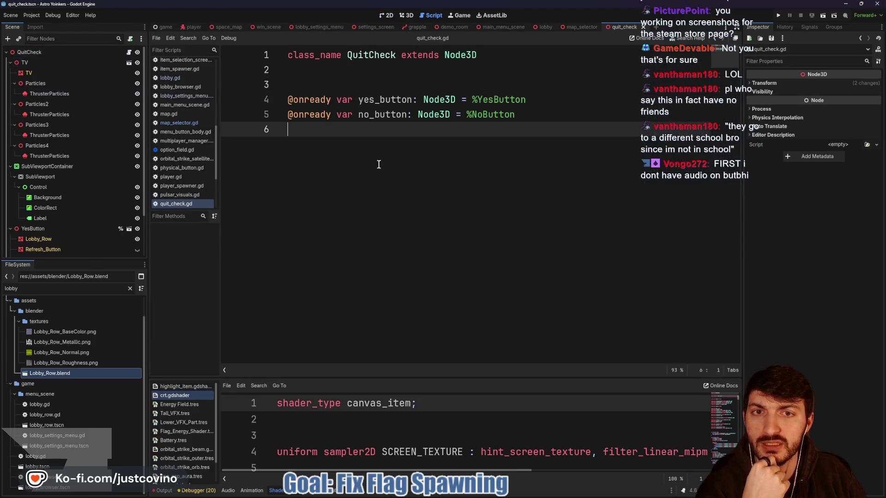
{"action": "scroll", "coordinate": [97, 204], "scroll_direction": "down", "scroll_amount": 2}
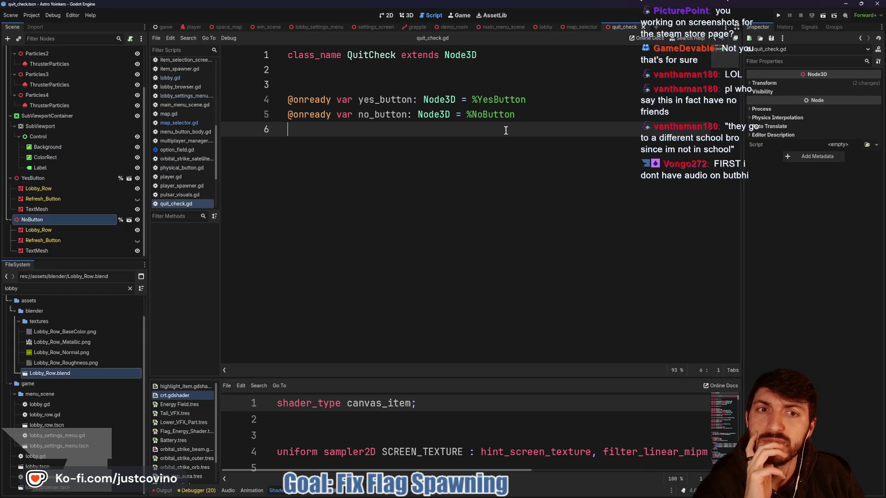
{"action": "left_click_drag", "start_coordinate": [312, 131], "coordinate": [277, 101]}
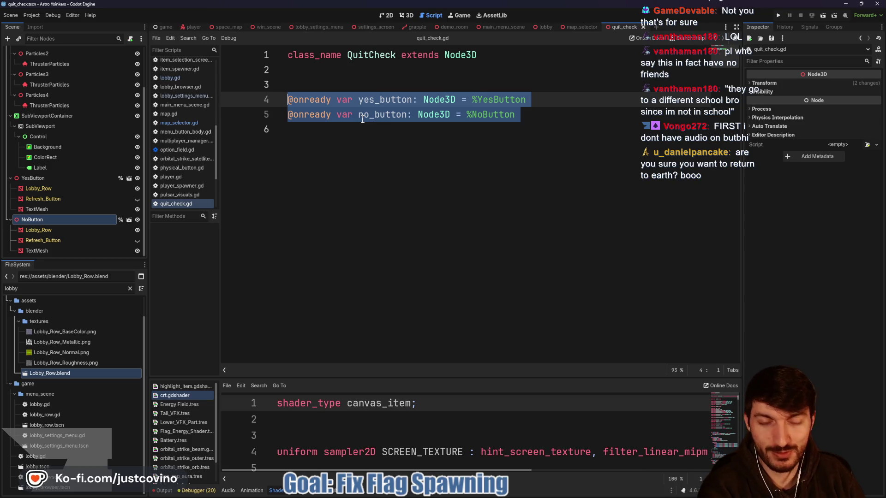
{"action": "key", "text": "Delete"}
{"action": "right_click", "coordinate": [95, 218]}
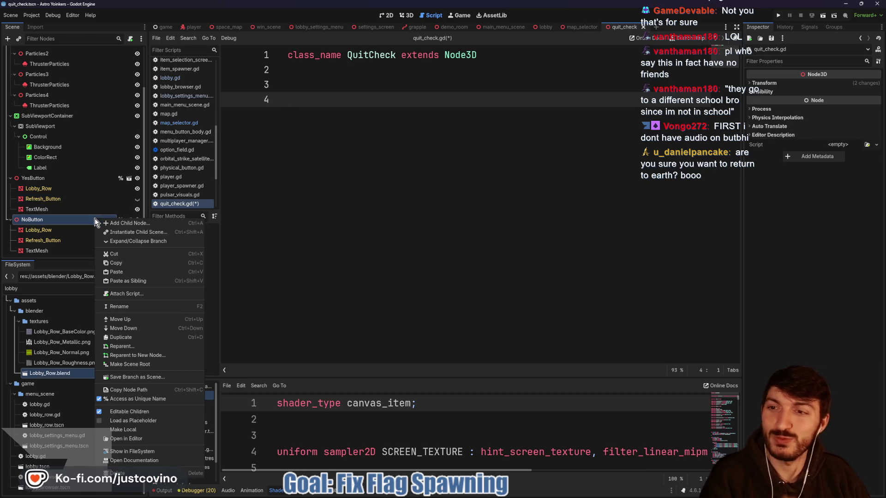
{"action": "left_click", "coordinate": [108, 400]}
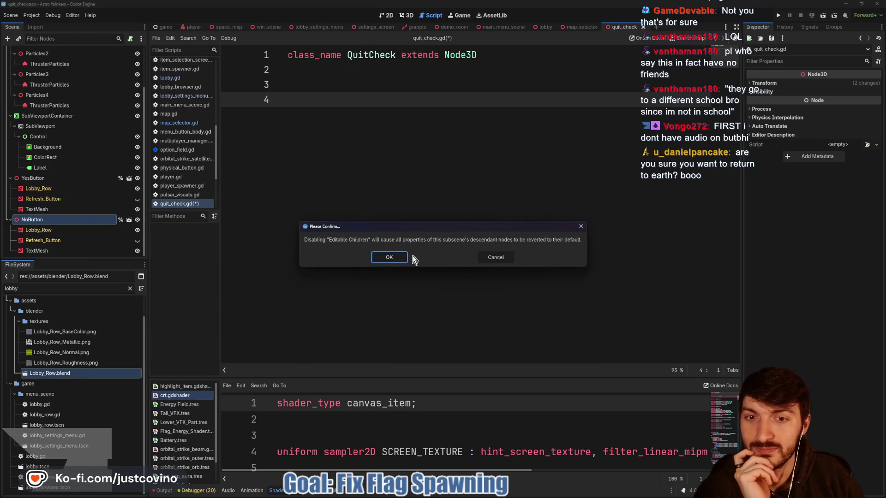
{"action": "right_click", "coordinate": [75, 220]}
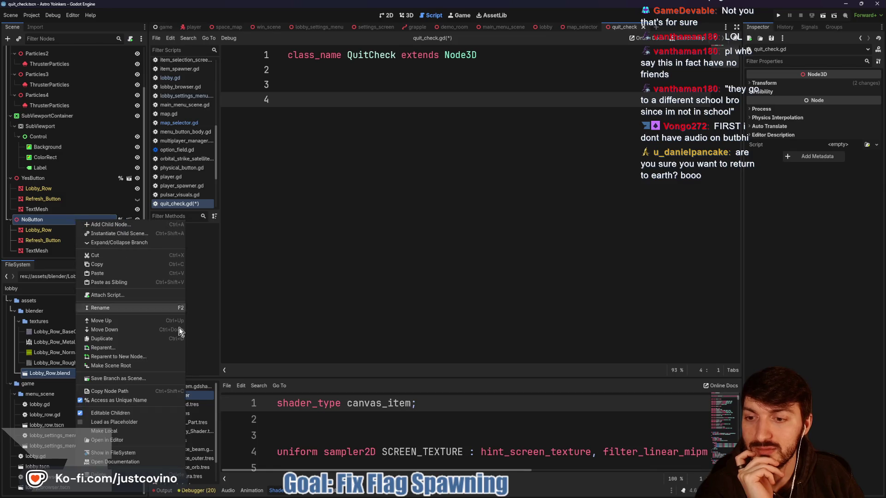
{"action": "left_click", "coordinate": [120, 400]}
{"action": "right_click", "coordinate": [92, 180]}
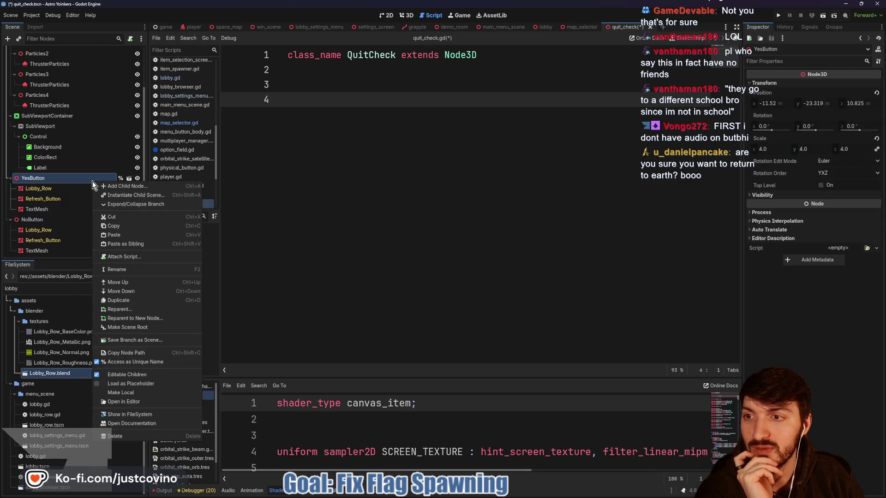
{"action": "left_click", "coordinate": [145, 362]}
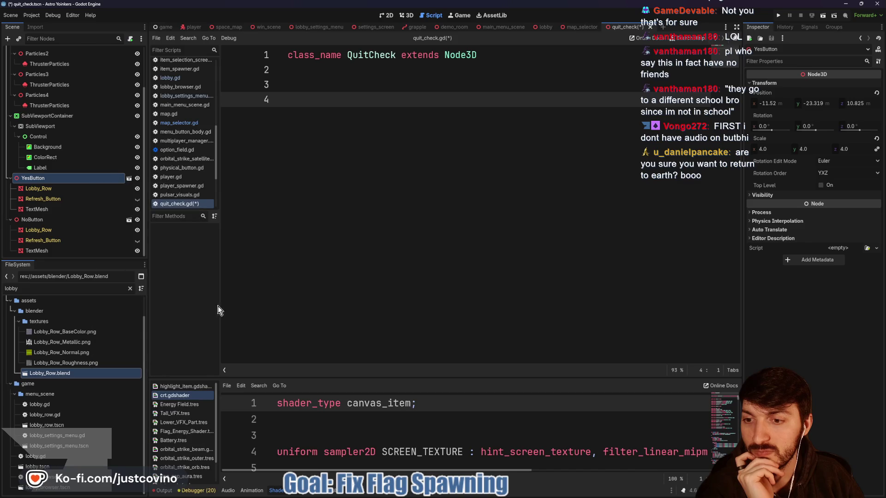
Step: Add a RigidBody3D under QuitCheck, duplicate it, and move the YesButton2 copy up beside YesButton
{"action": "scroll", "coordinate": [71, 90], "scroll_direction": "up", "scroll_amount": 5}
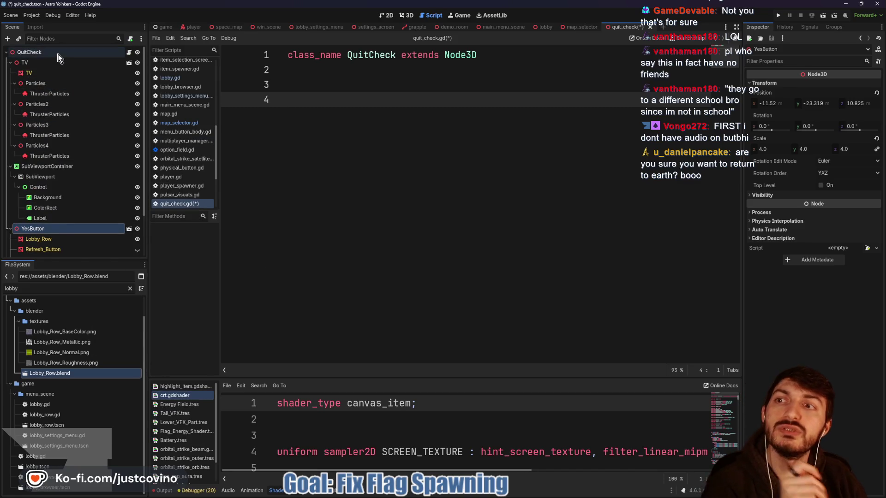
{"action": "left_click", "coordinate": [41, 52]}
{"action": "key", "text": "ctrl+a"}
{"action": "type", "text": "rigid"}
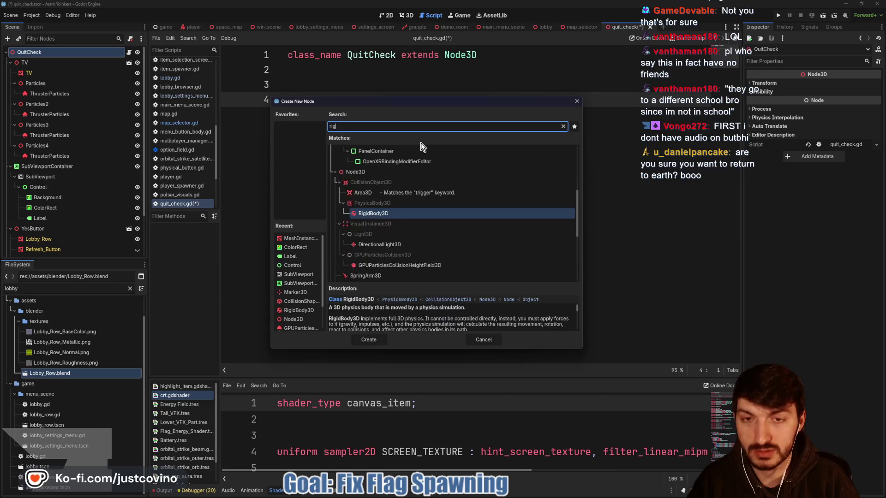
{"action": "key", "text": "Return"}
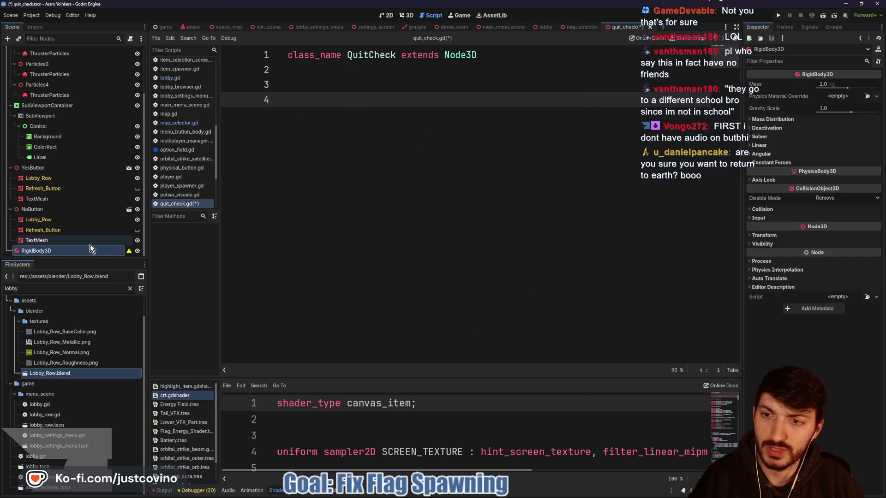
{"action": "key", "text": "ctrl+d"}
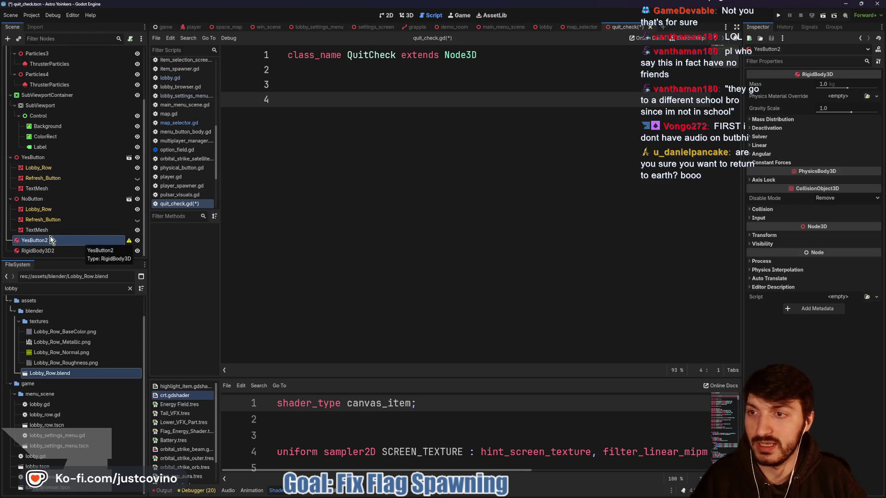
{"action": "left_click", "coordinate": [407, 15]}
{"action": "left_click_drag", "start_coordinate": [49, 241], "coordinate": [42, 157]}
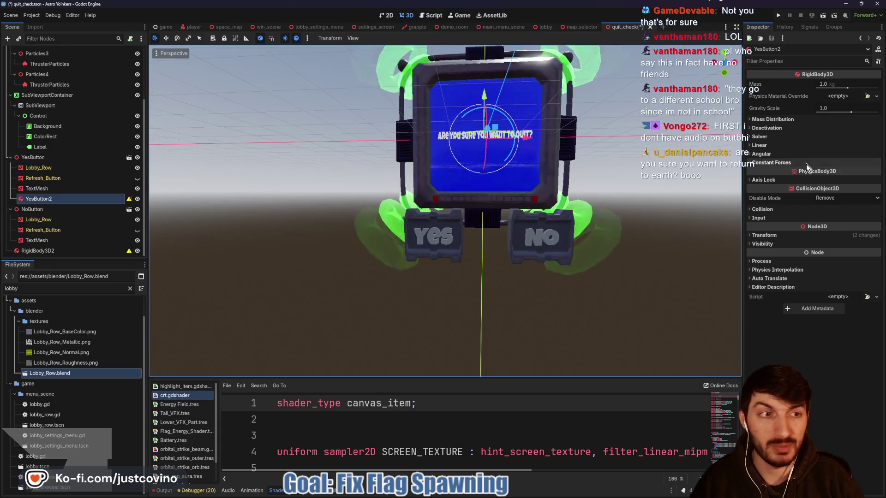
Step: Reset YesButton2's position, nest the YesButton node under it, and rename the body YesButton
{"action": "left_click", "coordinate": [764, 235]}
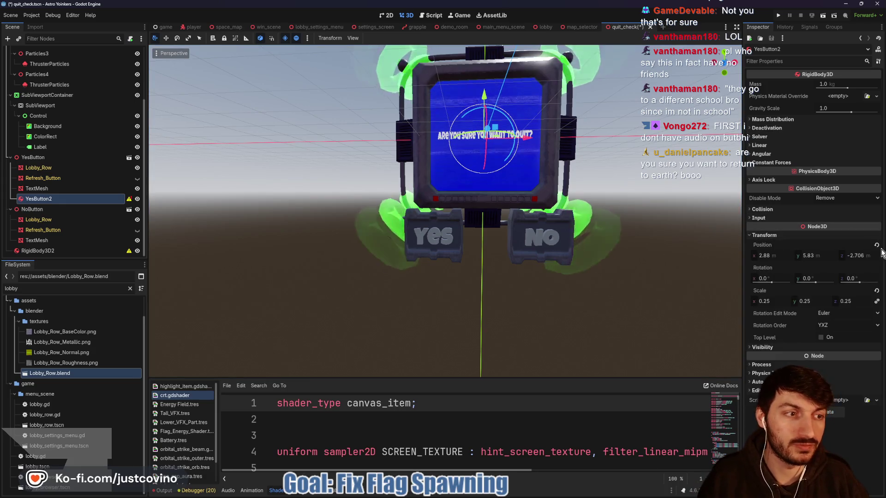
{"action": "left_click", "coordinate": [876, 245]}
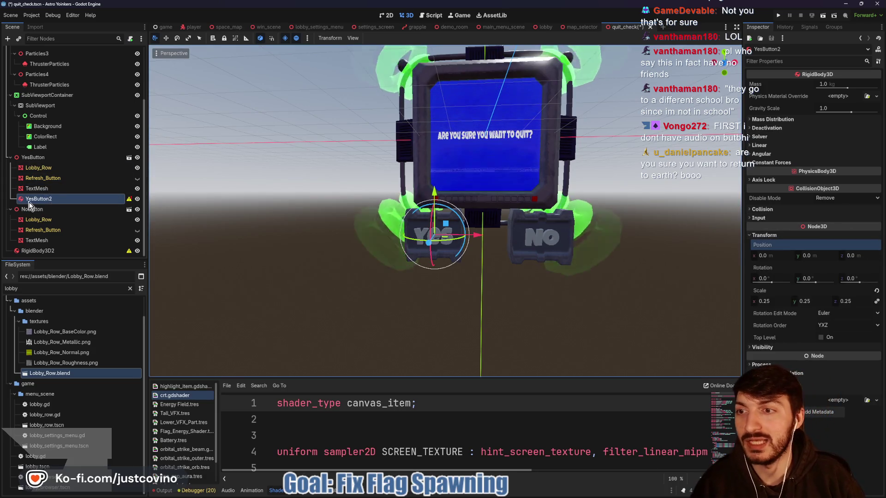
{"action": "mouse_move", "coordinate": [7, 152]}
{"action": "left_mouse_down"}
{"action": "mouse_move", "coordinate": [23, 164]}
{"action": "mouse_move", "coordinate": [4, 166]}
{"action": "mouse_move", "coordinate": [36, 159]}
{"action": "left_mouse_up"}
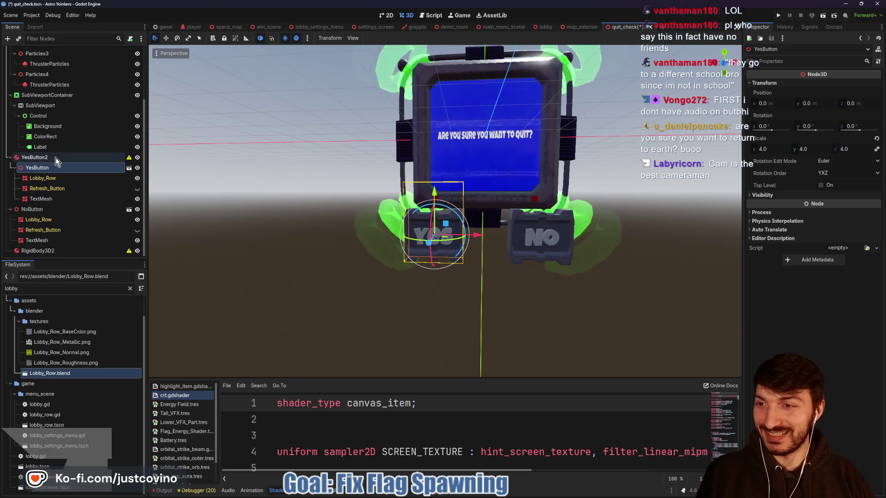
{"action": "left_click", "coordinate": [55, 158]}
{"action": "left_click", "coordinate": [55, 157]}
{"action": "key", "text": "BackSpace"}
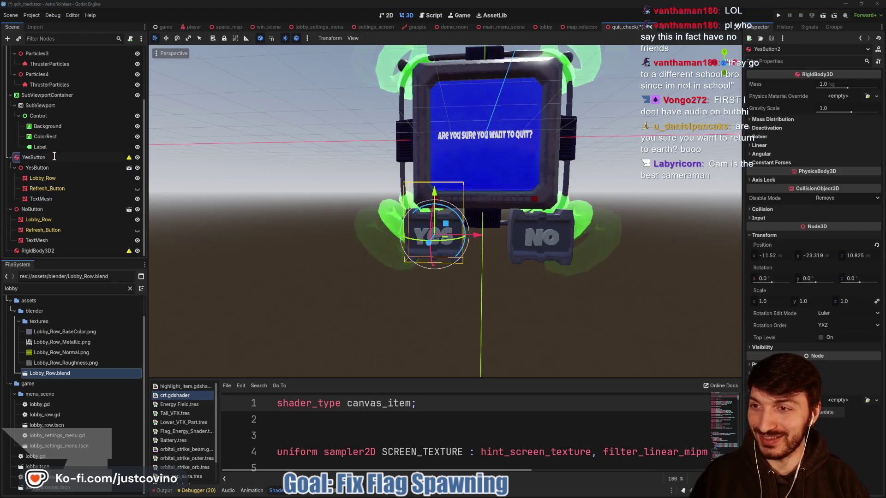
{"action": "key", "text": "Return"}
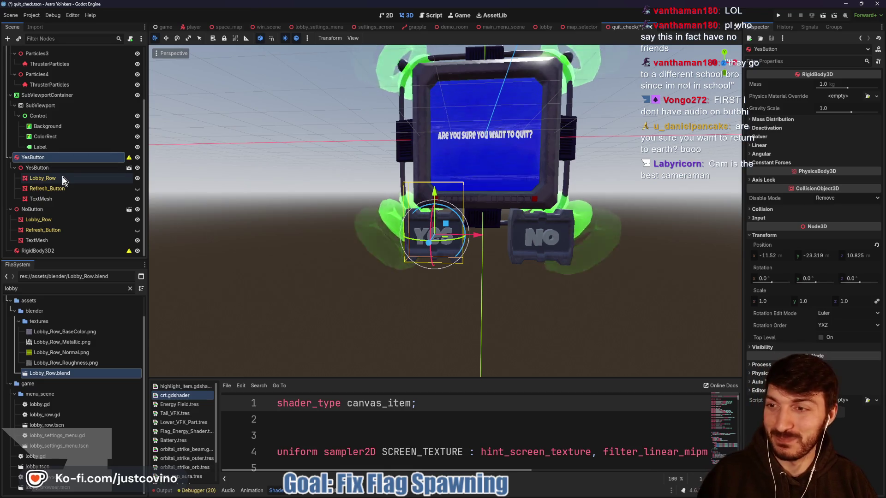
{"action": "left_click", "coordinate": [54, 168]}
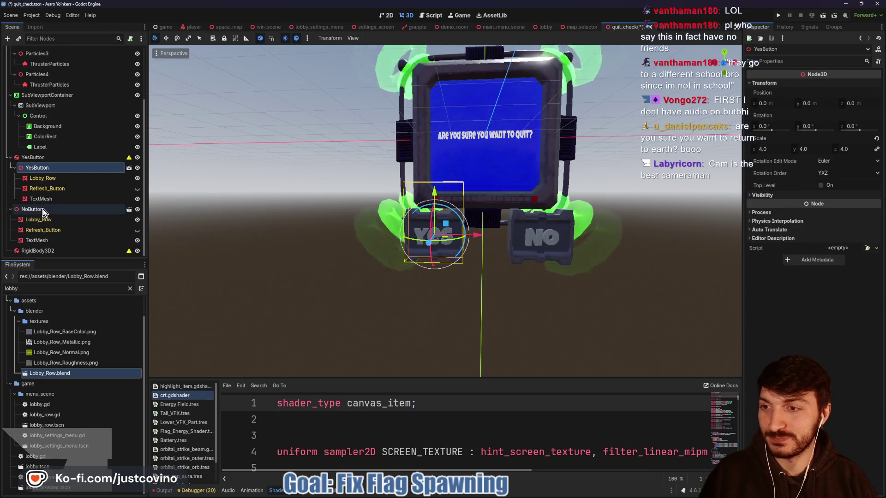
Step: Reset RigidBody3D2's position, nest the NoButton node under it, and rename the body NoButton
{"action": "left_click_drag", "start_coordinate": [25, 250], "coordinate": [33, 209]}
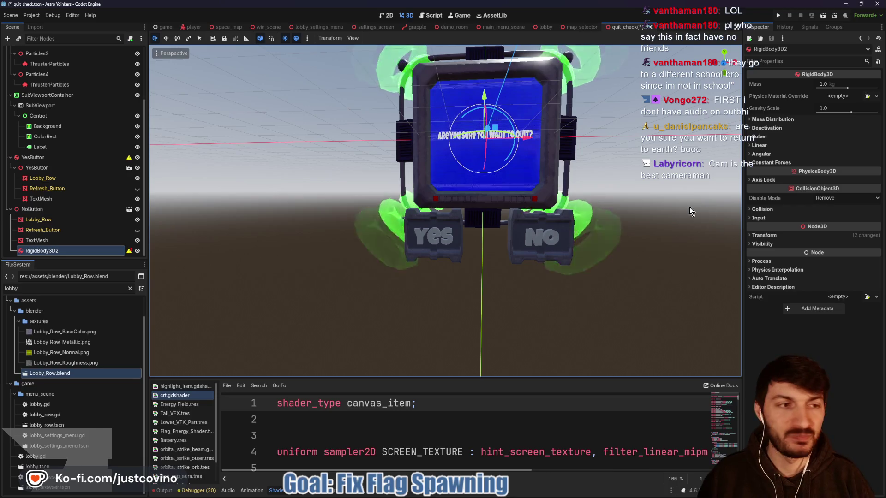
{"action": "left_click", "coordinate": [765, 235]}
{"action": "left_click", "coordinate": [877, 248]}
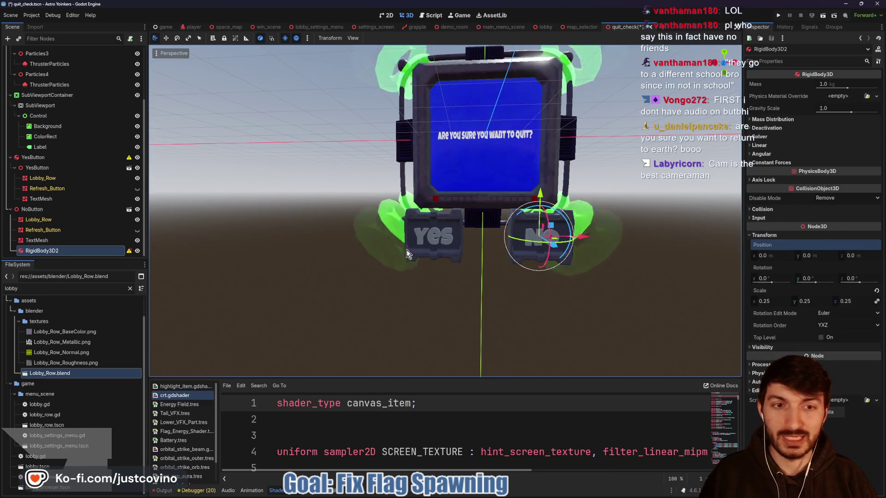
{"action": "mouse_move", "coordinate": [37, 256]}
{"action": "left_mouse_down"}
{"action": "mouse_move", "coordinate": [7, 204]}
{"action": "mouse_move", "coordinate": [37, 208]}
{"action": "left_mouse_up"}
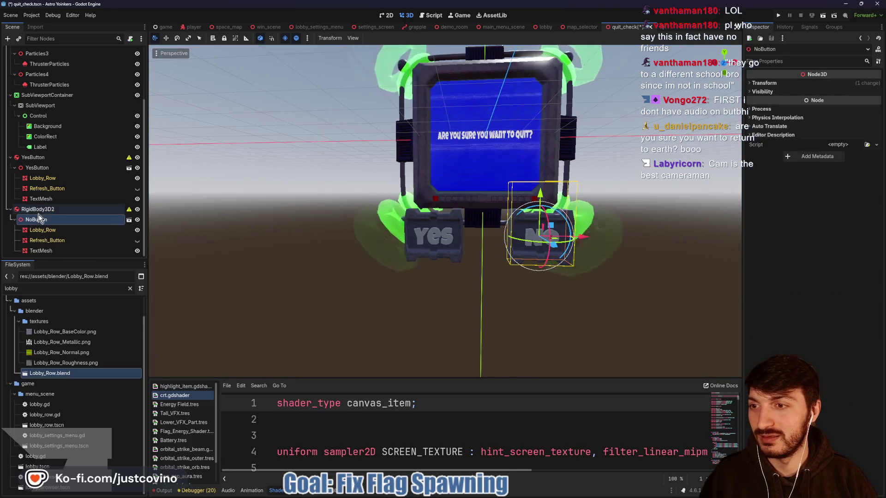
{"action": "double_click", "coordinate": [56, 209]}
{"action": "type", "text": "NoBut"}
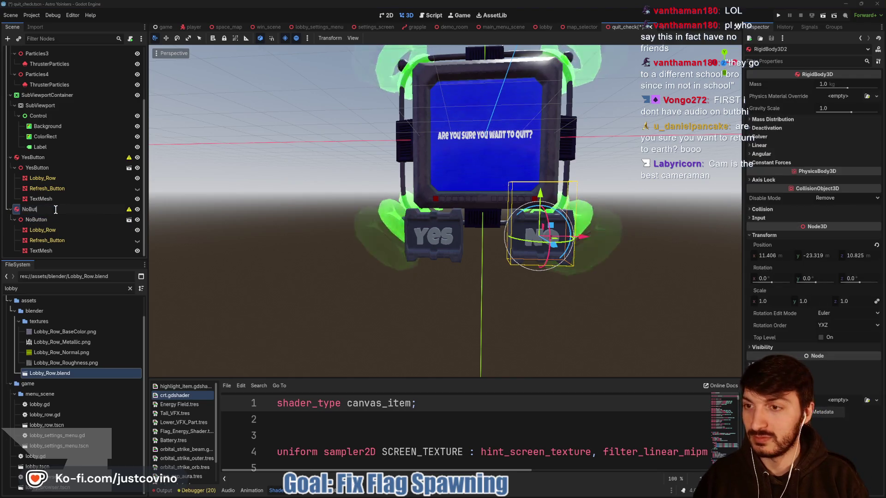
{"action": "type", "text": "ton"}
{"action": "key", "text": "Return"}
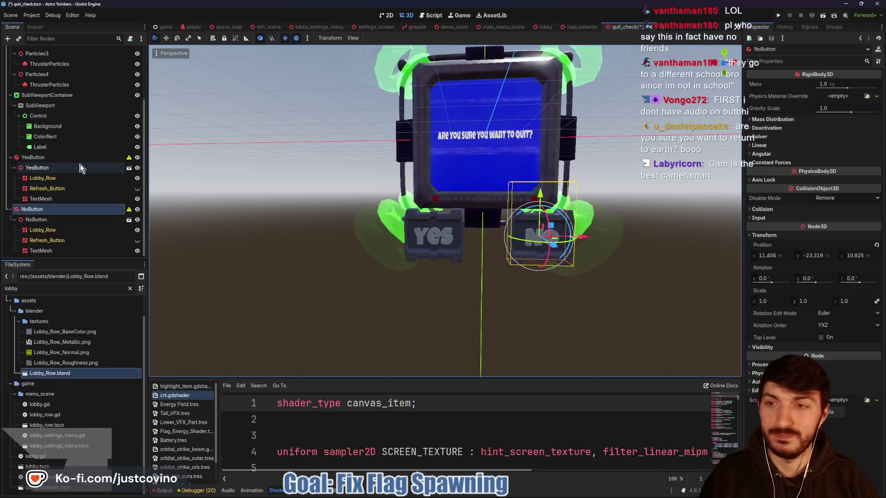
{"action": "left_click", "coordinate": [80, 157]}
{"action": "key", "text": "ctrl+a"}
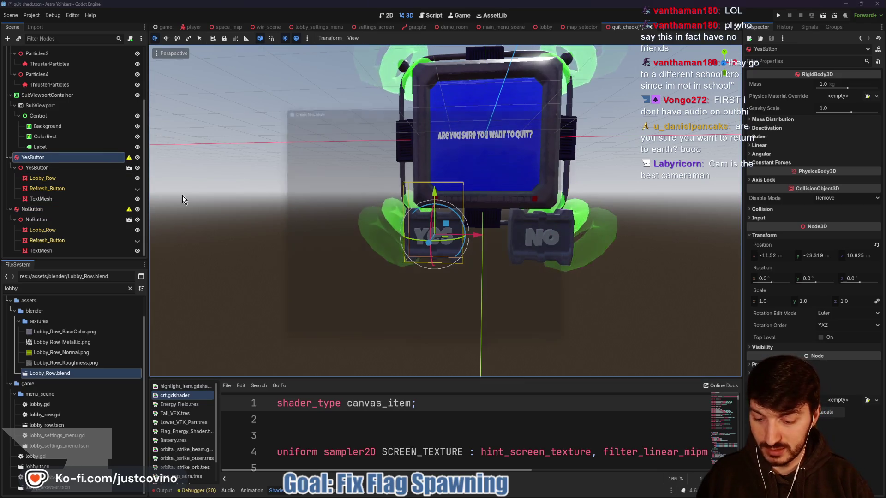
Step: Add a CollisionShape3D under YesButton and give it a new BoxShape3D
{"action": "type", "text": "coli"}
{"action": "key", "text": "BackSpace"}
{"action": "key", "text": "BackSpace"}
{"action": "key", "text": "BackSpace"}
{"action": "type", "text": "collisionshape"}
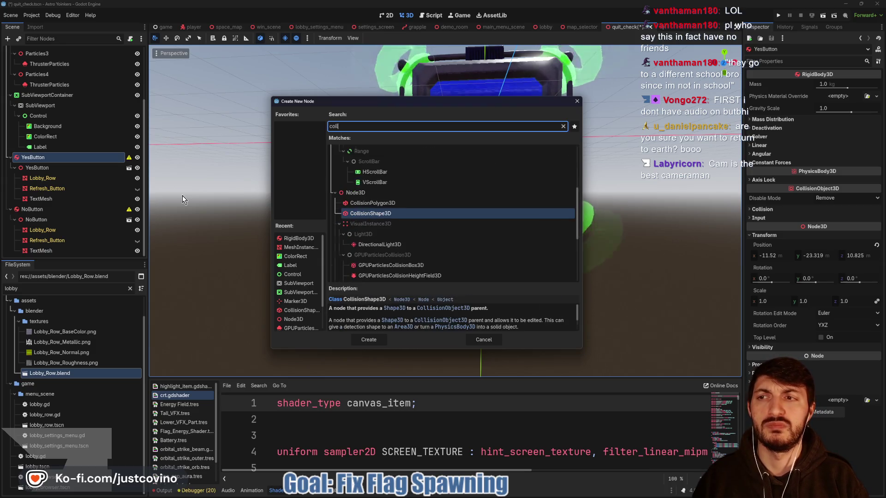
{"action": "key", "text": "Return"}
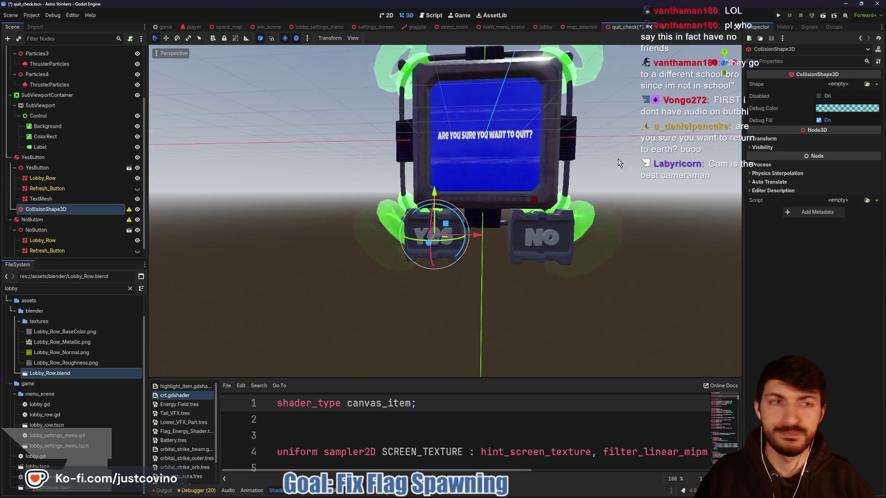
{"action": "left_click", "coordinate": [837, 84]}
{"action": "left_click", "coordinate": [826, 121]}
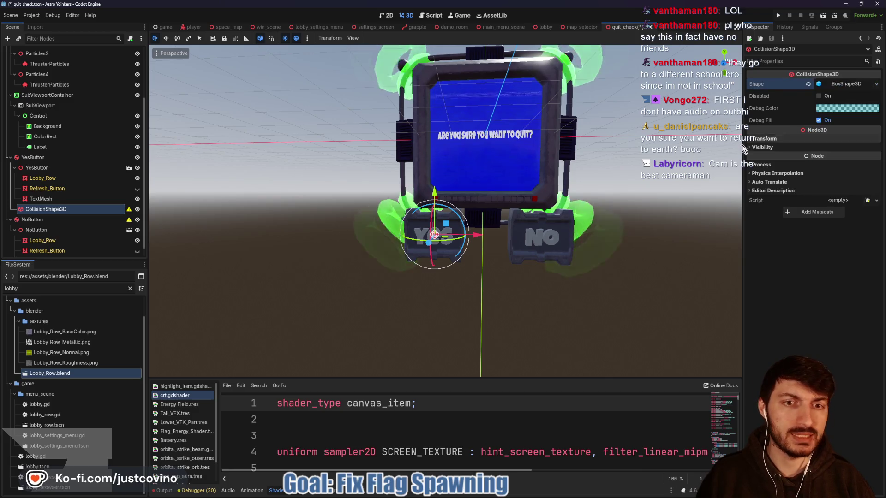
Step: Roughly fit the box to the Yes button from front and right views, trying height 11 and depth 2
{"action": "mouse_move", "coordinate": [764, 107]}
{"action": "left_mouse_down"}
{"action": "mouse_move", "coordinate": [831, 106]}
{"action": "mouse_move", "coordinate": [785, 107]}
{"action": "left_mouse_up"}
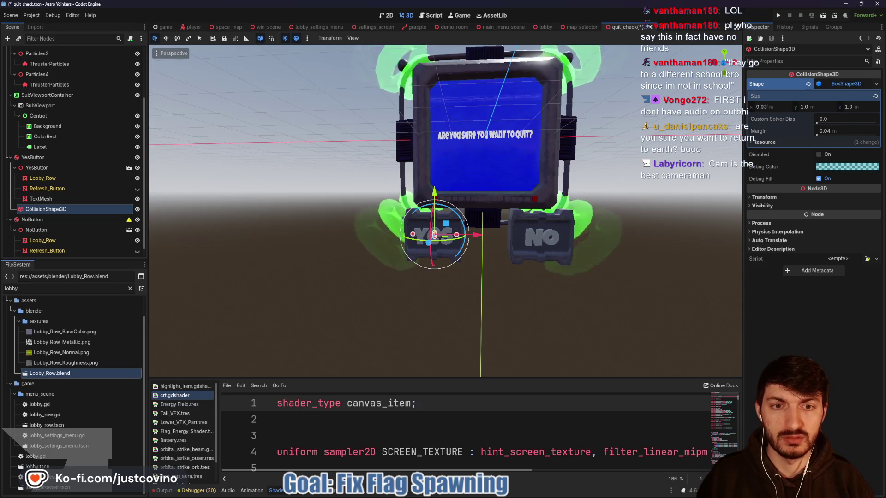
{"action": "key", "text": "KP_1"}
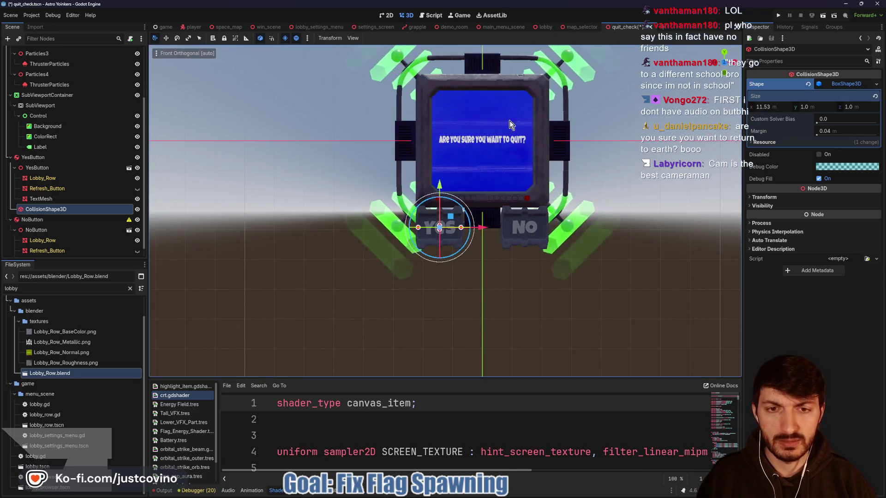
{"action": "mouse_move", "coordinate": [461, 228]}
{"action": "left_mouse_down"}
{"action": "mouse_move", "coordinate": [472, 234]}
{"action": "mouse_move", "coordinate": [413, 231]}
{"action": "left_mouse_up"}
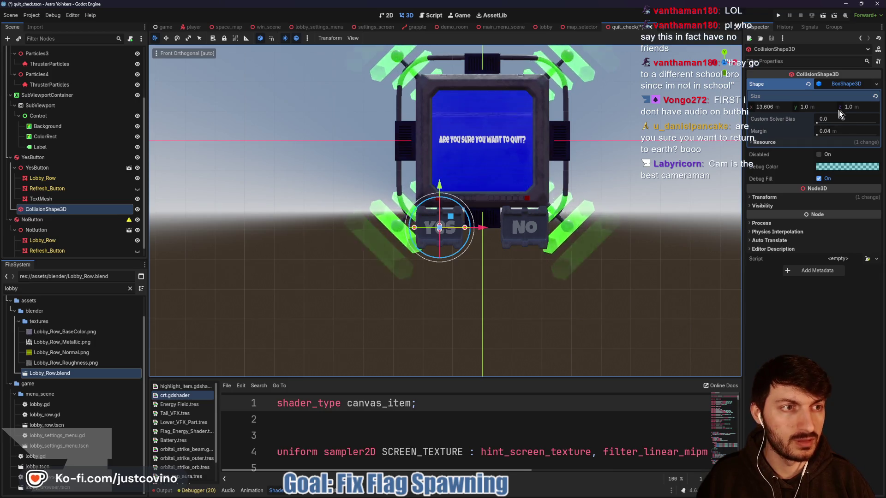
{"action": "left_click_drag", "start_coordinate": [811, 106], "coordinate": [872, 106]}
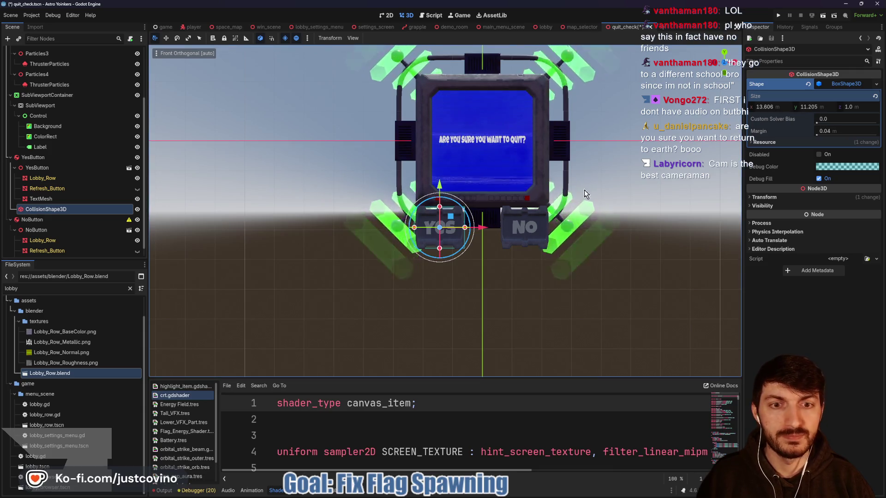
{"action": "left_click", "coordinate": [737, 64]}
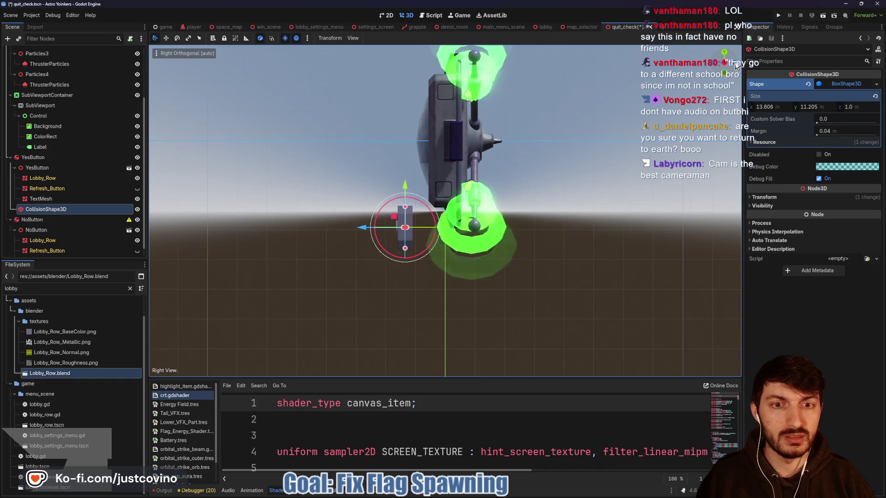
{"action": "left_click", "coordinate": [819, 106]}
{"action": "type", "text": "11"}
{"action": "key", "text": "Return"}
{"action": "left_click", "coordinate": [859, 106]}
{"action": "type", "text": "2"}
{"action": "key", "text": "Return"}
Step: Finalize the box size at 14 × 12 × 6 and orbit back to a perspective view
{"action": "left_click", "coordinate": [857, 106]}
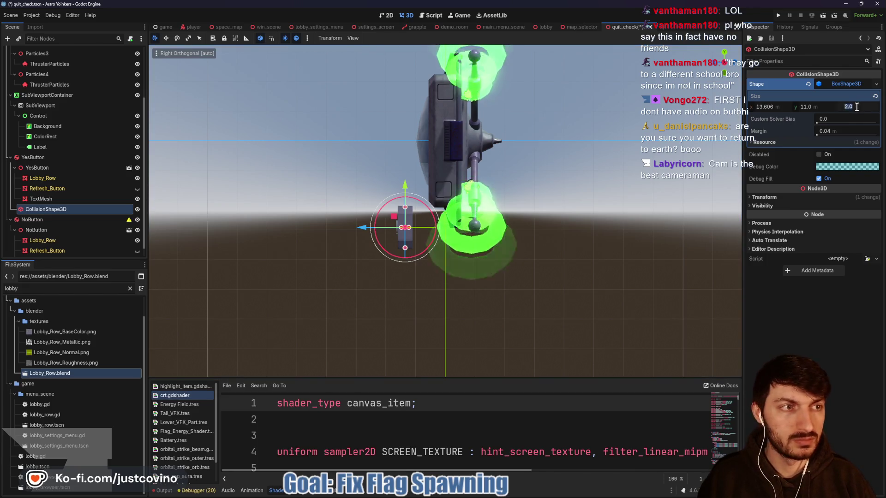
{"action": "key", "text": "Return"}
{"action": "left_click", "coordinate": [852, 107]}
{"action": "type", "text": "6"}
{"action": "key", "text": "Return"}
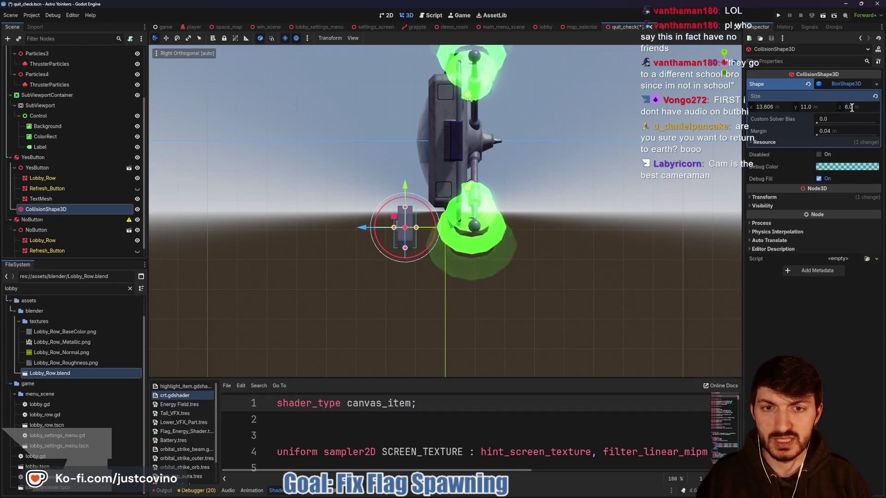
{"action": "left_click", "coordinate": [824, 106]}
{"action": "type", "text": "12"}
{"action": "key", "text": "Return"}
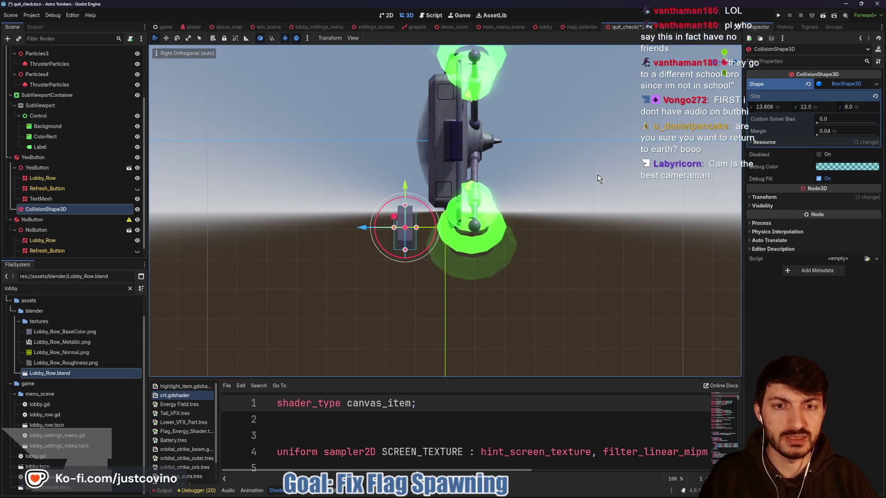
{"action": "left_click", "coordinate": [774, 108]}
{"action": "type", "text": "14"}
{"action": "key", "text": "Return"}
{"action": "left_click_drag", "start_coordinate": [600, 217], "coordinate": [684, 220]}
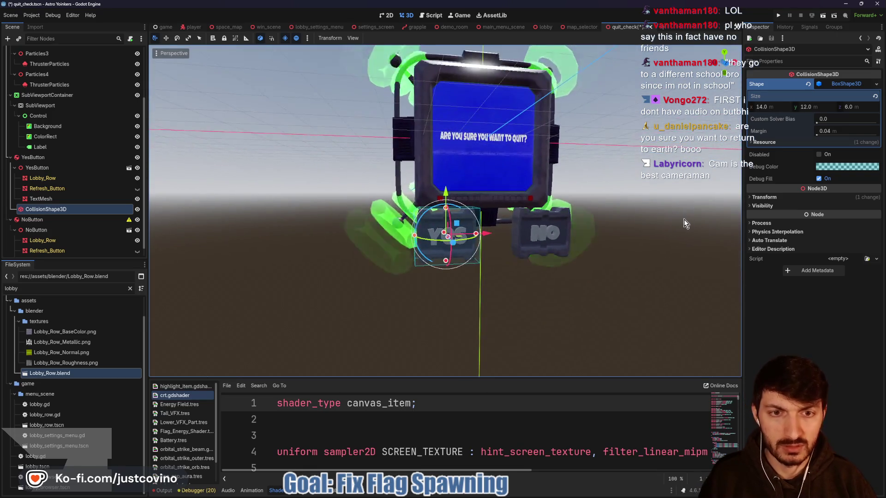
{"action": "scroll", "coordinate": [539, 256], "scroll_direction": "up", "scroll_amount": 6}
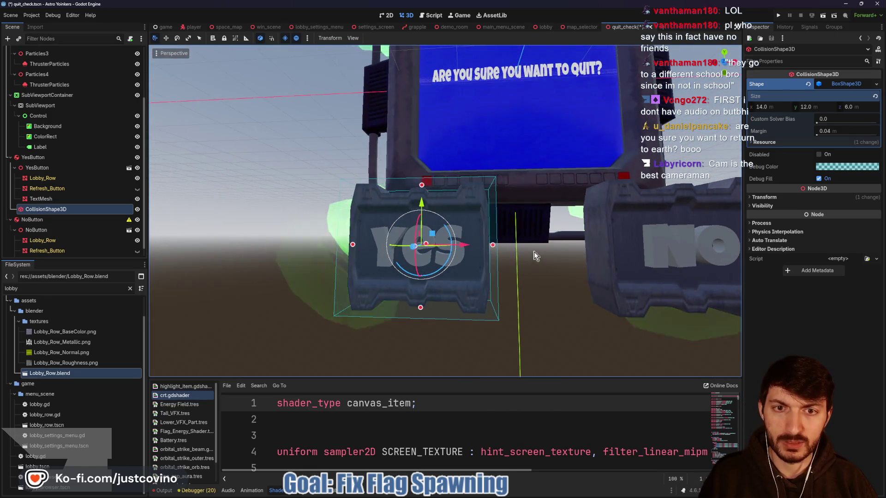
{"action": "scroll", "coordinate": [530, 255], "scroll_direction": "down", "scroll_amount": 5}
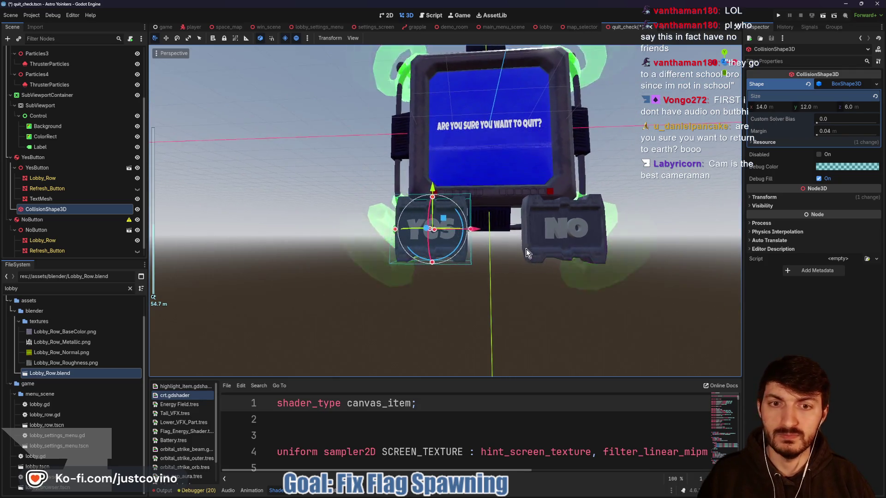
{"action": "scroll", "coordinate": [527, 254], "scroll_direction": "up", "scroll_amount": 1}
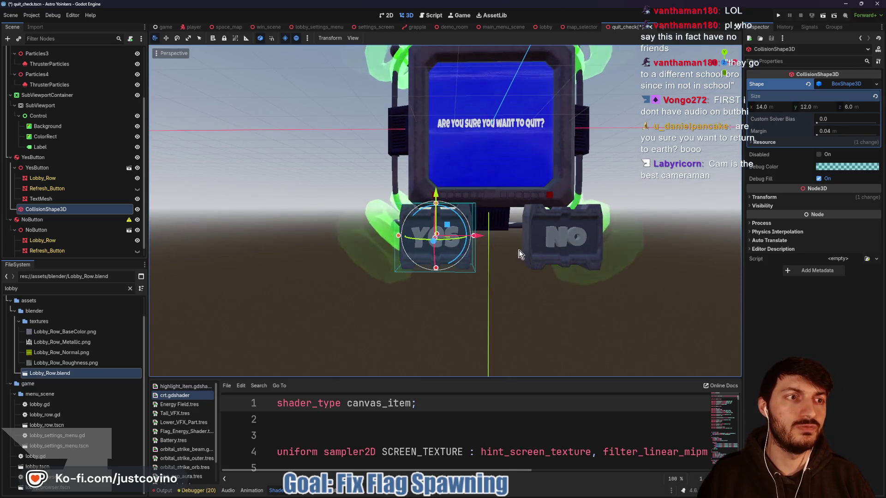
{"action": "left_click", "coordinate": [32, 220]}
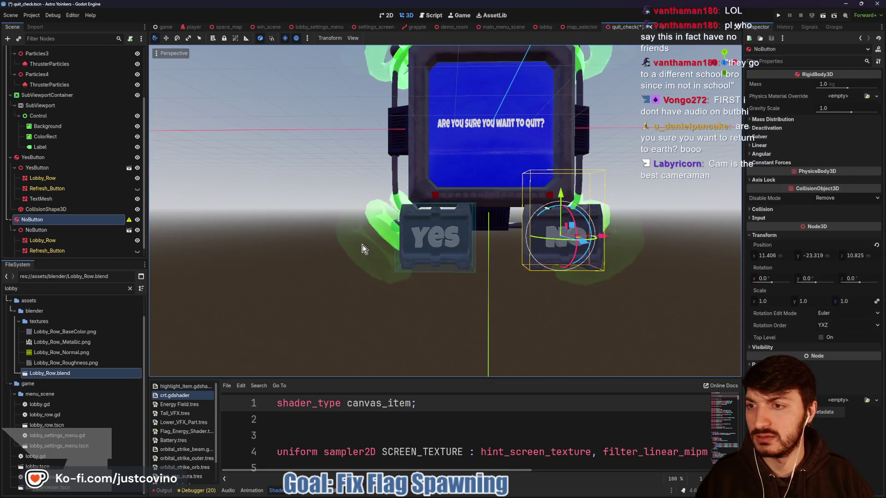
Step: Add a CollisionShape3D with a BoxShape3D sized 14 × 12 × 6 under NoButton
{"action": "key", "text": "ctrl+a"}
{"action": "type", "text": "colli"}
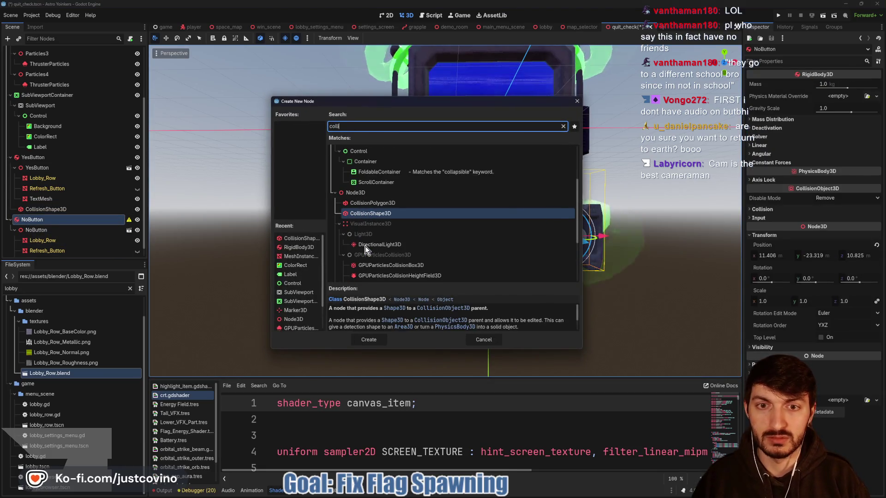
{"action": "key", "text": "Return"}
{"action": "left_click", "coordinate": [838, 84]}
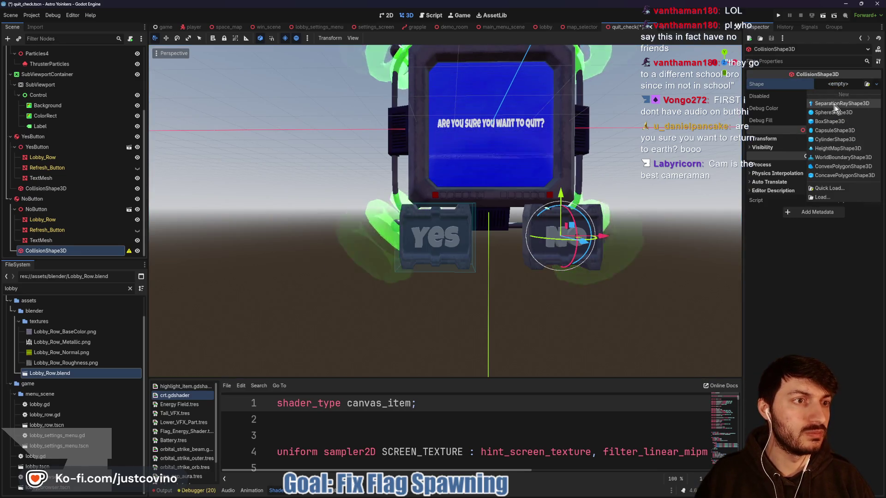
{"action": "left_click", "coordinate": [830, 121]}
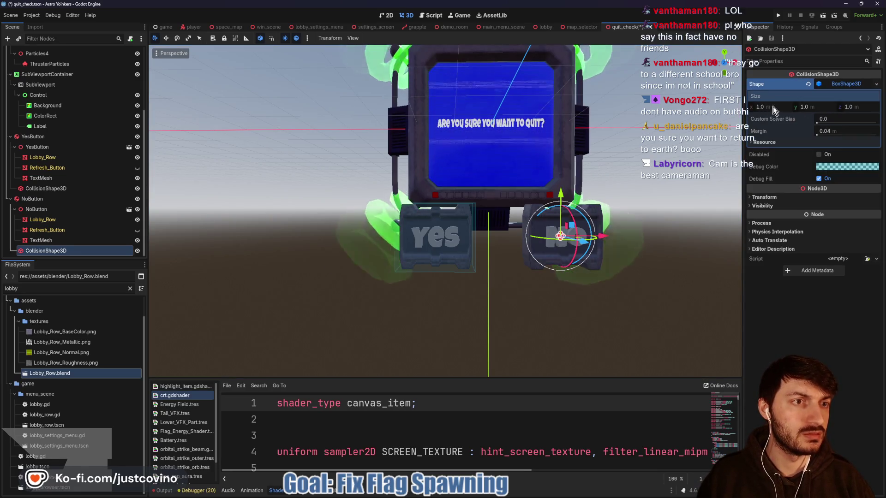
{"action": "left_click", "coordinate": [773, 106]}
{"action": "type", "text": "14"}
{"action": "key", "text": "Tab"}
{"action": "type", "text": "12"}
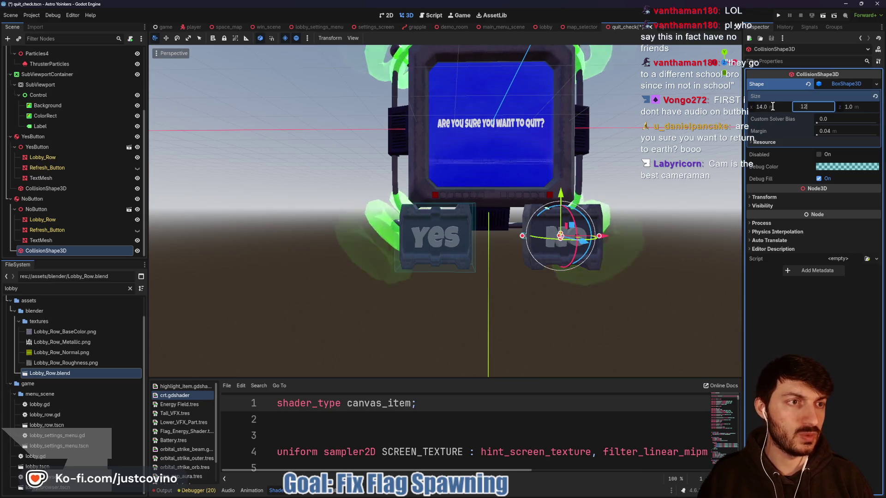
{"action": "key", "text": "Return"}
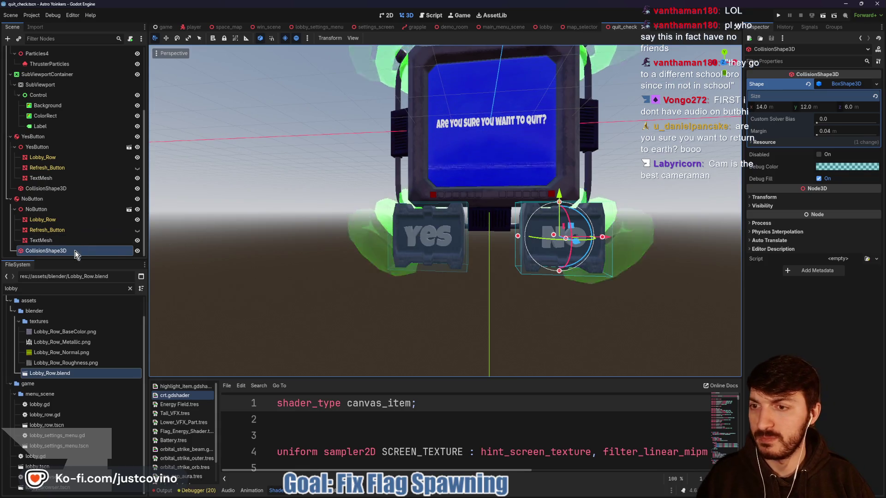
Step: Move both collision shapes directly under the outer YesButton and NoButton bodies and save the scene
{"action": "mouse_move", "coordinate": [75, 251]}
{"action": "left_mouse_down"}
{"action": "mouse_move", "coordinate": [42, 210]}
{"action": "mouse_move", "coordinate": [39, 153]}
{"action": "left_mouse_up"}
{"action": "left_click", "coordinate": [40, 190]}
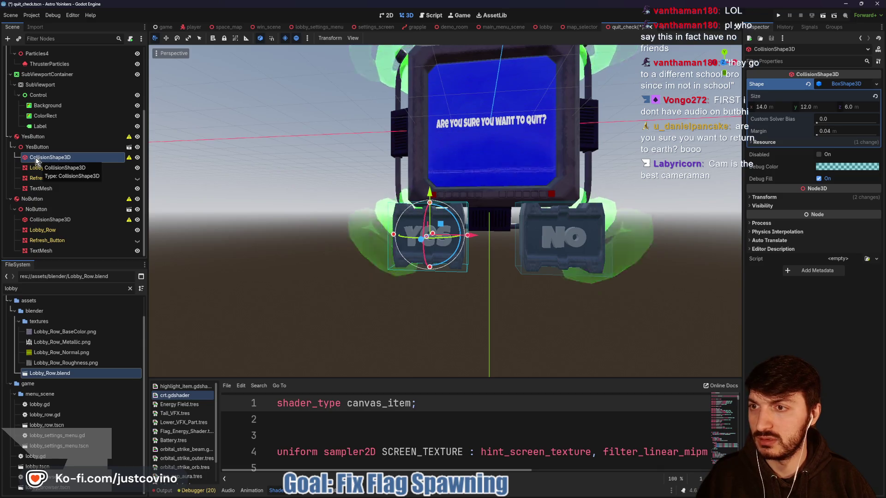
{"action": "left_click_drag", "start_coordinate": [32, 147], "coordinate": [33, 146]}
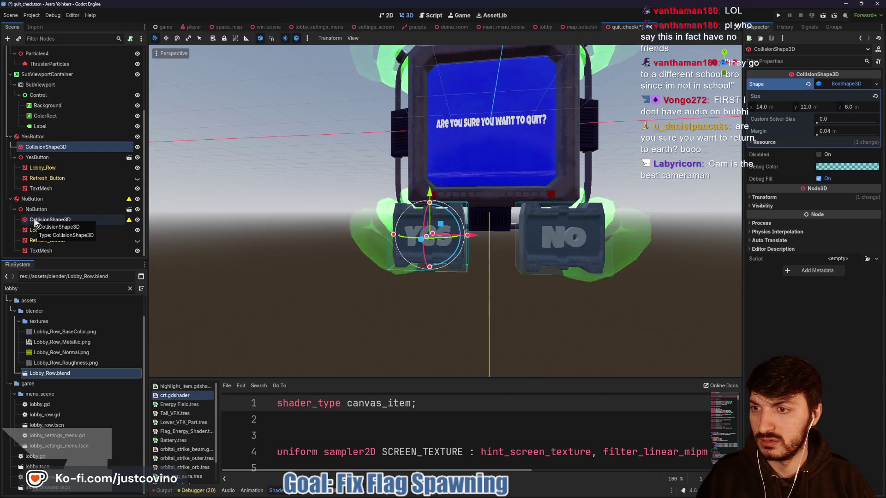
{"action": "left_click_drag", "start_coordinate": [34, 220], "coordinate": [31, 204]}
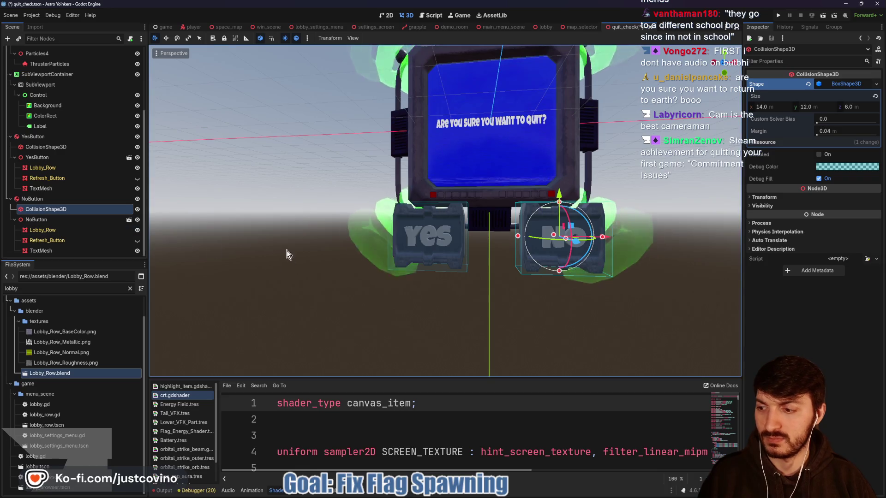
{"action": "scroll", "coordinate": [291, 254], "scroll_direction": "down", "scroll_amount": 2}
{"action": "key", "text": "ctrl+s"}
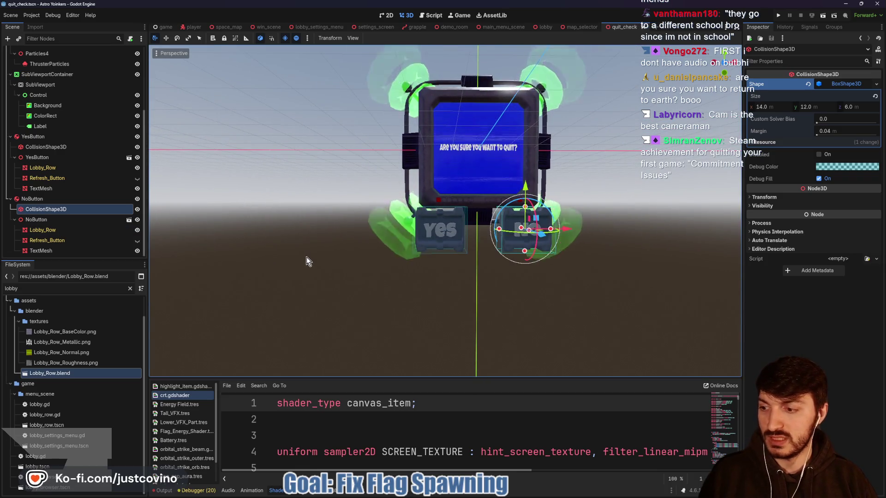
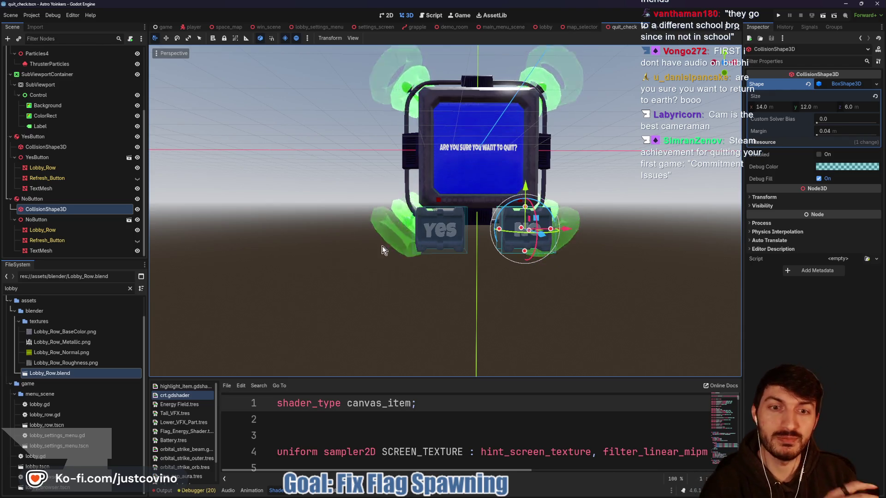
Step: Orbit the view to level the quit-check model and select the NoButton node
{"action": "left_click_drag", "start_coordinate": [358, 253], "coordinate": [347, 253]}
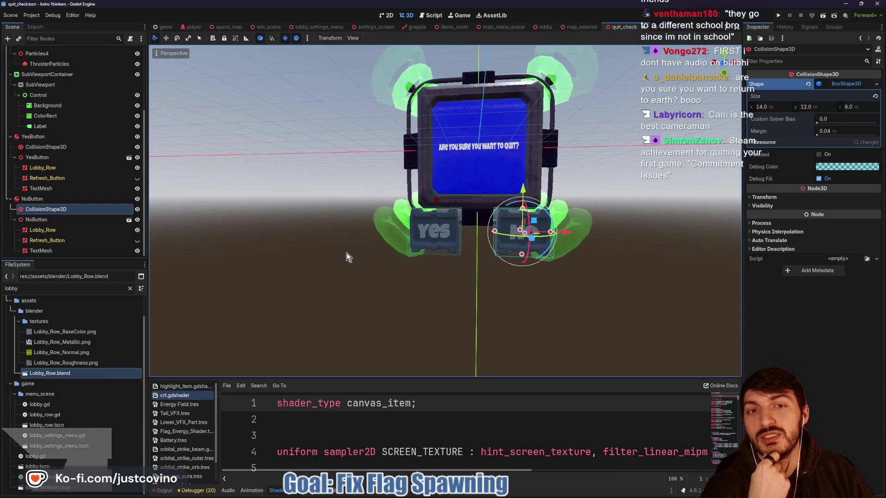
{"action": "left_click_drag", "start_coordinate": [347, 253], "coordinate": [359, 259]}
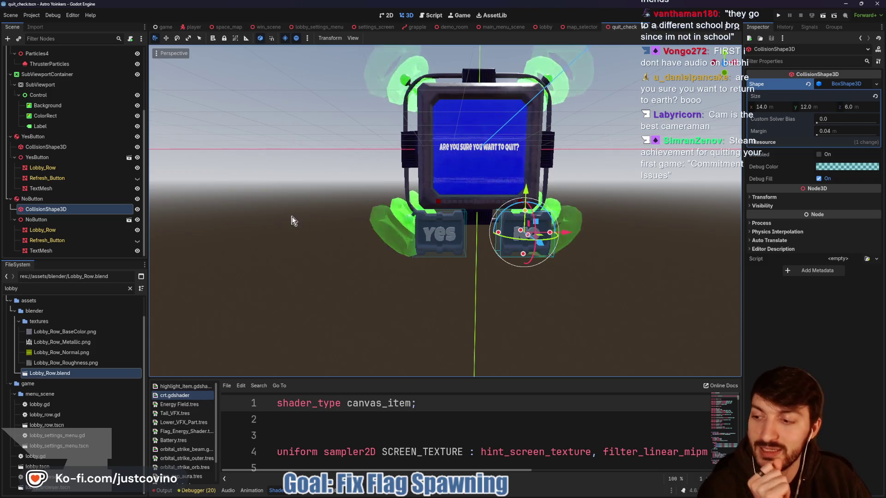
{"action": "scroll", "coordinate": [303, 228], "scroll_direction": "up", "scroll_amount": 3}
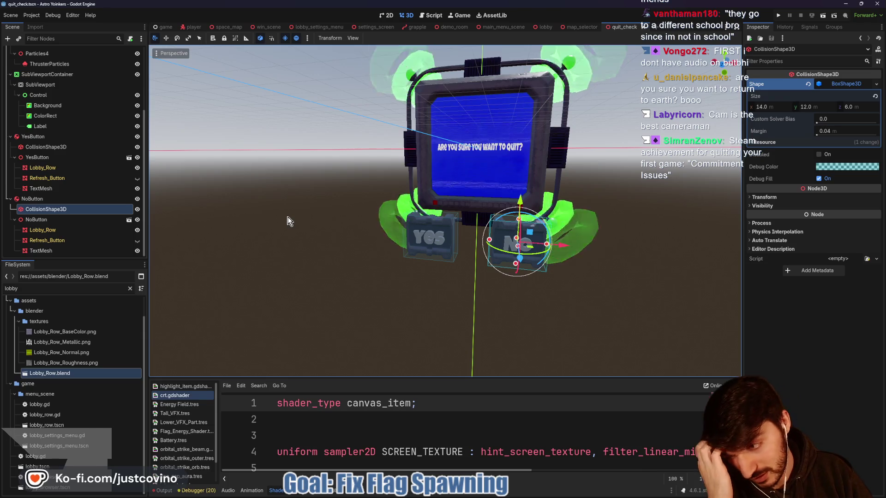
{"action": "left_click_drag", "start_coordinate": [292, 223], "coordinate": [308, 229]}
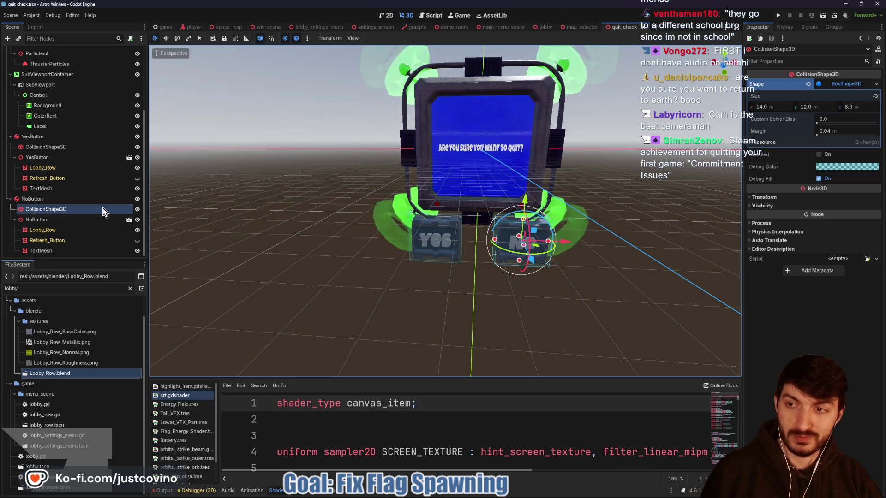
{"action": "left_click", "coordinate": [51, 198]}
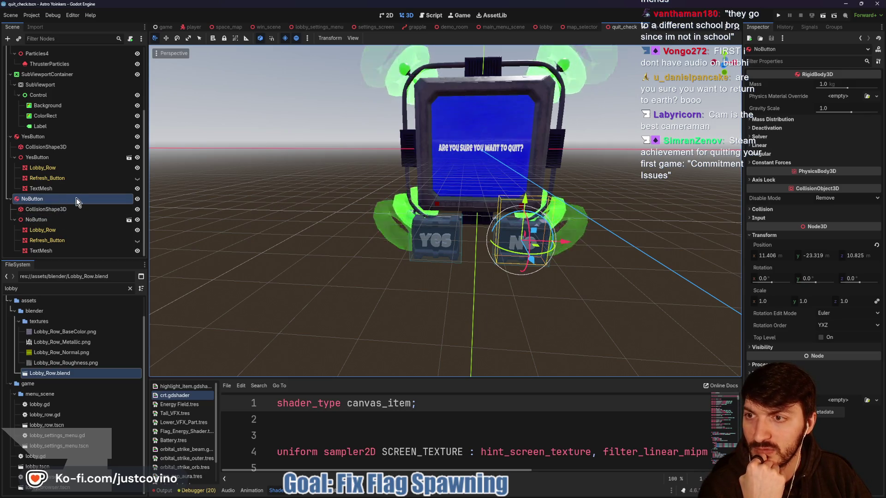
{"action": "scroll", "coordinate": [66, 215], "scroll_direction": "up", "scroll_amount": 4}
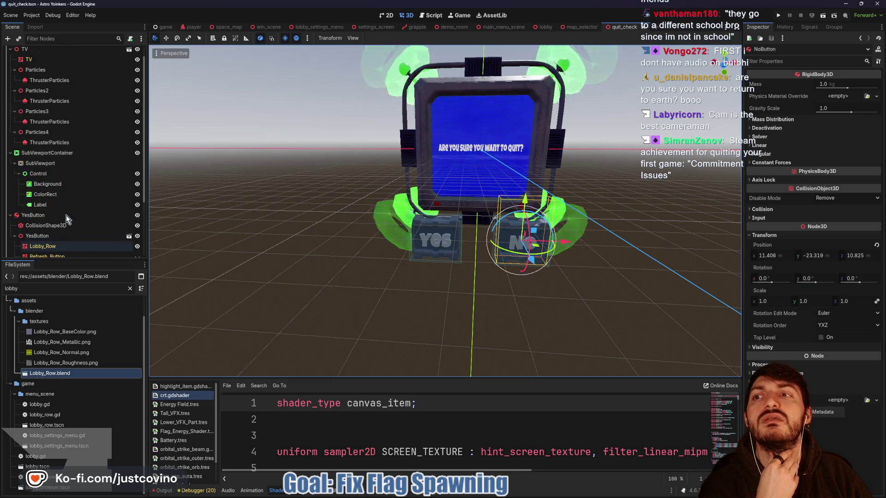
{"action": "scroll", "coordinate": [74, 201], "scroll_direction": "down", "scroll_amount": 4}
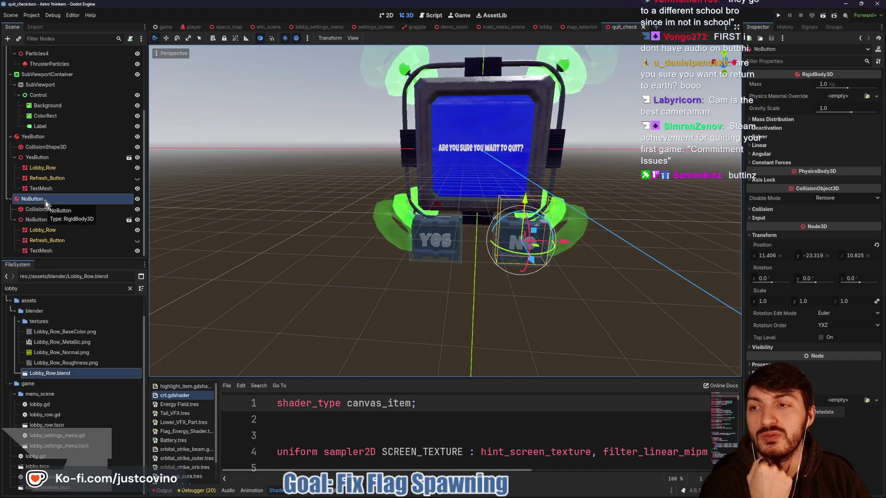
Step: Turn on Freeze under Deactivation for YesButton, then bring up NoButton's Deactivation settings
{"action": "left_click", "coordinate": [66, 140]}
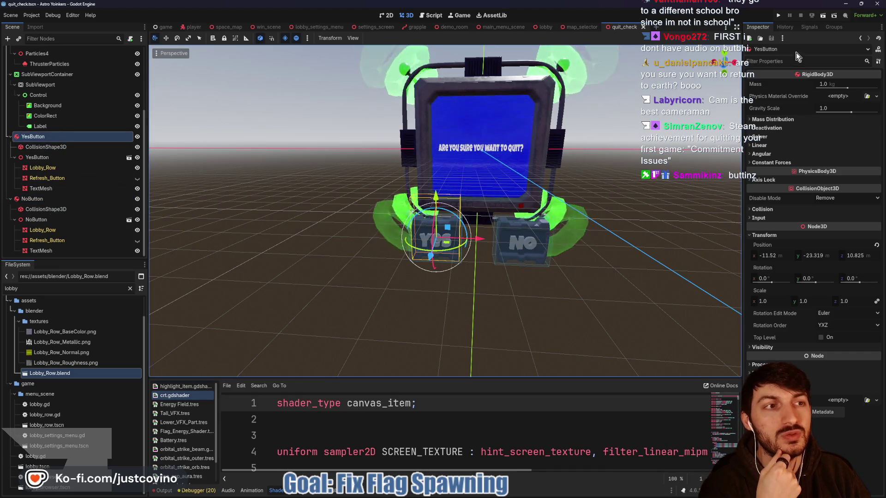
{"action": "left_click", "coordinate": [768, 128]}
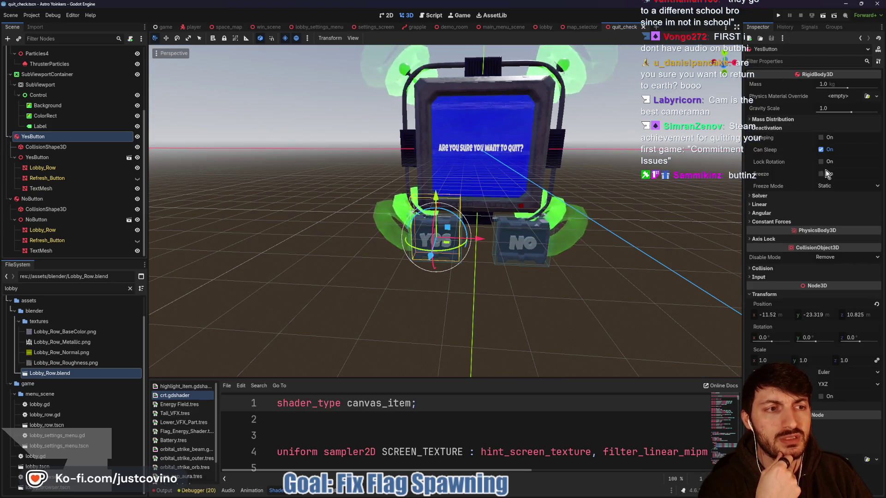
{"action": "left_click", "coordinate": [824, 173]}
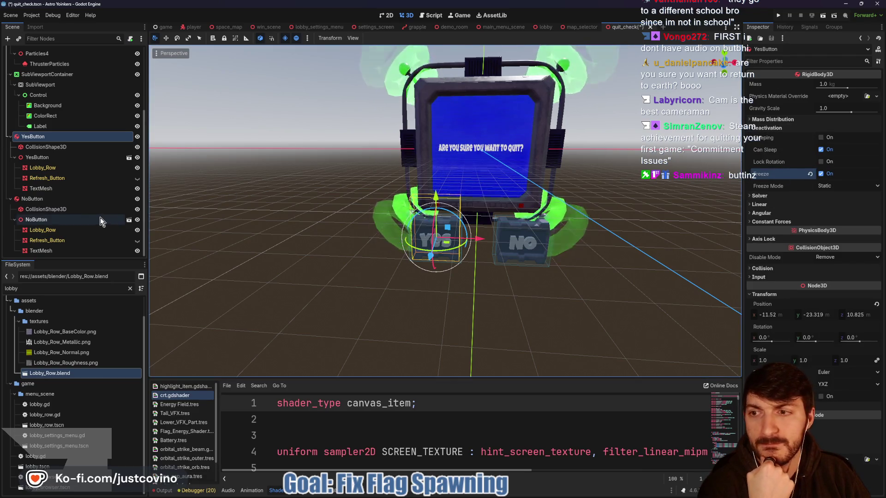
{"action": "left_click", "coordinate": [92, 199]}
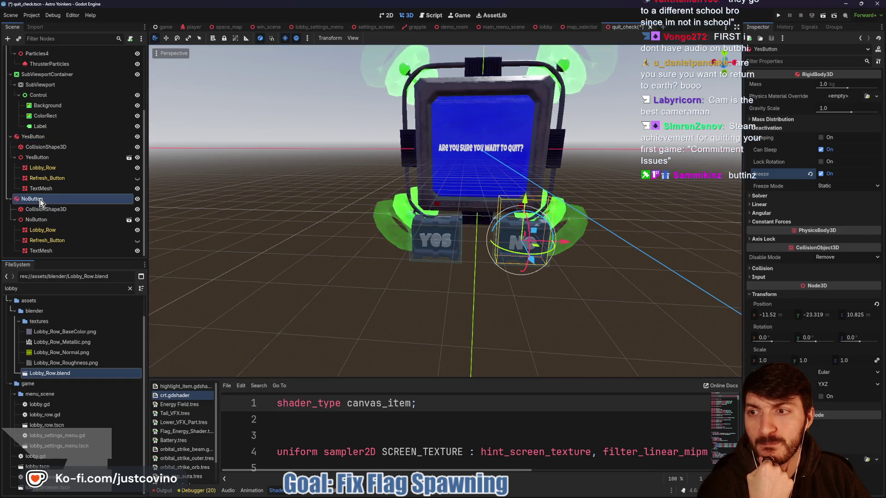
{"action": "left_click", "coordinate": [777, 130]}
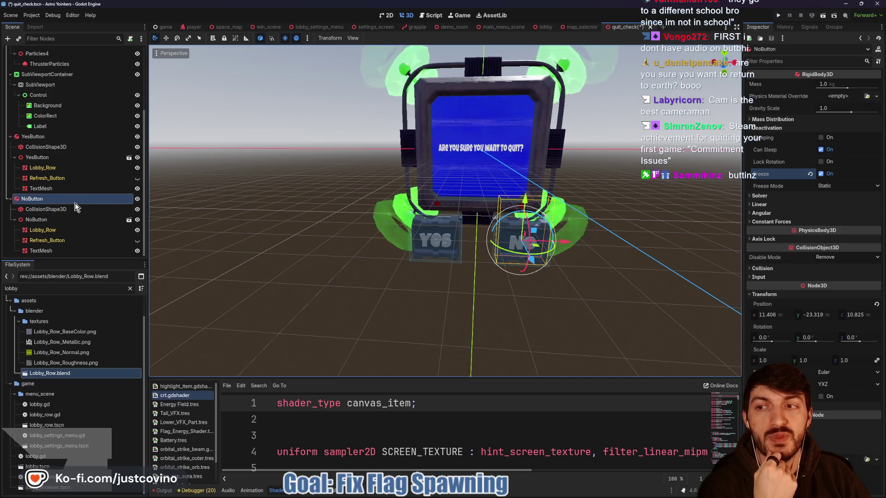
Step: Attach the existing menu_button_body.gd script to NoButton
{"action": "left_click", "coordinate": [131, 40]}
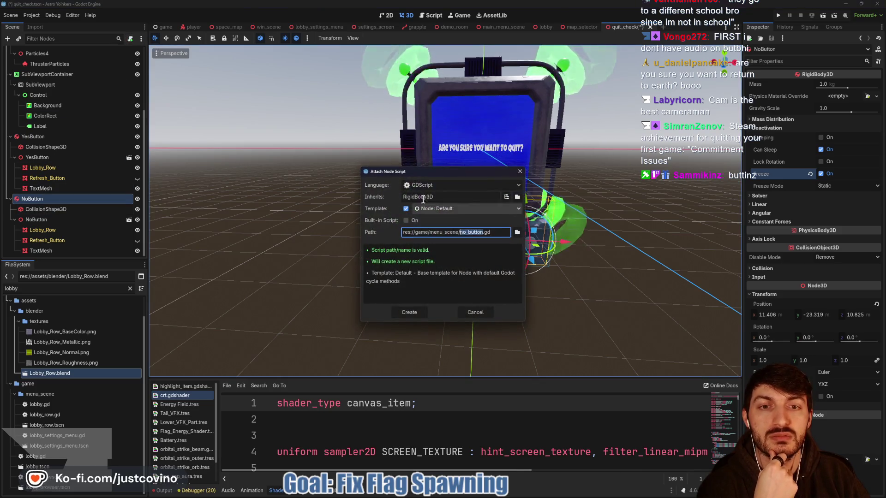
{"action": "left_click", "coordinate": [511, 233]}
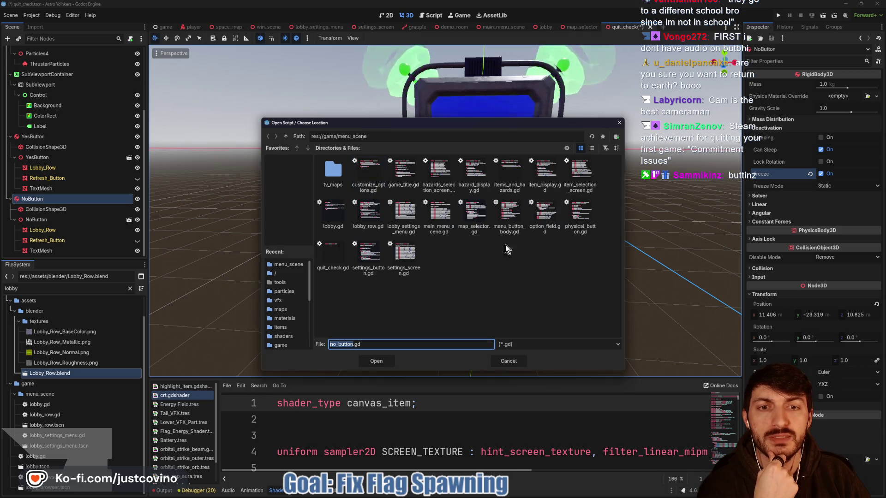
{"action": "left_click", "coordinate": [509, 213]}
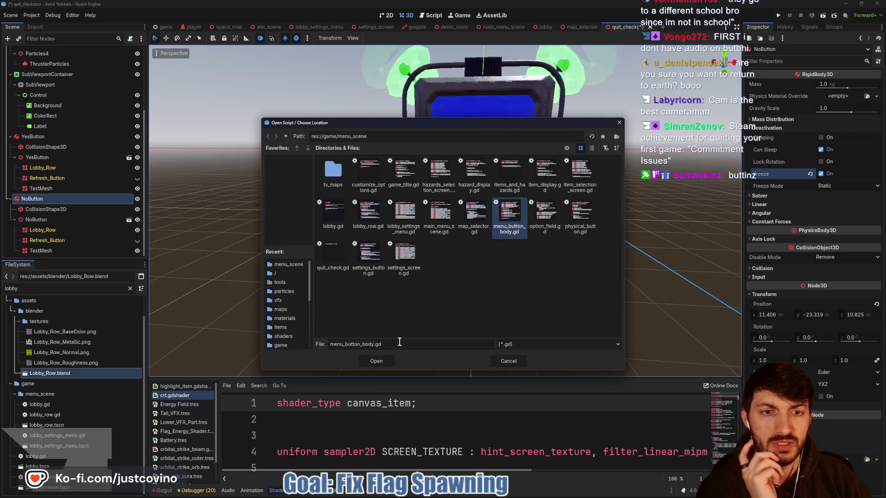
{"action": "double_click", "coordinate": [510, 214]}
{"action": "left_click", "coordinate": [409, 308]}
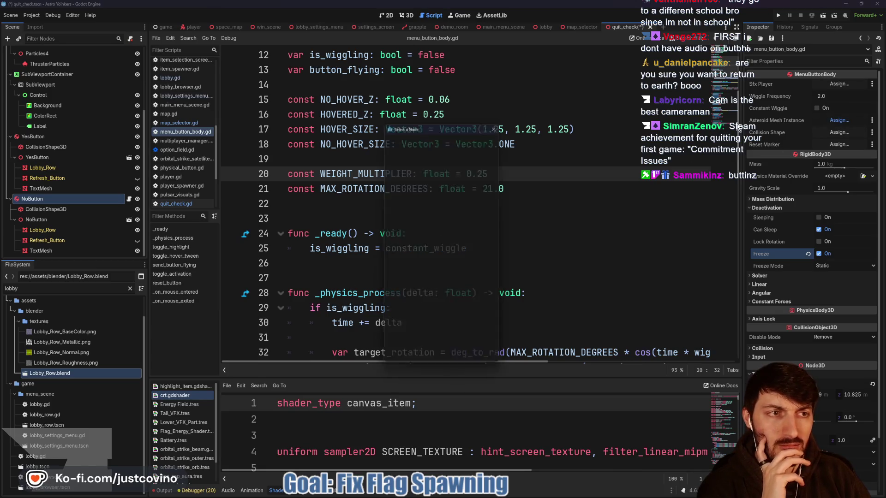
Step: Set NoButton's Asteroid Mesh Instance to Lobby_Row and Collision Shape to CollisionShape3D
{"action": "left_click", "coordinate": [840, 120]}
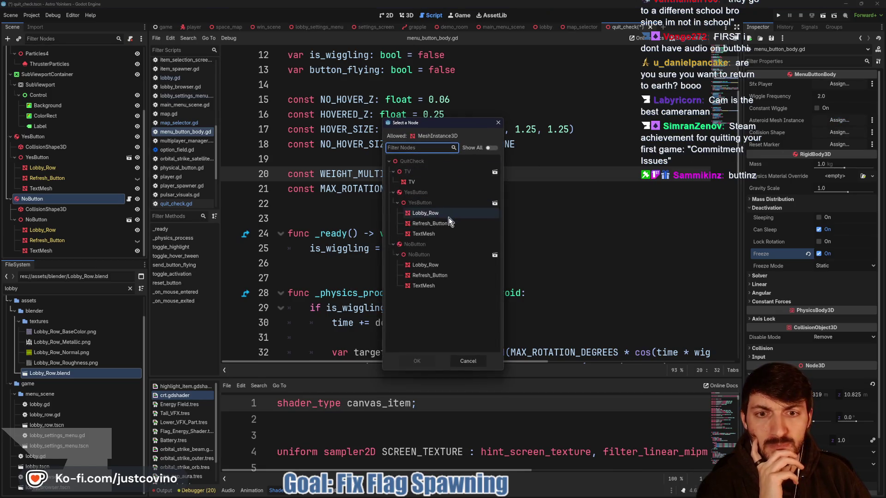
{"action": "left_click", "coordinate": [438, 265]}
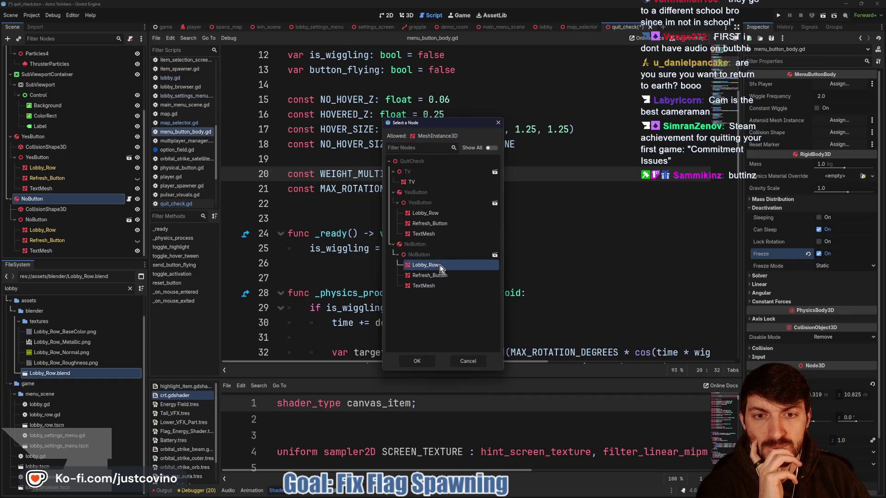
{"action": "left_click", "coordinate": [428, 362]}
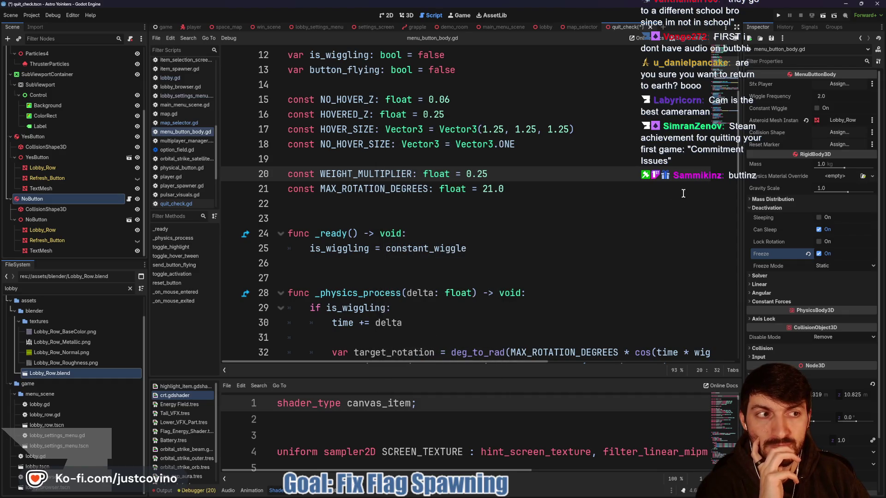
{"action": "left_click", "coordinate": [839, 132]}
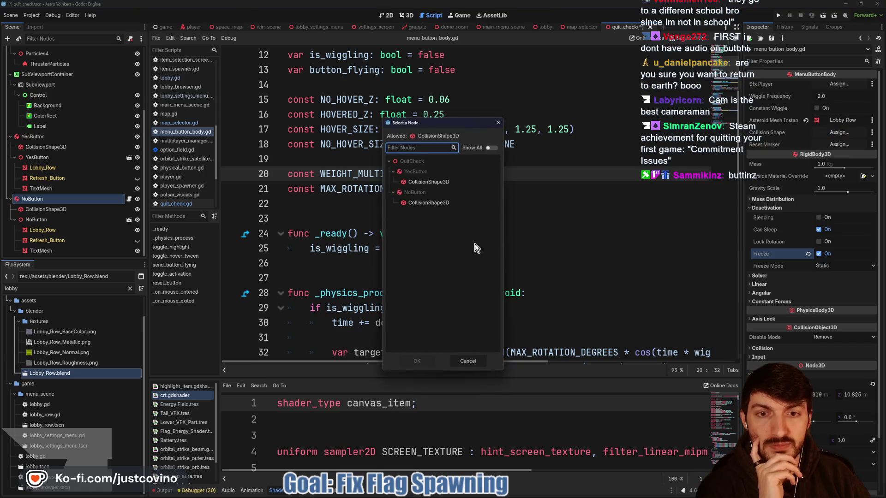
{"action": "left_click", "coordinate": [428, 202]}
{"action": "left_click", "coordinate": [409, 360]}
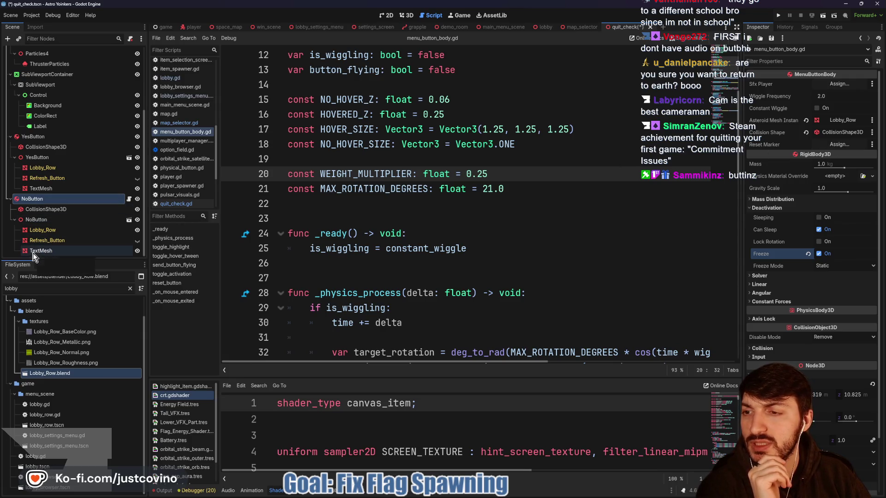
{"action": "left_click", "coordinate": [406, 15]}
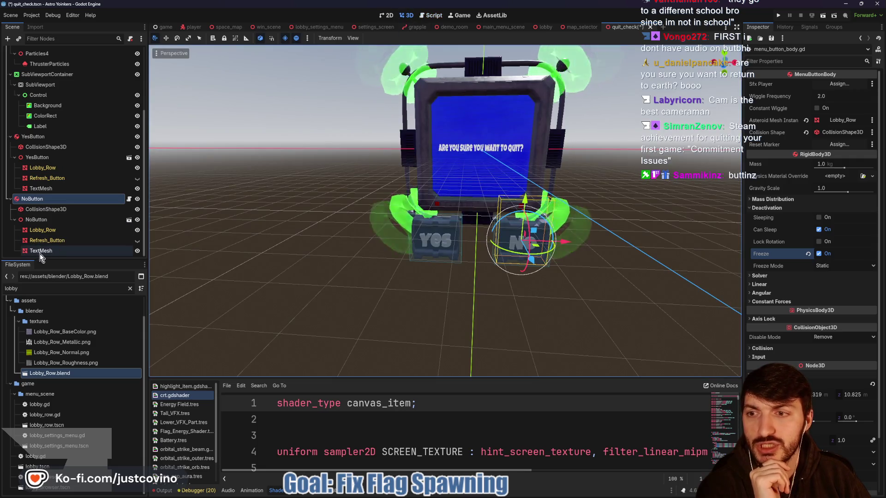
Step: Move both buttons' TextMesh nodes under their Lobby_Row models and save the scene
{"action": "left_click_drag", "start_coordinate": [34, 250], "coordinate": [43, 233]}
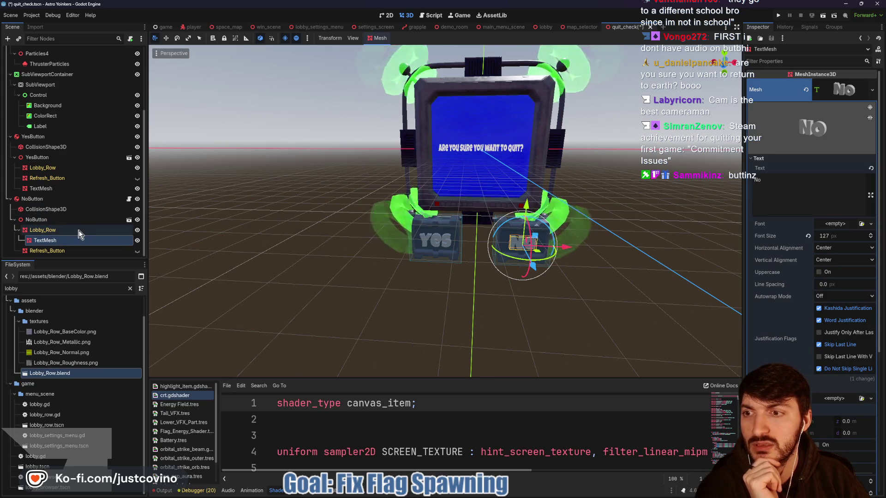
{"action": "left_click", "coordinate": [40, 191]}
{"action": "left_click_drag", "start_coordinate": [38, 191], "coordinate": [46, 168]}
{"action": "key", "text": "ctrl+s"}
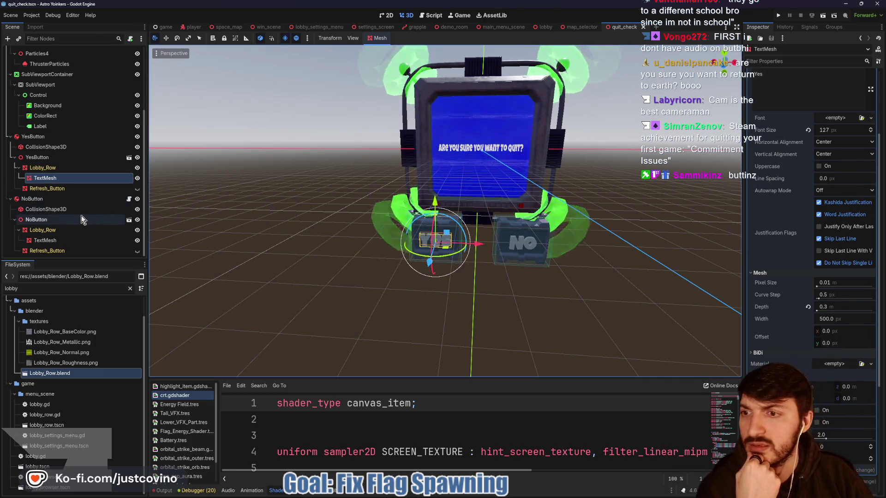
Step: Open NoButton's menu_button_body.gd and select its set_instance_shader_parameter call
{"action": "left_click", "coordinate": [55, 199]}
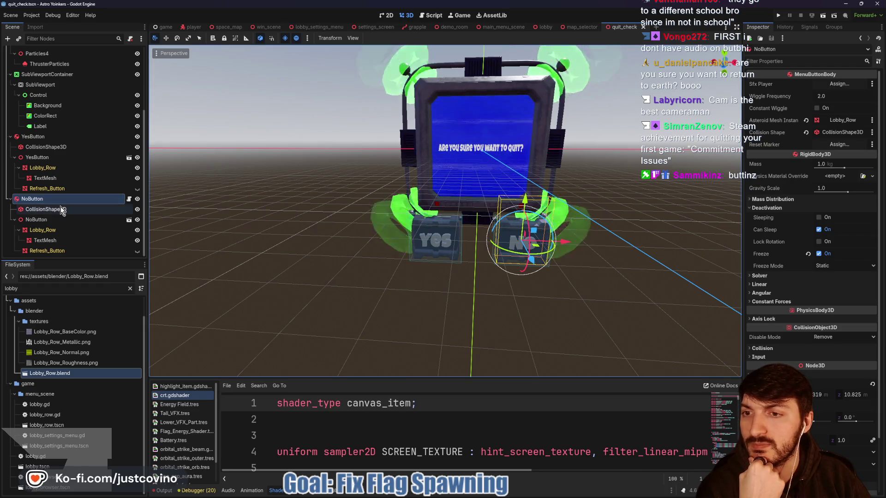
{"action": "left_click", "coordinate": [129, 199]}
{"action": "scroll", "coordinate": [529, 215], "scroll_direction": "down", "scroll_amount": 5}
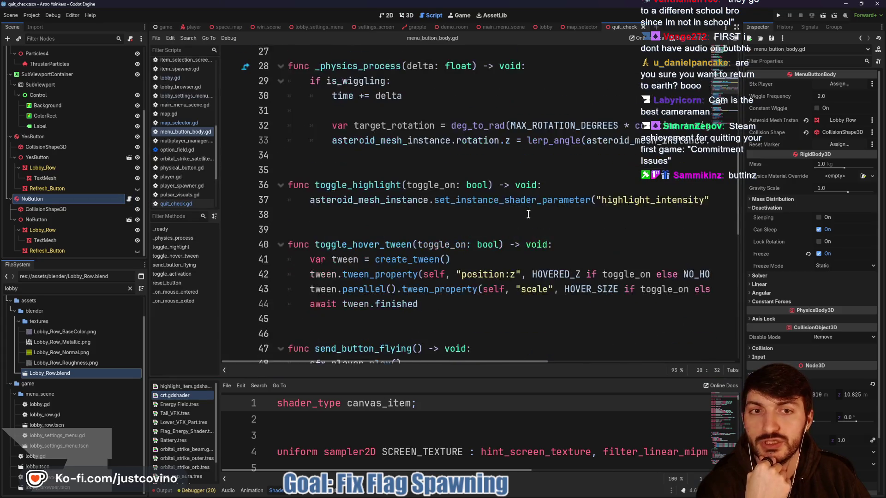
{"action": "double_click", "coordinate": [476, 204]}
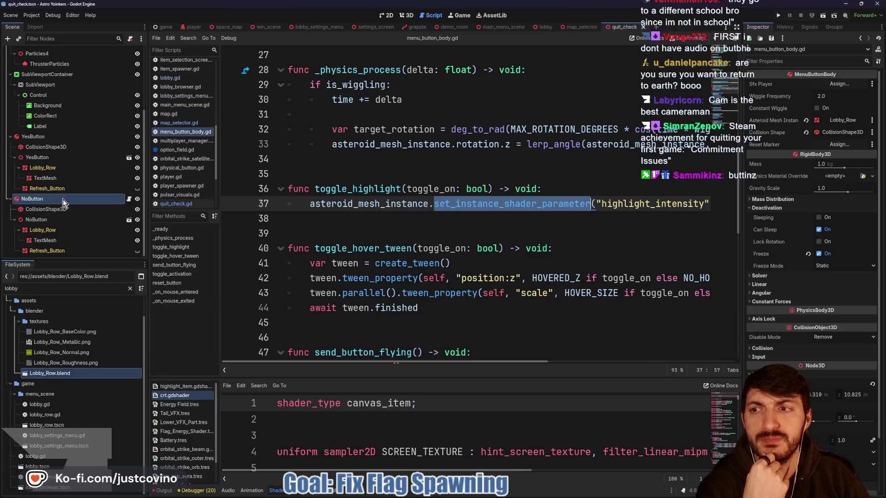
Step: Attach the existing menu_button_body.gd script to YesButton
{"action": "left_click", "coordinate": [39, 138]}
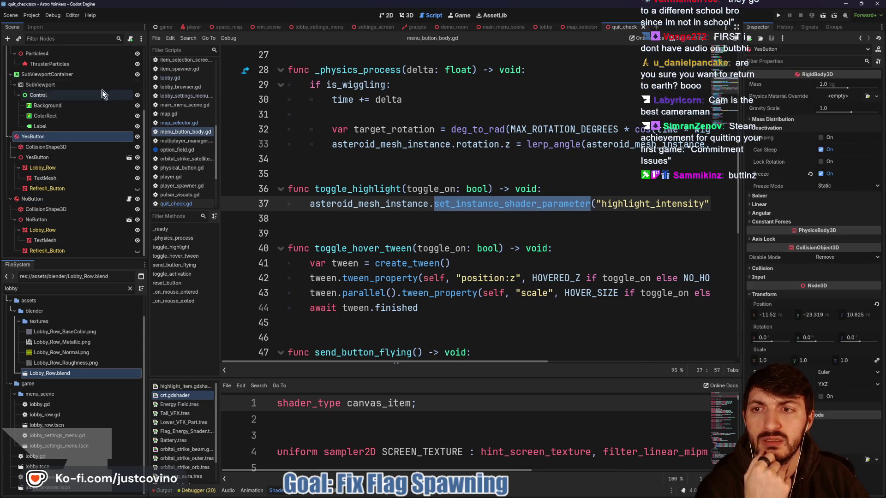
{"action": "left_click", "coordinate": [130, 39]}
{"action": "left_click", "coordinate": [517, 232]}
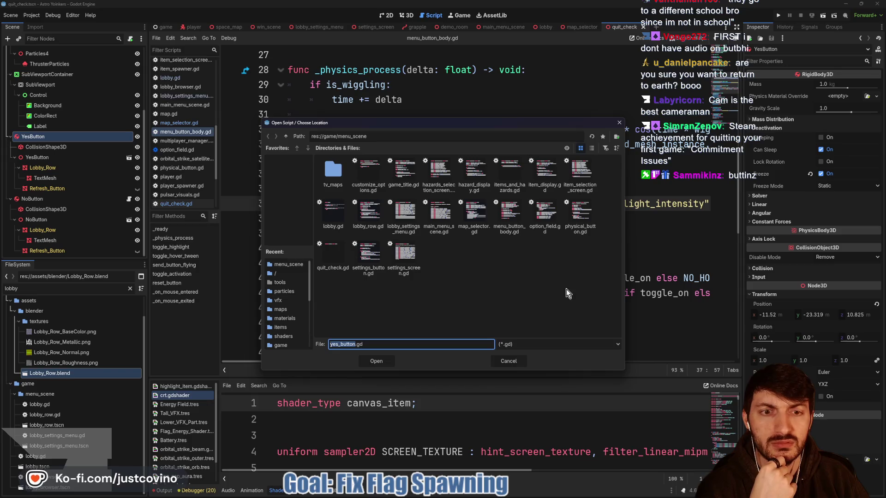
{"action": "left_click", "coordinate": [514, 231]}
{"action": "left_click", "coordinate": [369, 361]}
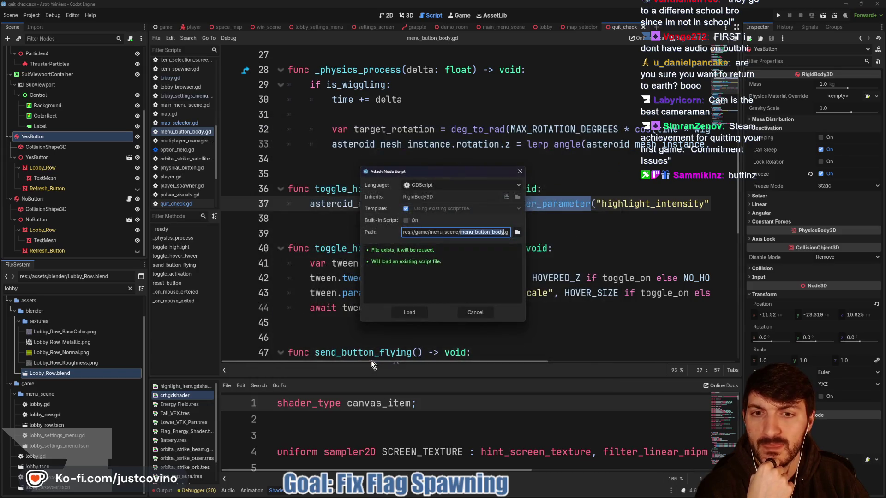
{"action": "left_click", "coordinate": [413, 315]}
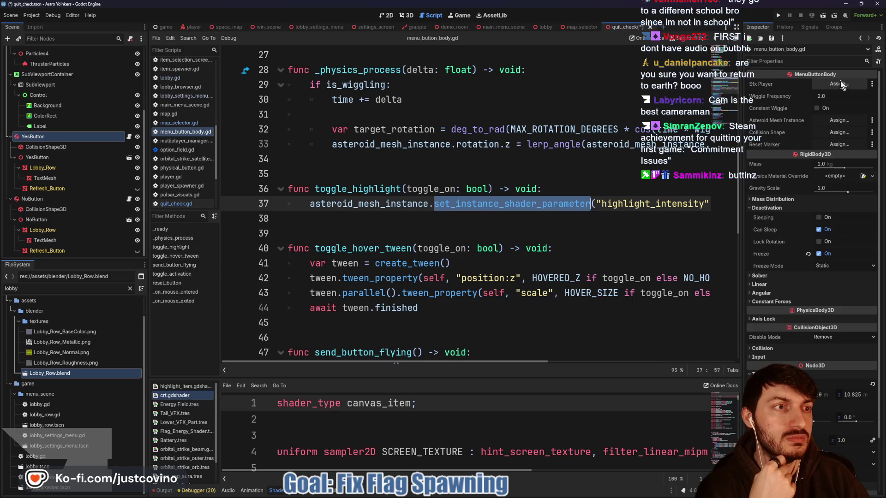
Step: Set YesButton's Asteroid Mesh Instance to Lobby_Row and Collision Shape to CollisionShape3D, then save
{"action": "left_click", "coordinate": [840, 121]}
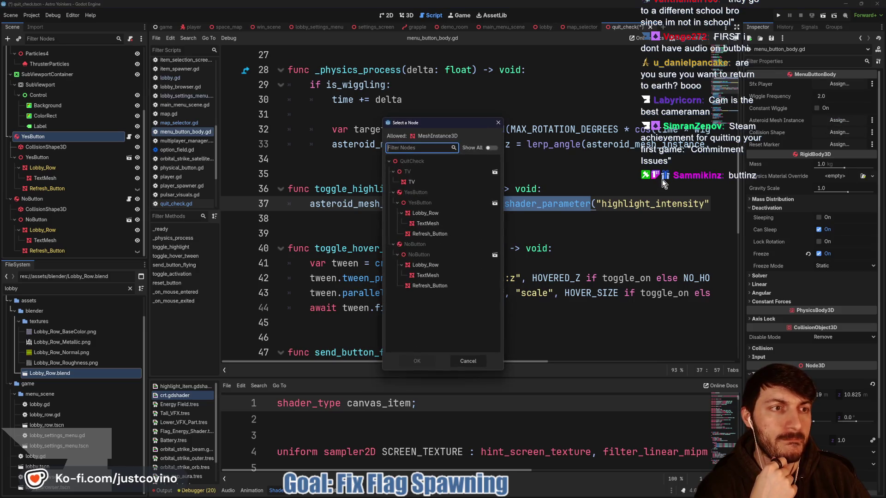
{"action": "left_click", "coordinate": [424, 214]}
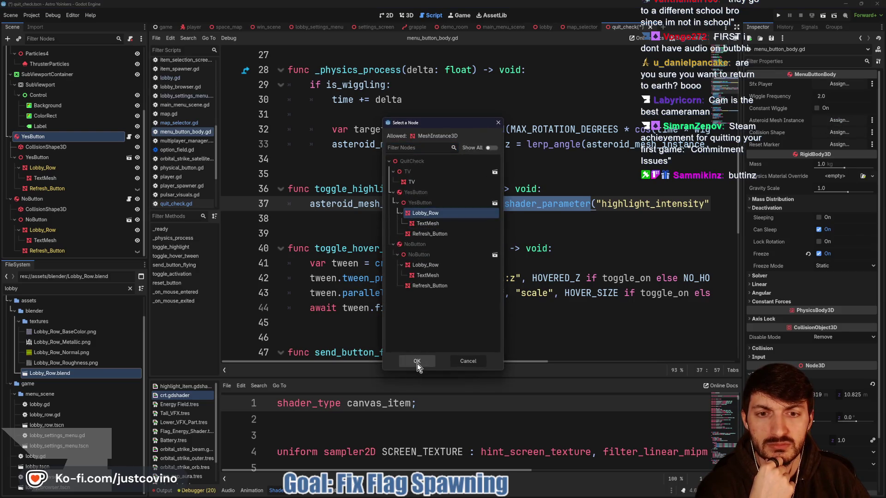
{"action": "left_click", "coordinate": [417, 364]}
{"action": "left_click", "coordinate": [849, 132]}
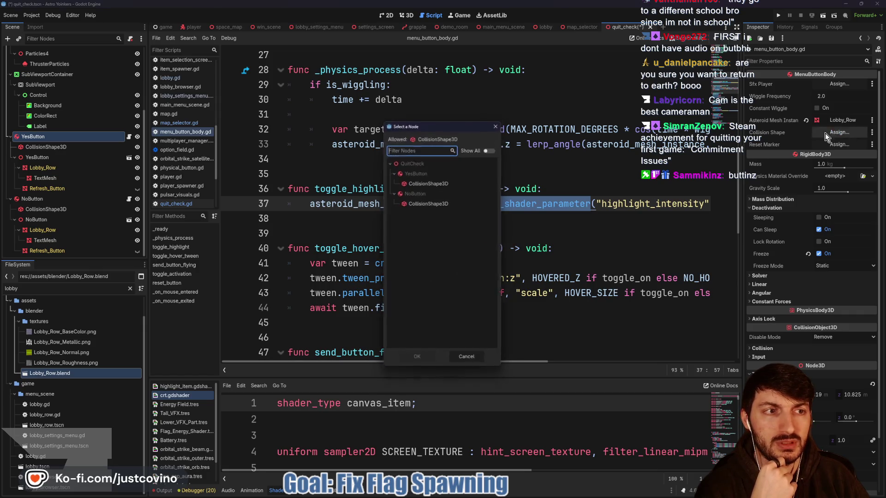
{"action": "left_click", "coordinate": [429, 184]}
{"action": "left_click", "coordinate": [417, 363]}
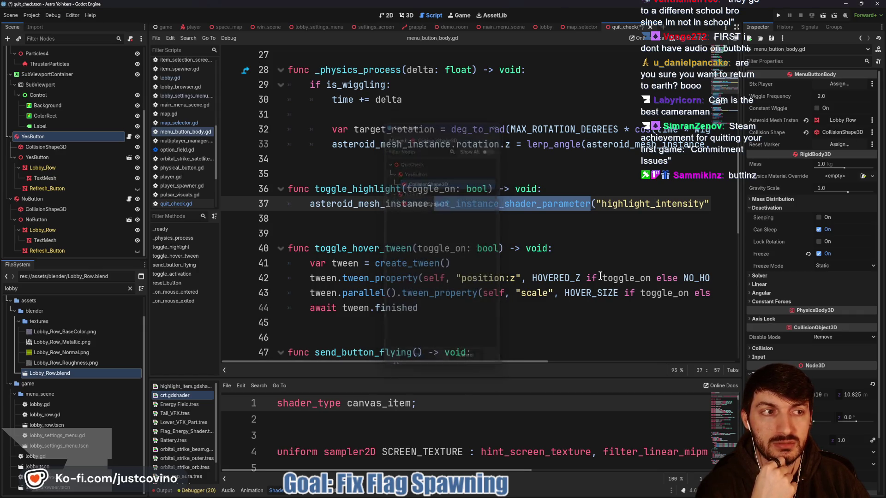
{"action": "left_click", "coordinate": [848, 145]}
{"action": "left_click", "coordinate": [499, 124]}
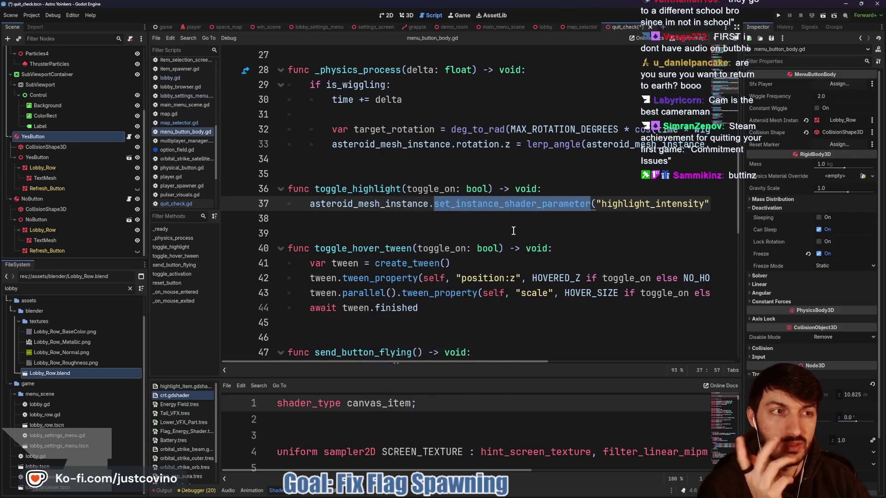
{"action": "left_click", "coordinate": [382, 176]}
{"action": "key", "text": "ctrl+s"}
{"action": "left_click", "coordinate": [410, 14]}
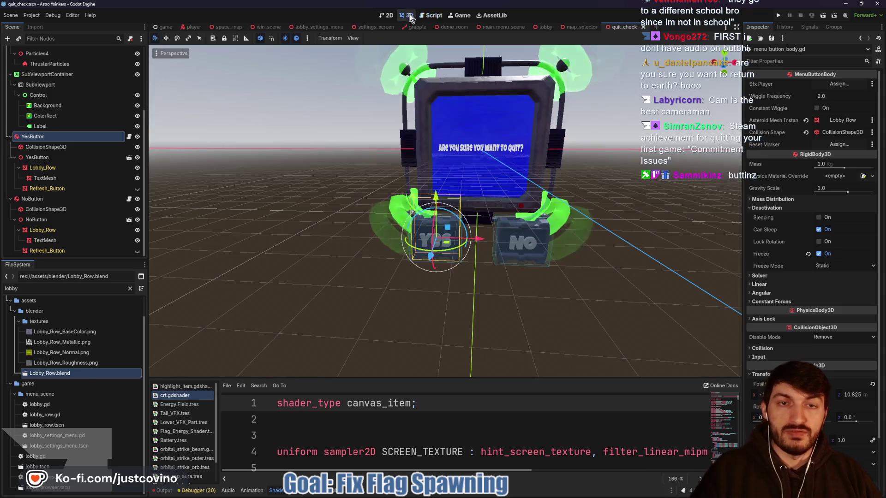
Step: Connect NoButton's mouse_entered signal to its own _on_mouse_entered function
{"action": "left_click", "coordinate": [35, 199]}
{"action": "left_click", "coordinate": [785, 28]}
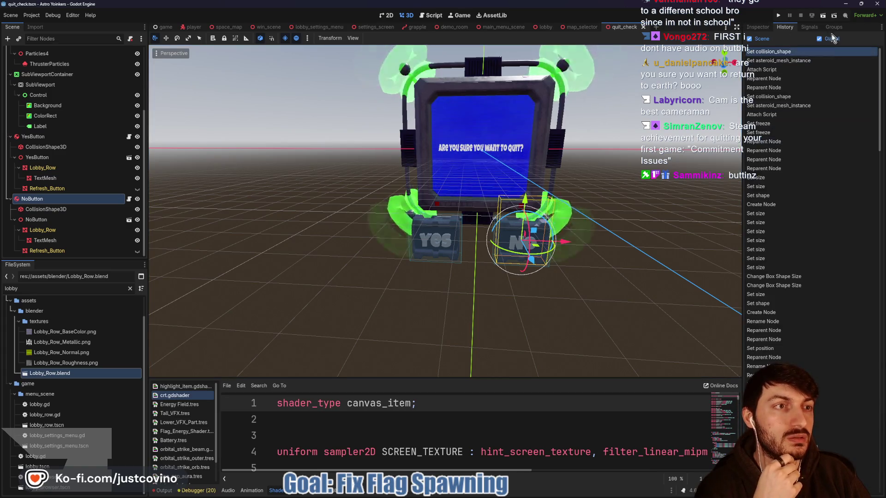
{"action": "left_click", "coordinate": [810, 27]}
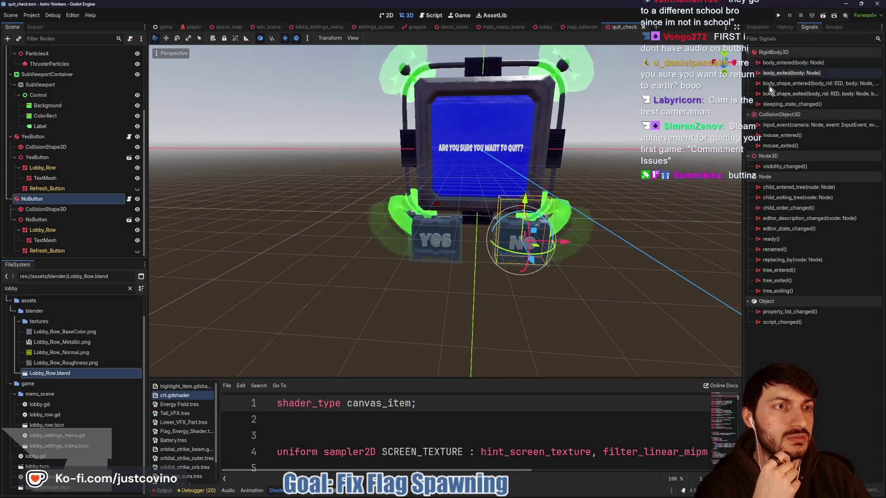
{"action": "double_click", "coordinate": [785, 135]}
{"action": "scroll", "coordinate": [428, 251], "scroll_direction": "down", "scroll_amount": 5}
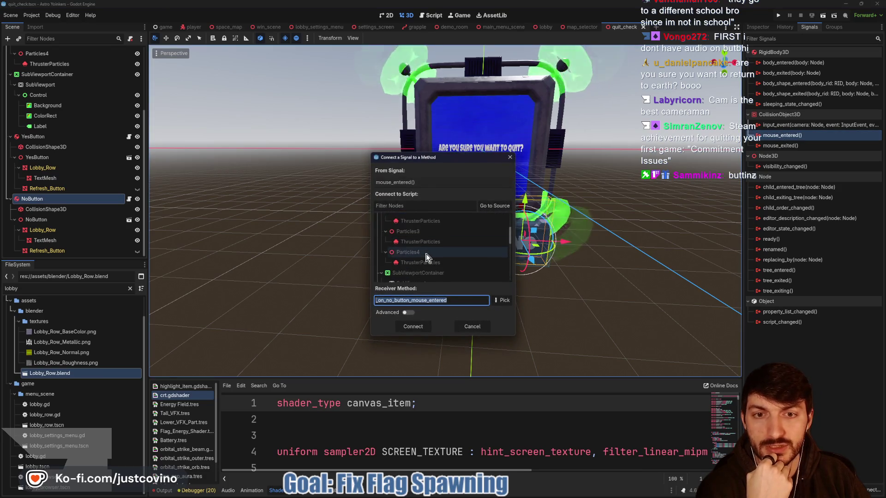
{"action": "scroll", "coordinate": [424, 253], "scroll_direction": "down", "scroll_amount": 2}
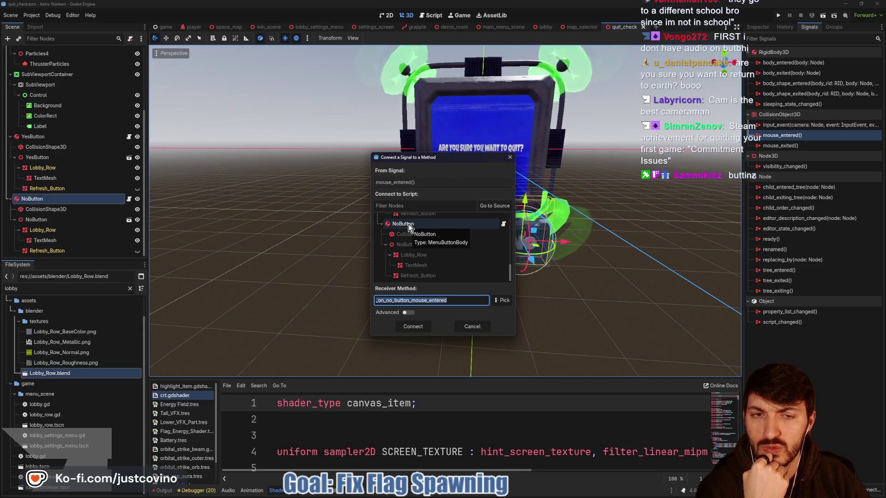
{"action": "scroll", "coordinate": [428, 248], "scroll_direction": "up", "scroll_amount": 7}
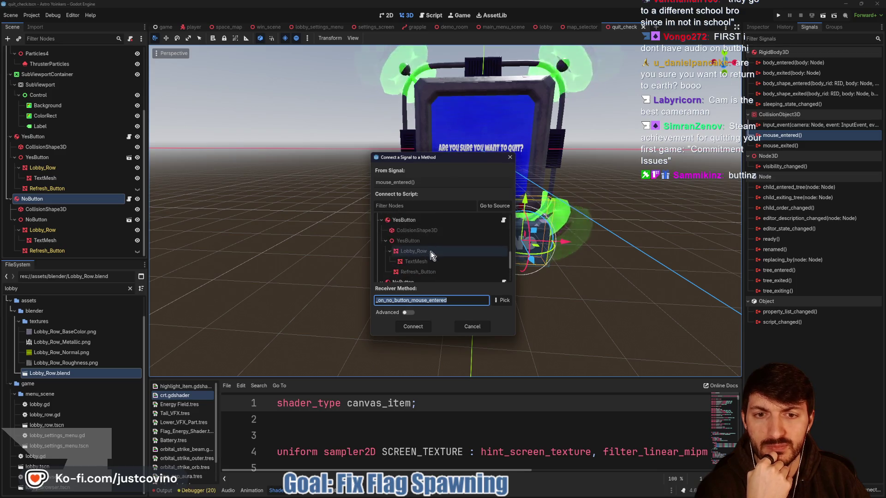
{"action": "scroll", "coordinate": [430, 251], "scroll_direction": "down", "scroll_amount": 6}
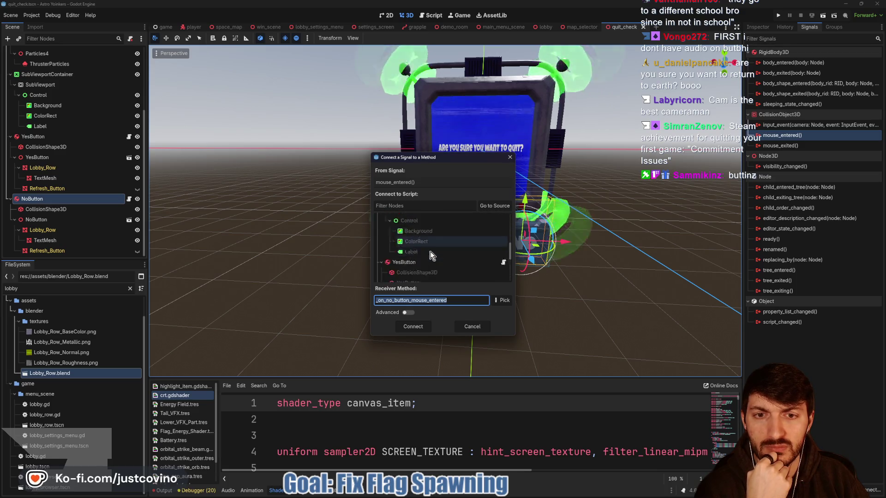
{"action": "scroll", "coordinate": [430, 253], "scroll_direction": "down", "scroll_amount": 1}
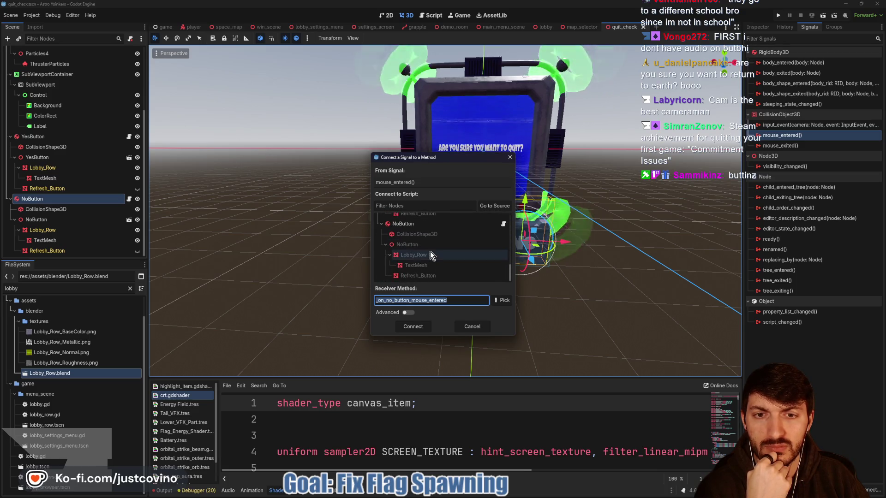
{"action": "left_click", "coordinate": [418, 225]}
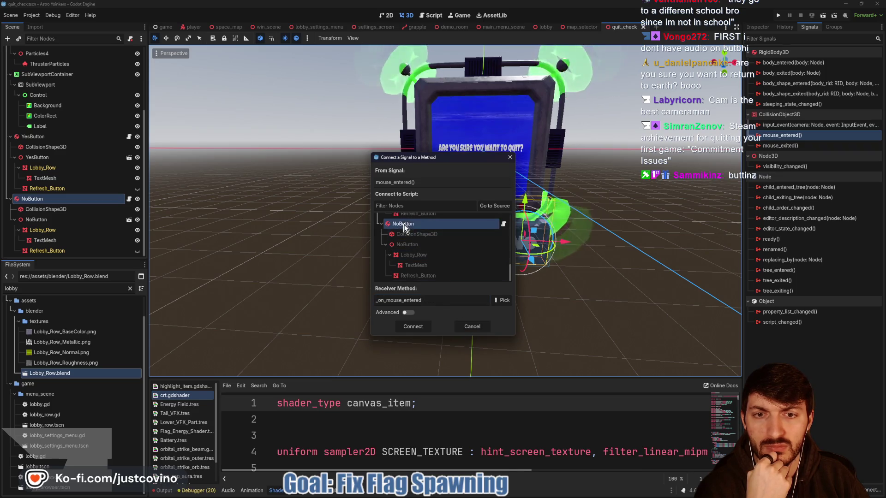
{"action": "left_click", "coordinate": [472, 328]}
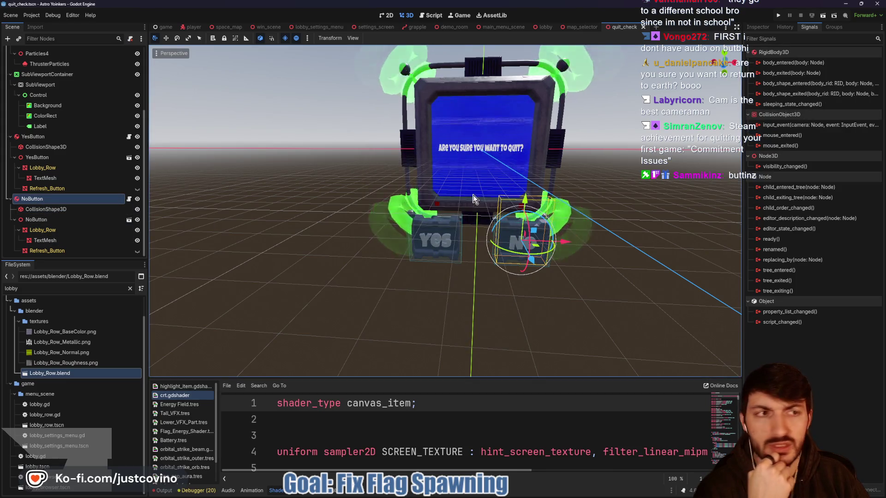
{"action": "double_click", "coordinate": [791, 138]}
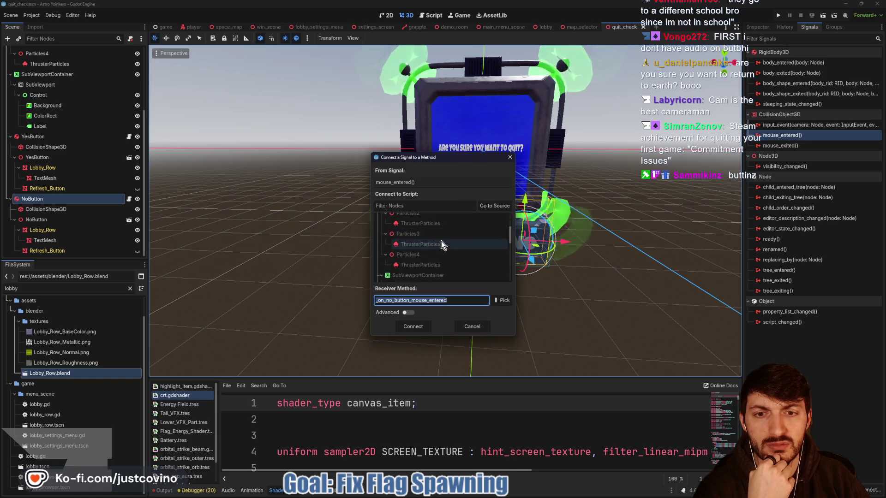
{"action": "scroll", "coordinate": [431, 242], "scroll_direction": "down", "scroll_amount": 5}
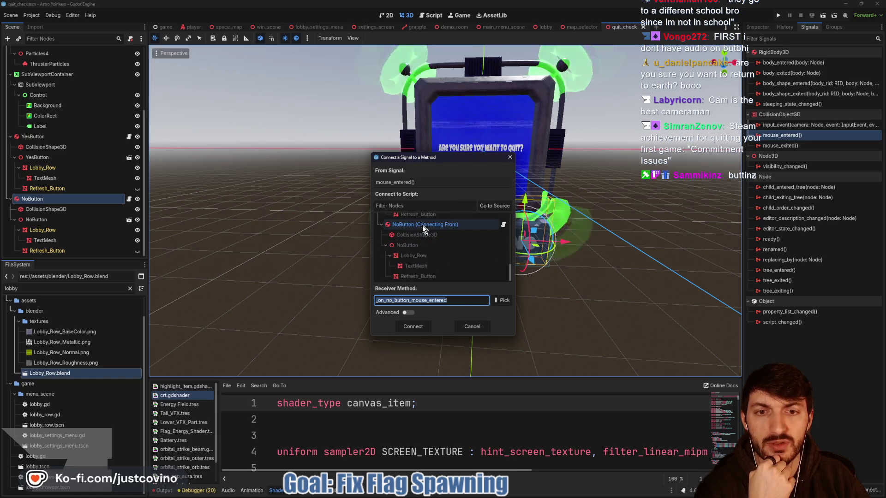
{"action": "left_click", "coordinate": [423, 225]}
{"action": "left_click", "coordinate": [409, 323]}
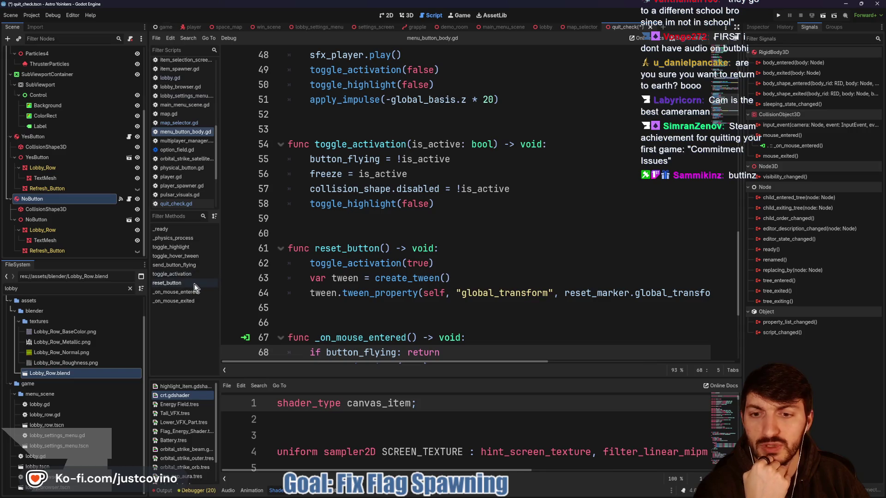
Step: Connect NoButton's mouse_exited signal to its own _on_mouse_exited function
{"action": "double_click", "coordinate": [780, 156]}
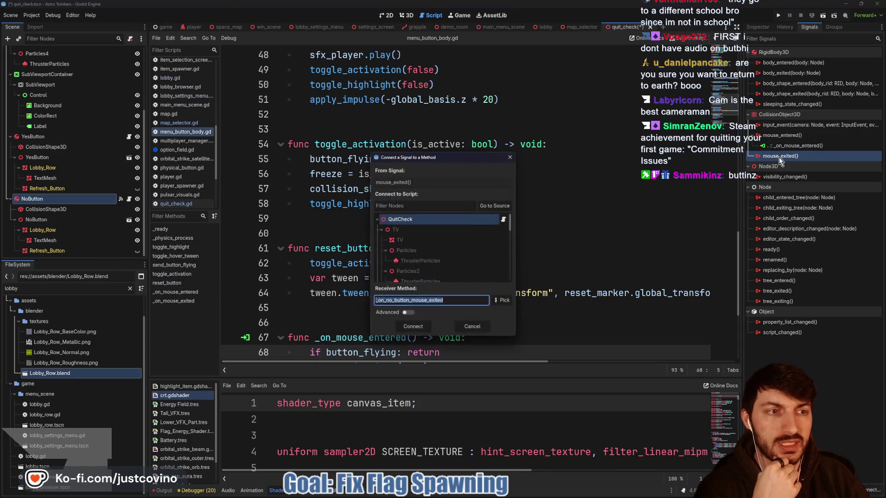
{"action": "scroll", "coordinate": [445, 243], "scroll_direction": "down", "scroll_amount": 5}
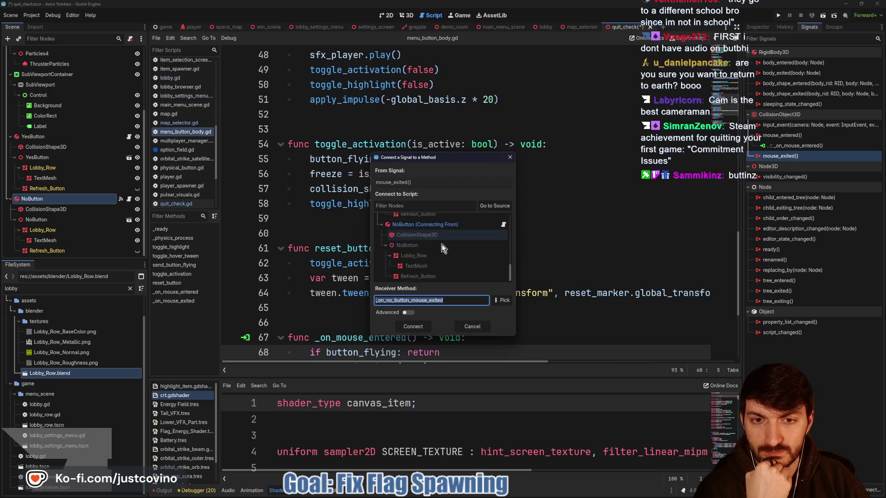
{"action": "left_click", "coordinate": [425, 225]}
{"action": "left_click", "coordinate": [409, 323]}
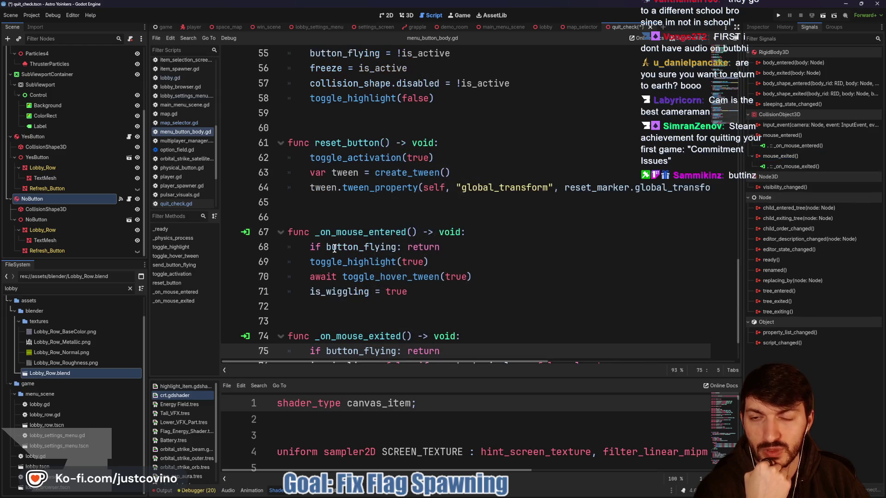
Step: Connect YesButton's mouse_entered and mouse_exited signals to its _on_mouse_entered and _on_mouse_exited
{"action": "left_click", "coordinate": [34, 137]}
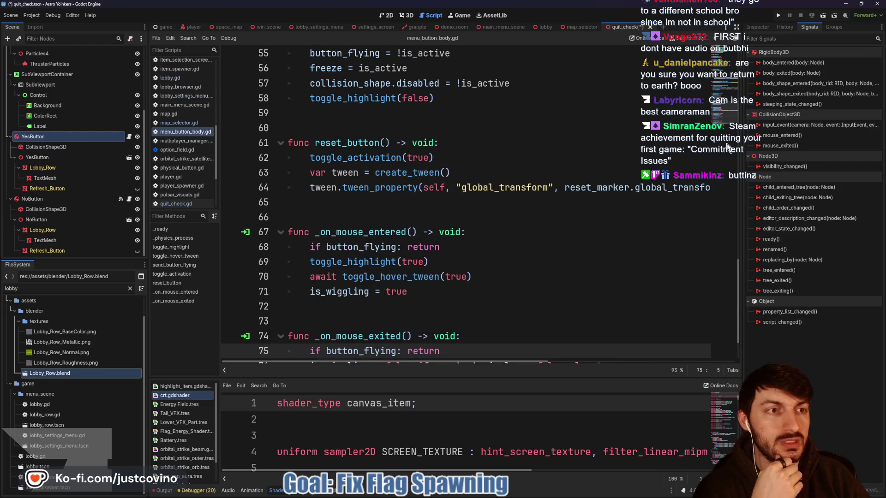
{"action": "left_click", "coordinate": [782, 137]}
{"action": "double_click", "coordinate": [781, 136]}
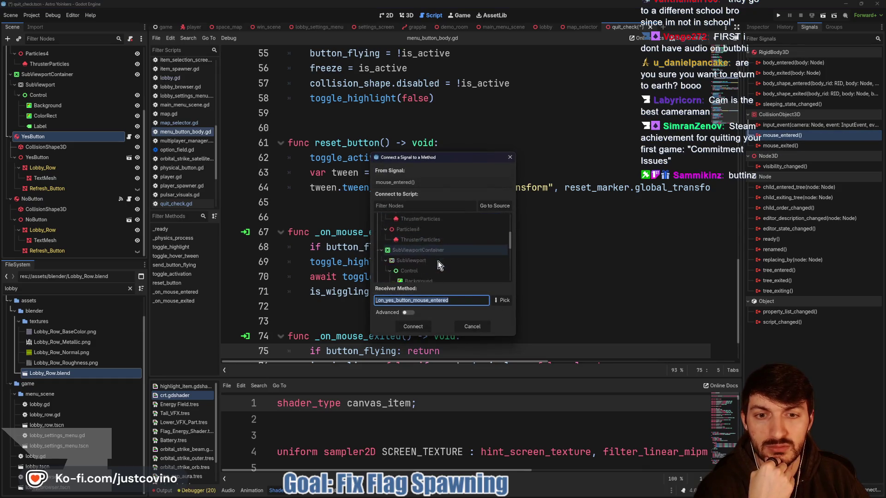
{"action": "scroll", "coordinate": [430, 251], "scroll_direction": "down", "scroll_amount": 1}
{"action": "left_click", "coordinate": [425, 225]}
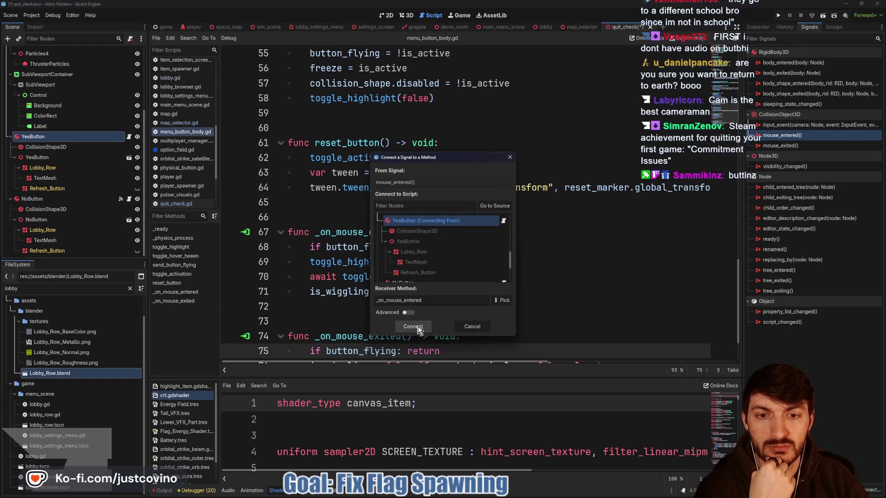
{"action": "left_click", "coordinate": [413, 327]}
{"action": "double_click", "coordinate": [781, 156]}
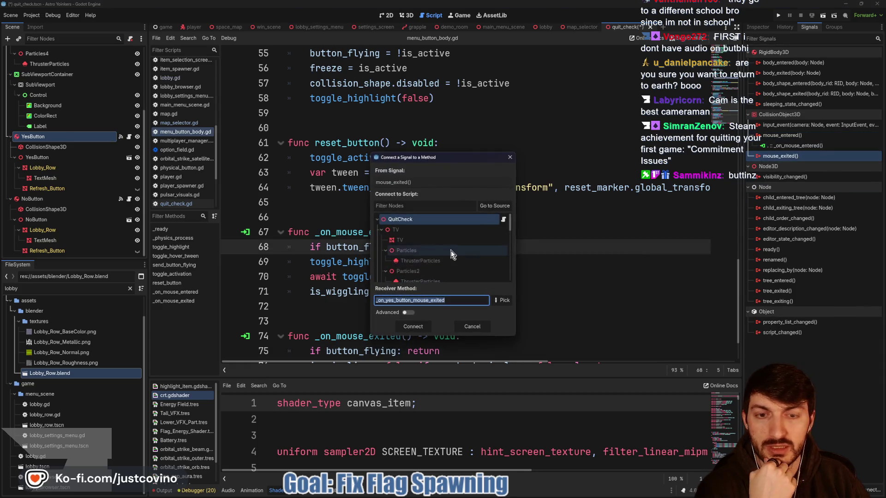
{"action": "scroll", "coordinate": [450, 250], "scroll_direction": "down", "scroll_amount": 3}
{"action": "left_click", "coordinate": [432, 238]}
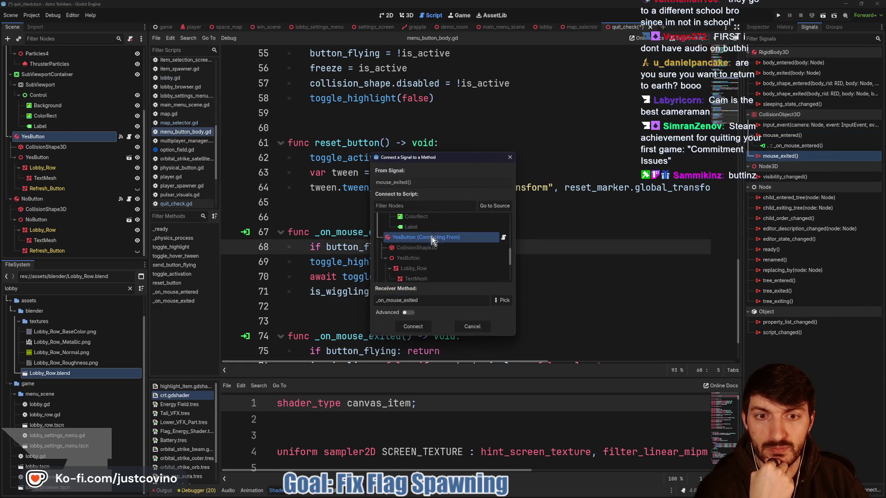
{"action": "left_click", "coordinate": [412, 326]}
{"action": "left_click", "coordinate": [360, 219]}
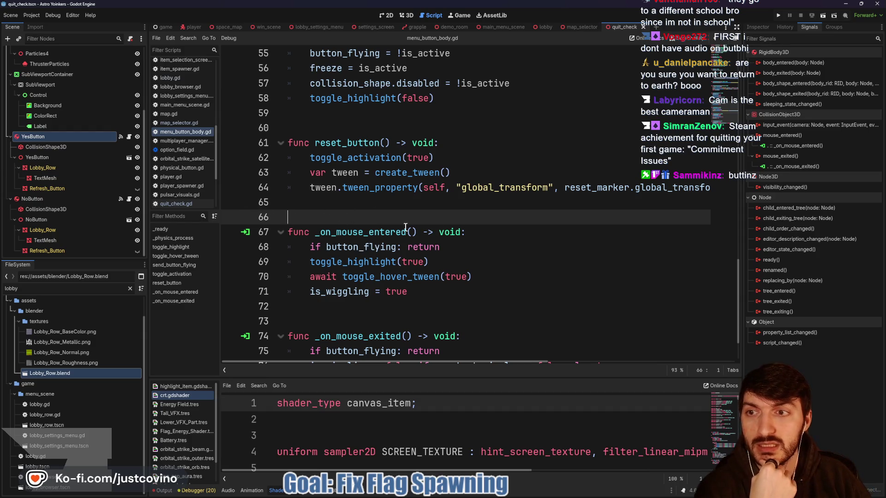
{"action": "scroll", "coordinate": [468, 223], "scroll_direction": "up", "scroll_amount": 4}
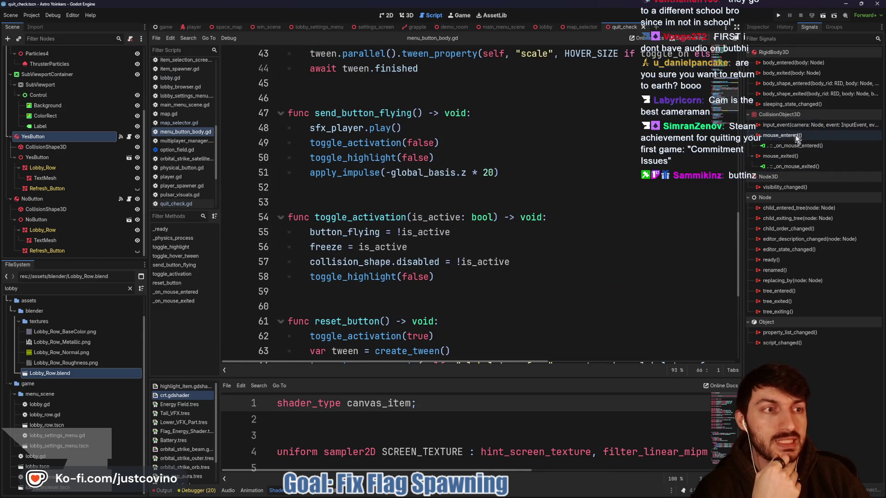
Step: Connect YesButton's and NoButton's input_event signals to new handlers on QuitCheck
{"action": "double_click", "coordinate": [784, 123]}
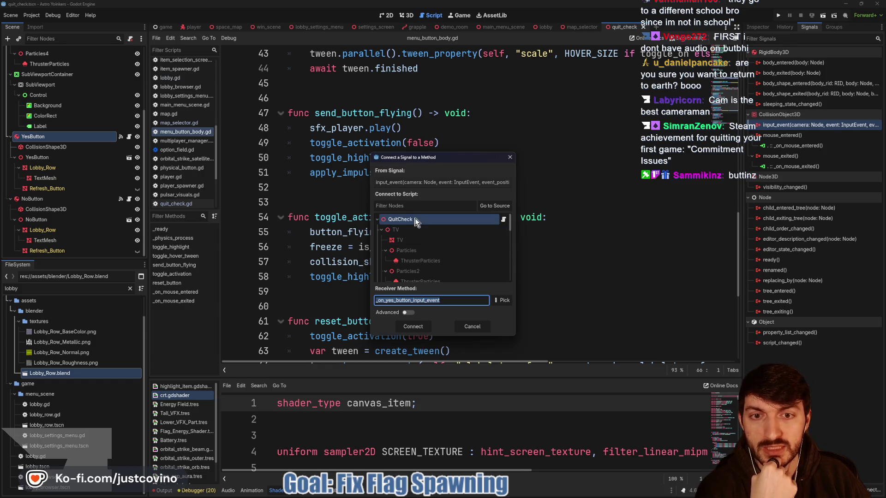
{"action": "left_click", "coordinate": [413, 326]}
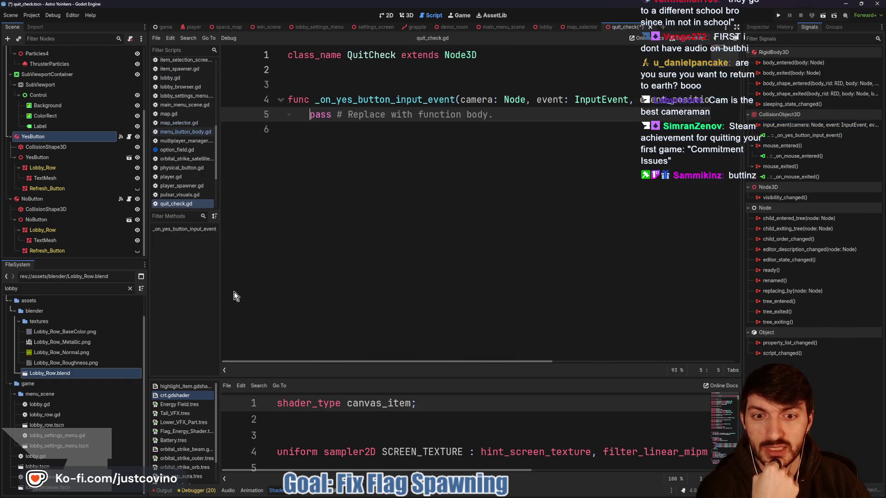
{"action": "left_click", "coordinate": [45, 201]}
{"action": "double_click", "coordinate": [783, 125]}
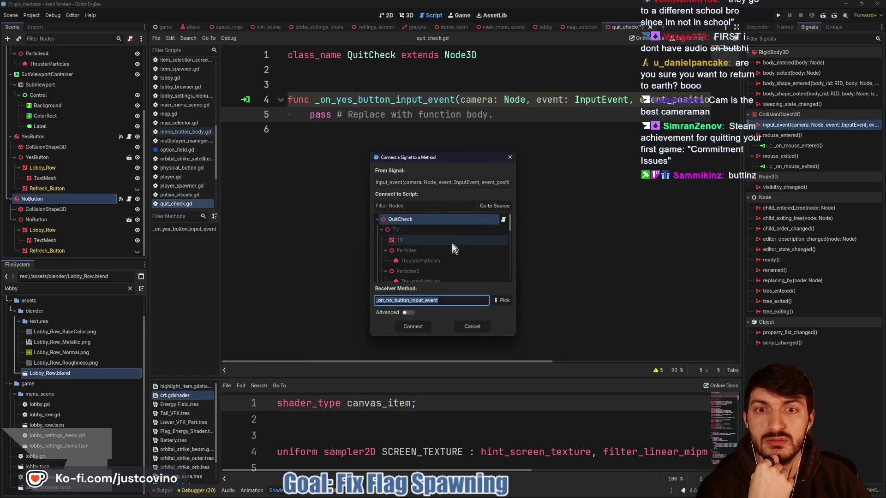
{"action": "left_click", "coordinate": [412, 327]}
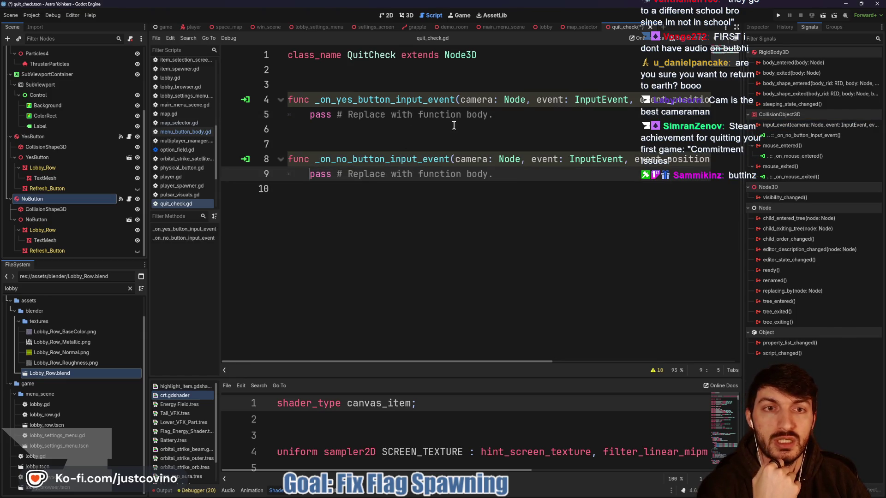
Step: Rename the camera parameter to _camera in both input handlers and save quit_check.gd
{"action": "left_click", "coordinate": [461, 98]}
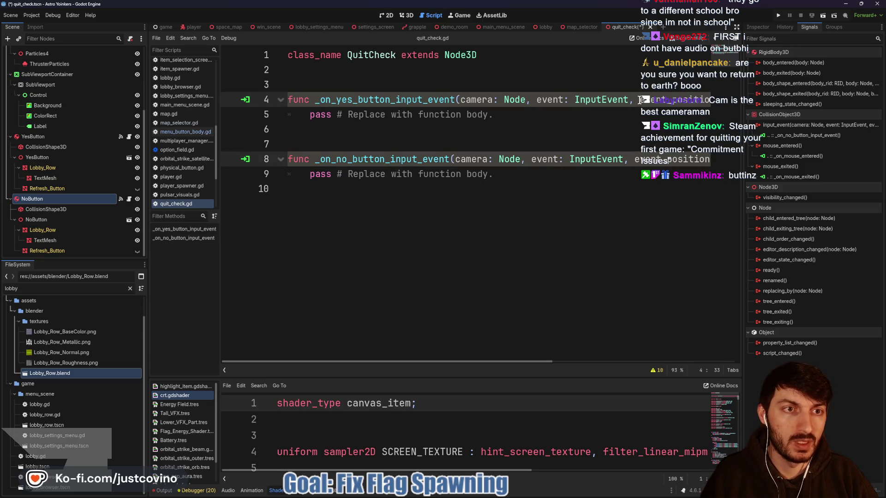
{"action": "scroll", "coordinate": [603, 114], "scroll_direction": "right", "scroll_amount": 5}
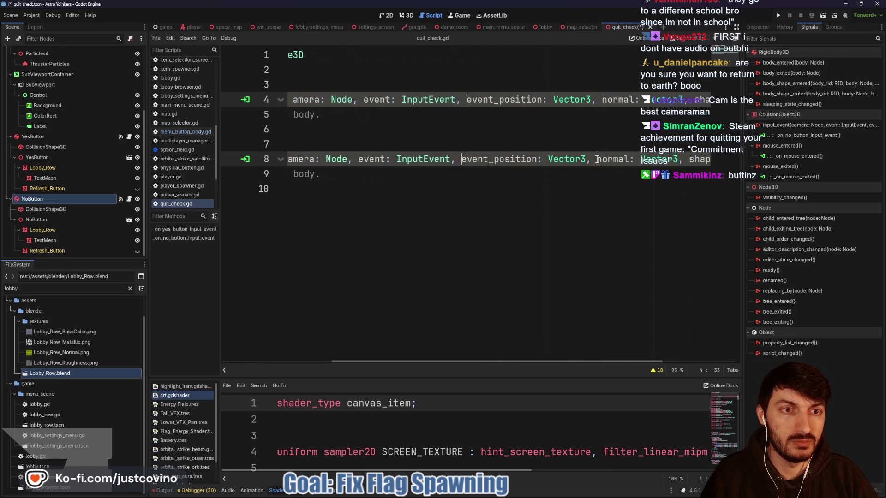
{"action": "scroll", "coordinate": [611, 159], "scroll_direction": "right", "scroll_amount": 3}
{"action": "left_click", "coordinate": [522, 130]}
{"action": "key", "text": "ctrl+s"}
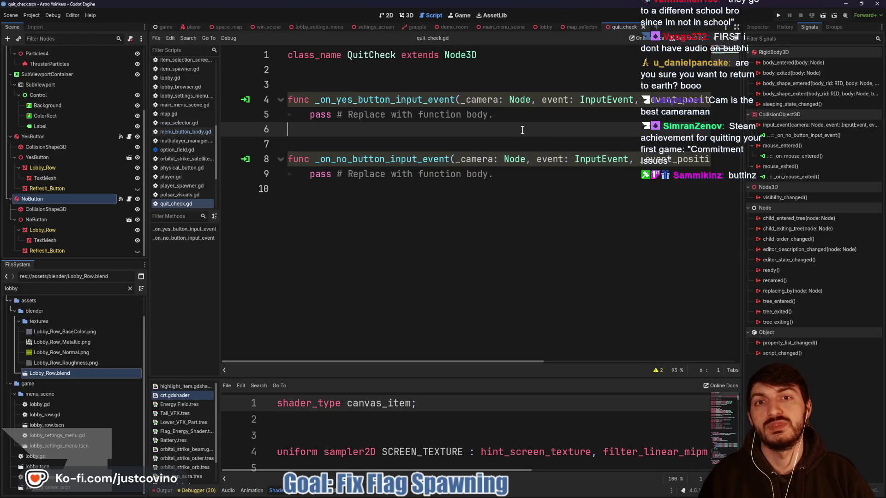
Step: Begin an 'if event is InputEventMouseButton and event.button' check in both input handlers
{"action": "left_click_drag", "start_coordinate": [512, 114], "coordinate": [313, 119]}
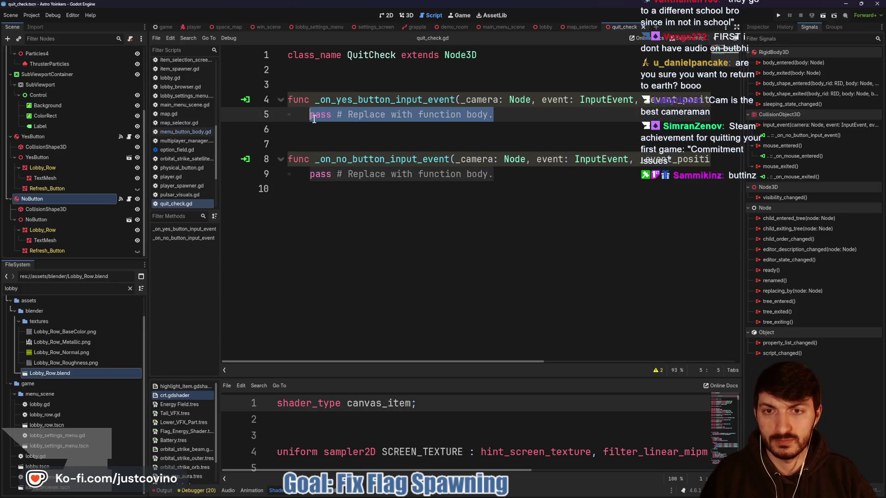
{"action": "key", "text": "ctrl+d"}
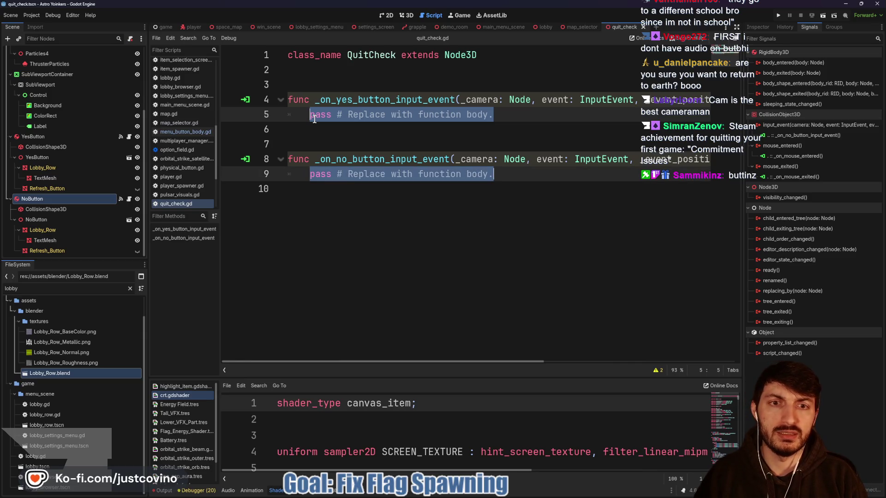
{"action": "type", "text": "if event is"}
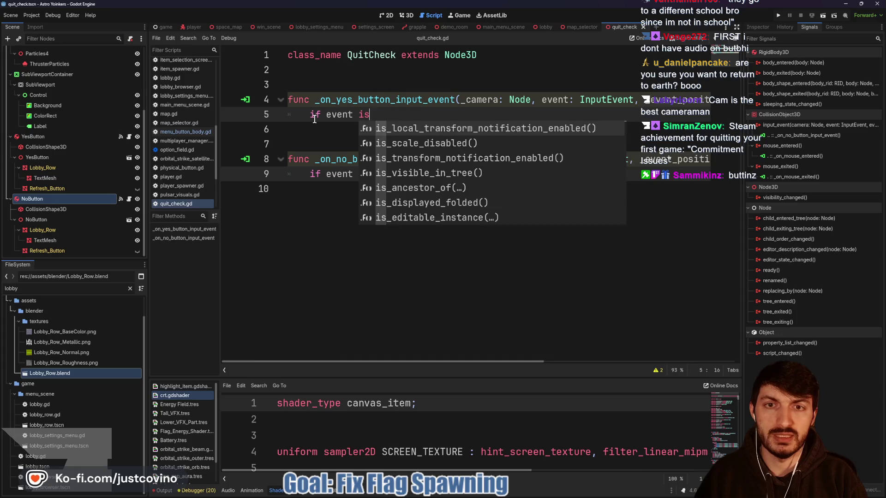
{"action": "type", "text": " InputE"}
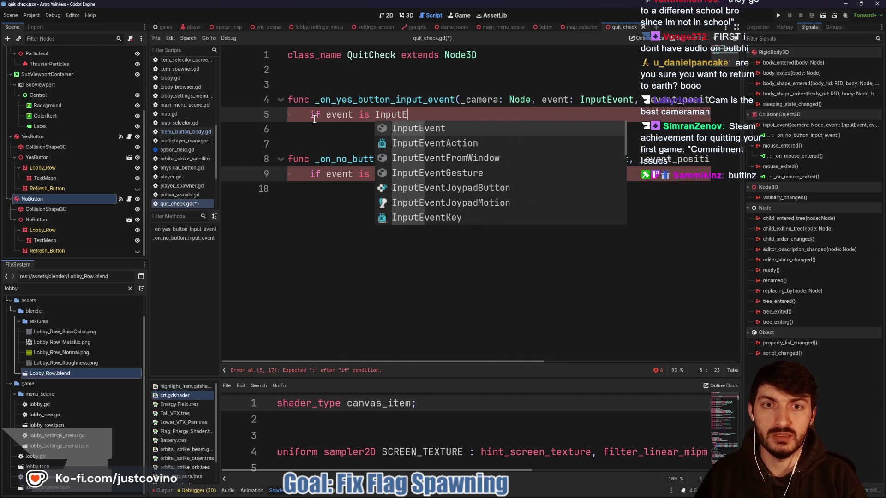
{"action": "type", "text": "ventMou"}
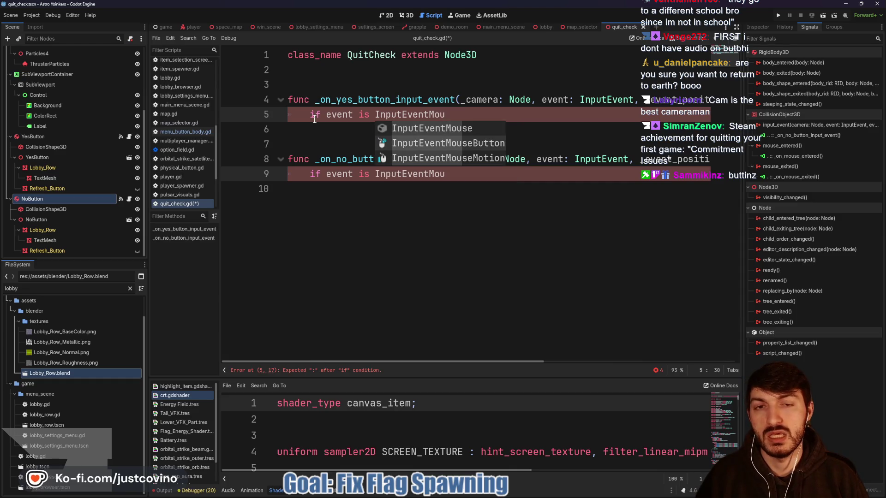
{"action": "key", "text": "Down"}
{"action": "key", "text": "Return"}
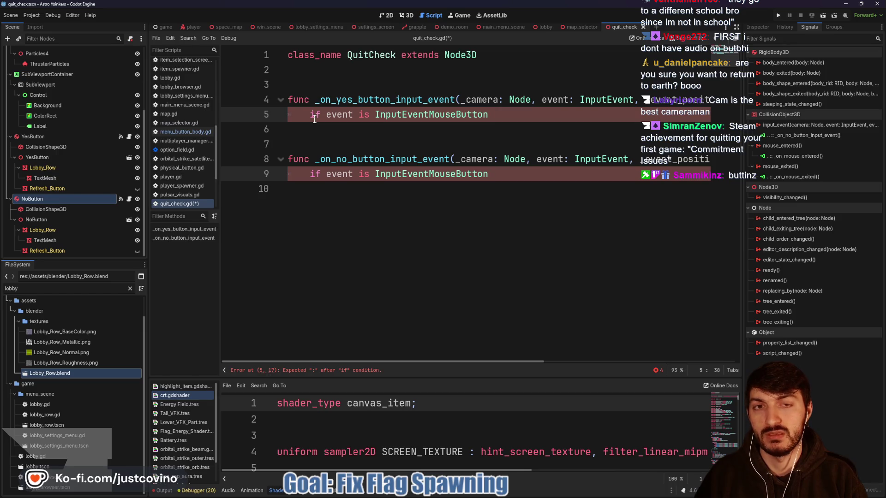
{"action": "type", "text": "and event"}
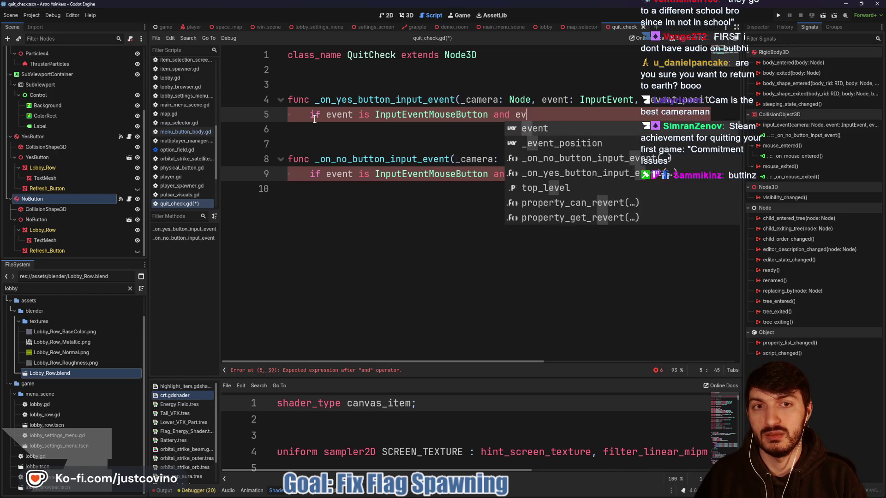
{"action": "type", "text": ".button"}
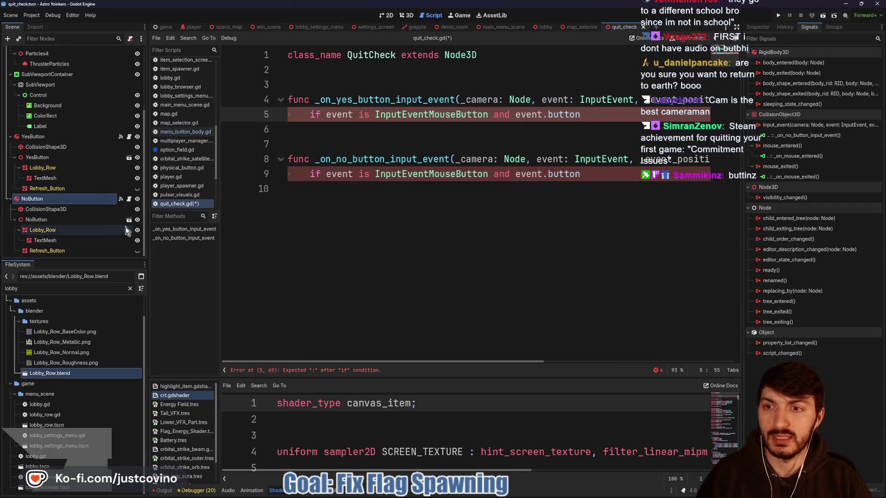
Step: Paste win_scene.gd's left-click press check into both handlers with a pass body, and save
{"action": "left_click", "coordinate": [257, 27]}
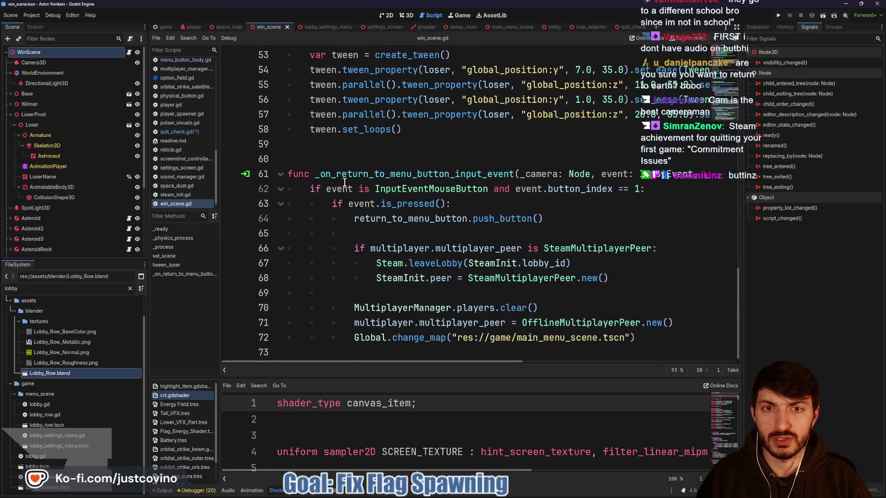
{"action": "mouse_move", "coordinate": [457, 209]}
{"action": "left_mouse_down"}
{"action": "mouse_move", "coordinate": [323, 204]}
{"action": "mouse_move", "coordinate": [294, 189]}
{"action": "left_mouse_up"}
{"action": "key", "text": "ctrl+c"}
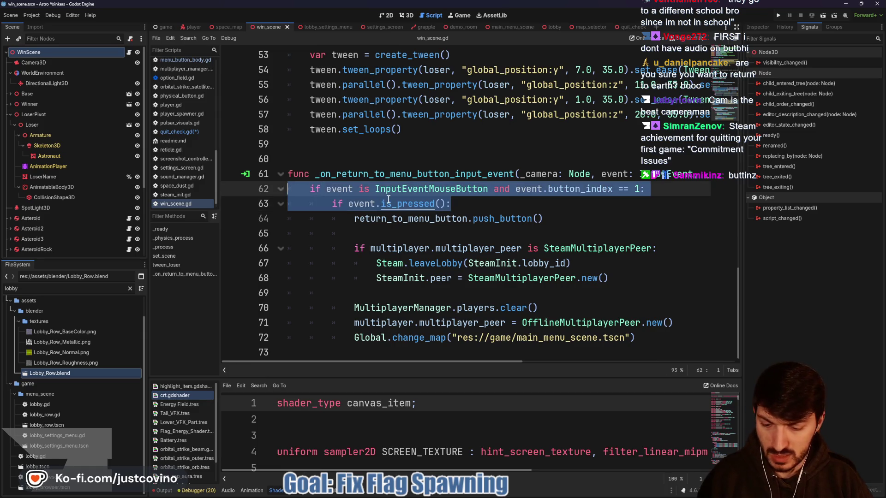
{"action": "left_click", "coordinate": [626, 27]}
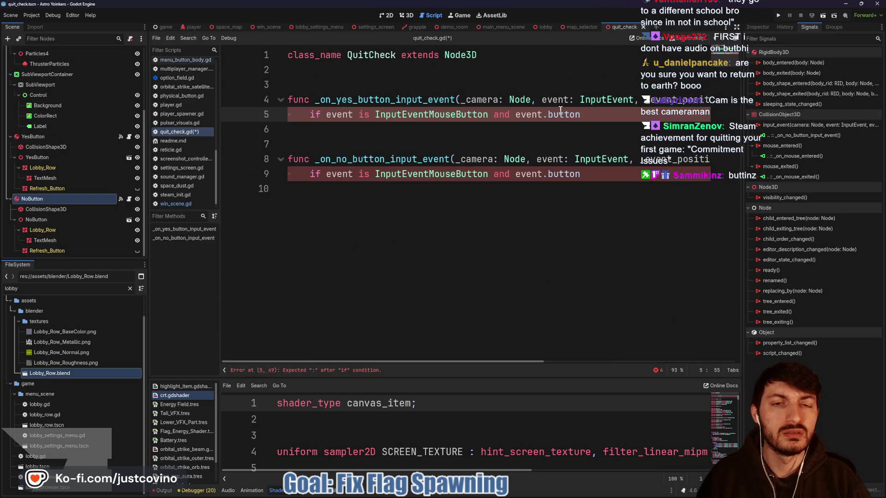
{"action": "left_click_drag", "start_coordinate": [602, 174], "coordinate": [291, 176]}
{"action": "key", "text": "ctrl+v"}
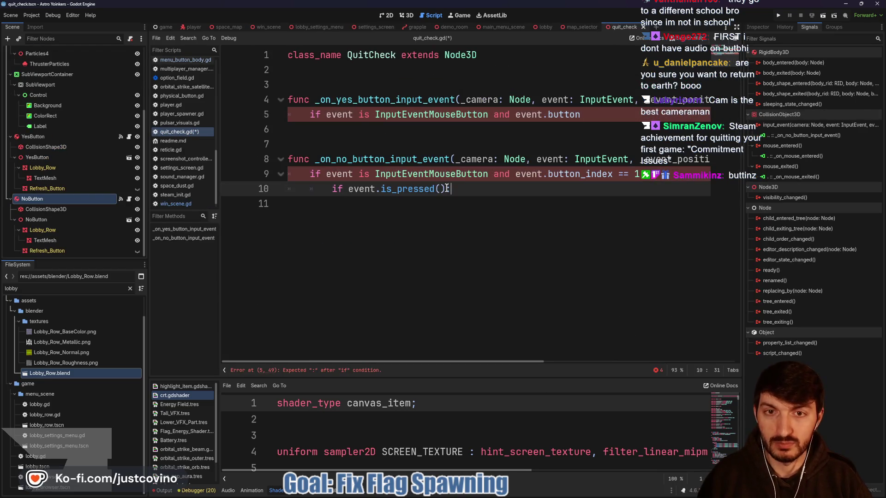
{"action": "left_click_drag", "start_coordinate": [610, 114], "coordinate": [289, 117]}
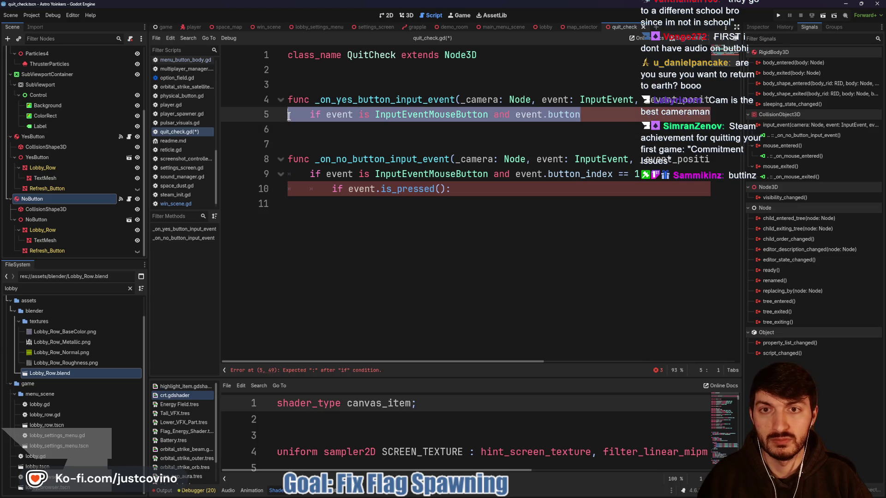
{"action": "key", "text": "ctrl+v"}
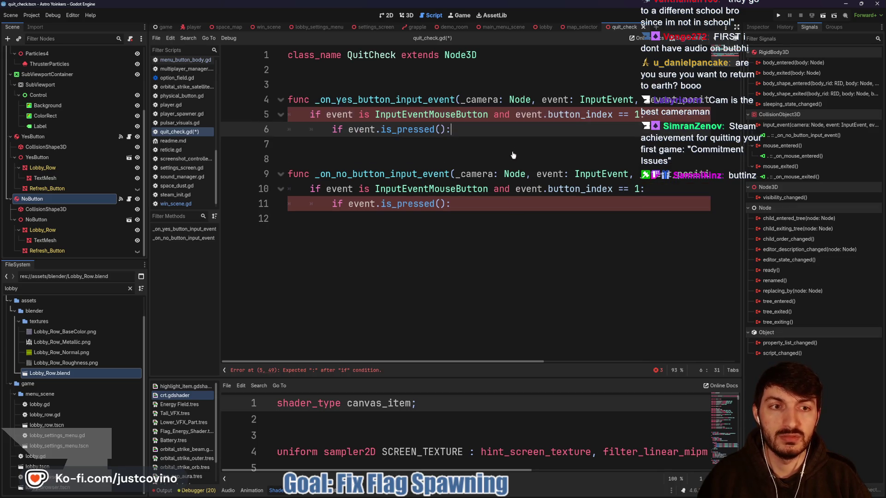
{"action": "key", "text": "Return"}
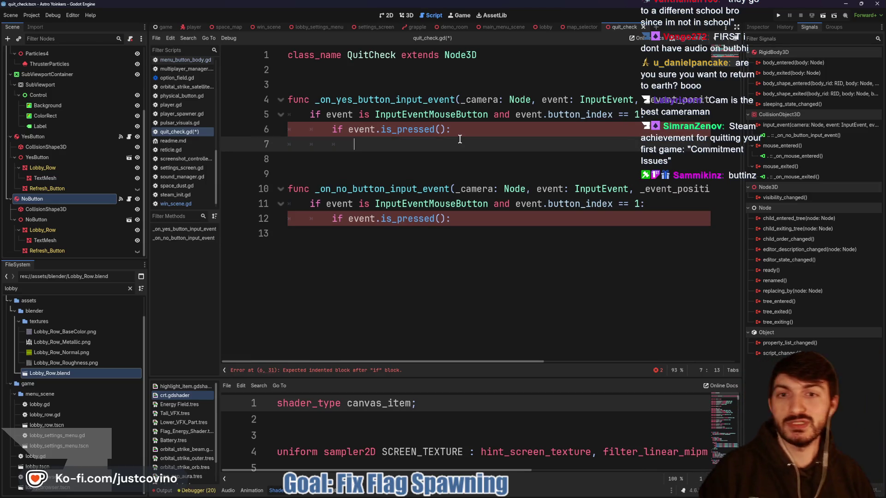
{"action": "type", "text": "pass"}
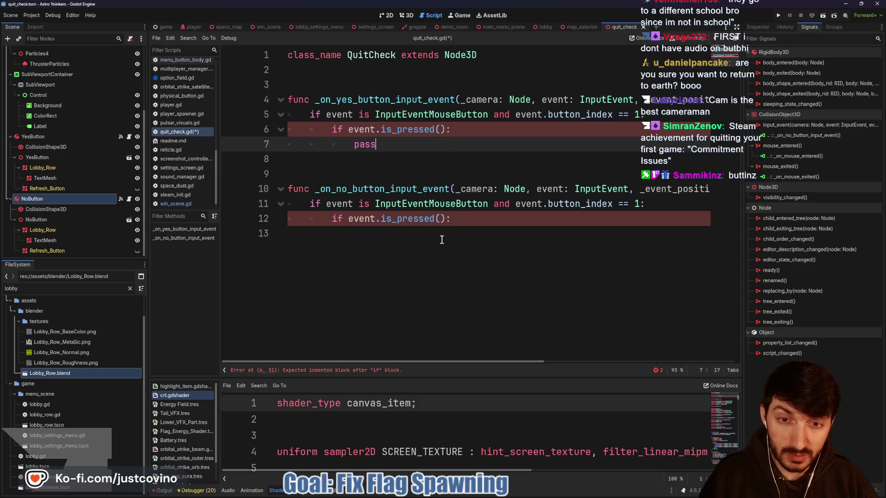
{"action": "left_click", "coordinate": [430, 233]}
{"action": "type", "text": "ass"}
{"action": "left_click", "coordinate": [412, 167]}
{"action": "key", "text": "ctrl+s"}
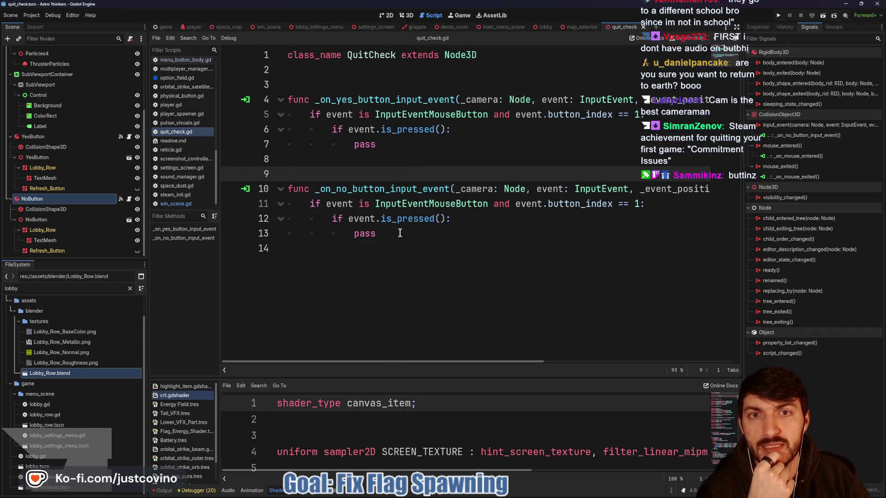
Step: Add an exported main_menu variable of type MainMenuScene above the handlers and save
{"action": "key", "text": "Up"}
{"action": "key", "text": "Up"}
{"action": "key", "text": "Up"}
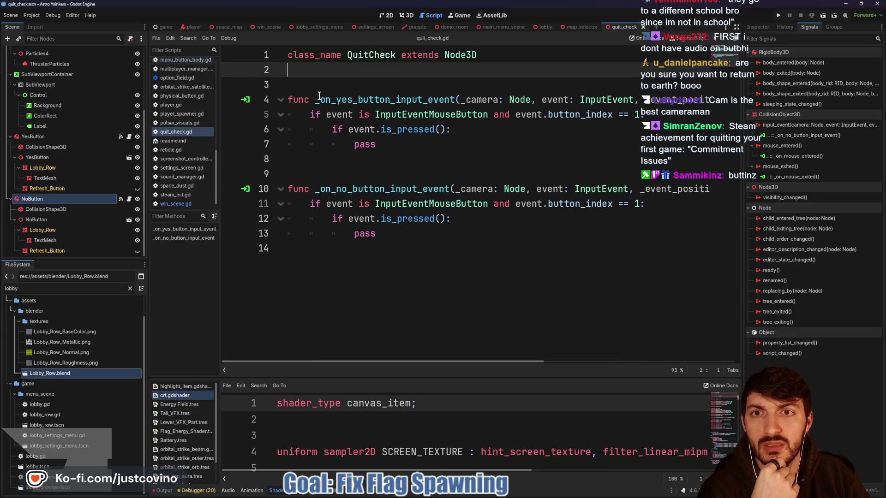
{"action": "key", "text": "Return"}
{"action": "key", "text": "Return"}
{"action": "key", "text": "Up"}
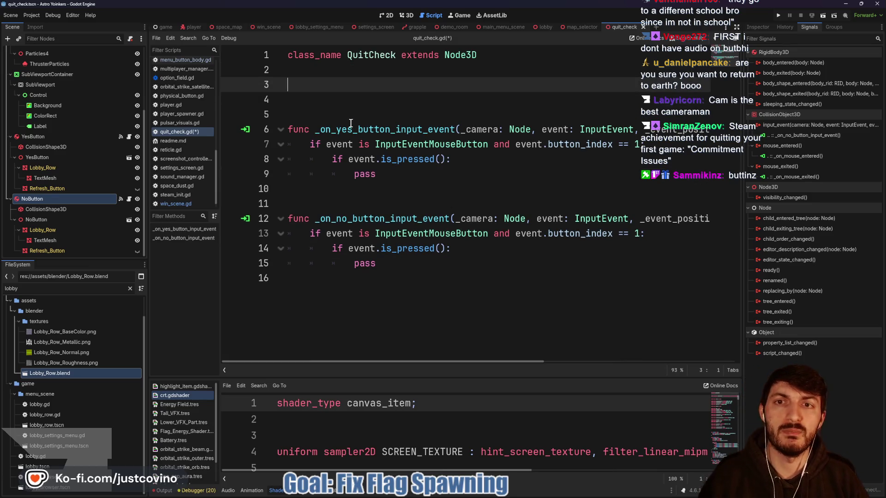
{"action": "type", "text": "@export var main_menu: M"}
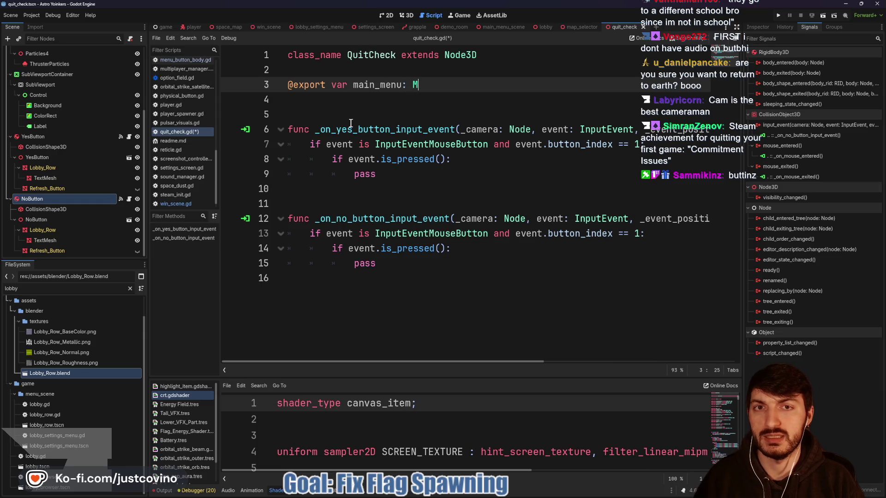
{"action": "key", "text": "BackSpace"}
{"action": "type", "text": "Ma"}
{"action": "key", "text": "Return"}
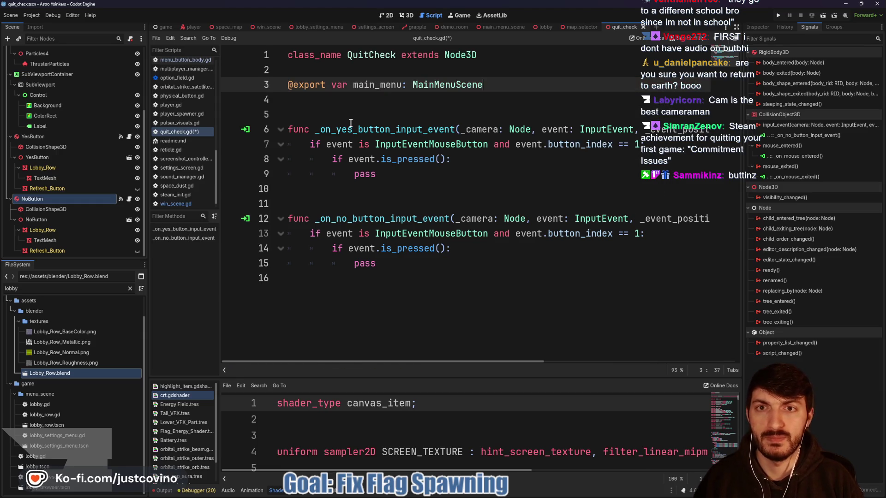
{"action": "key", "text": "Down"}
{"action": "key", "text": "ctrl+s"}
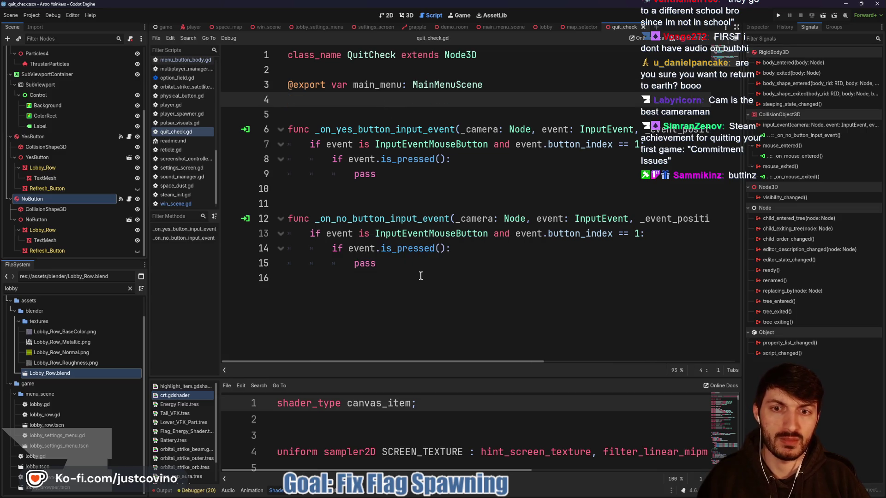
Step: Make the No handler call main_menu.toggle_quitcheck(false) with a #TODO note, and save
{"action": "left_click", "coordinate": [416, 268]}
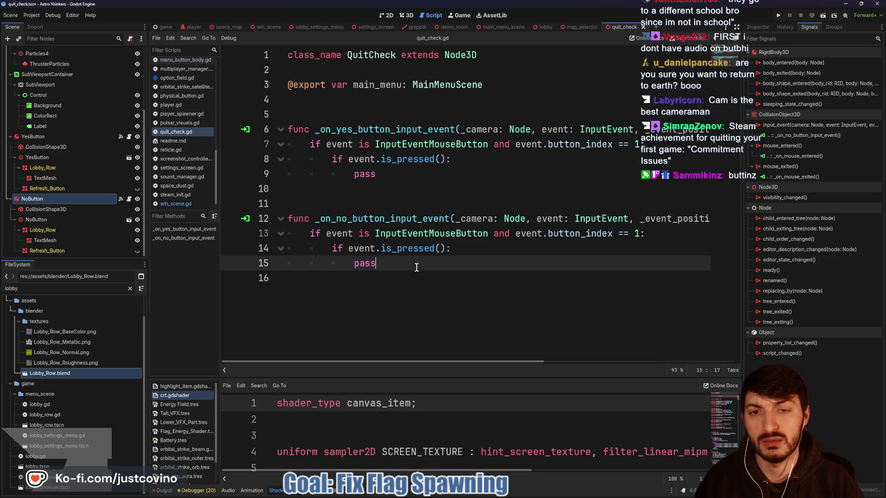
{"action": "key", "text": "Return"}
{"action": "key", "text": "Return"}
{"action": "key", "text": "Return"}
{"action": "key", "text": "BackSpace"}
{"action": "key", "text": "BackSpace"}
{"action": "key", "text": "BackSpace"}
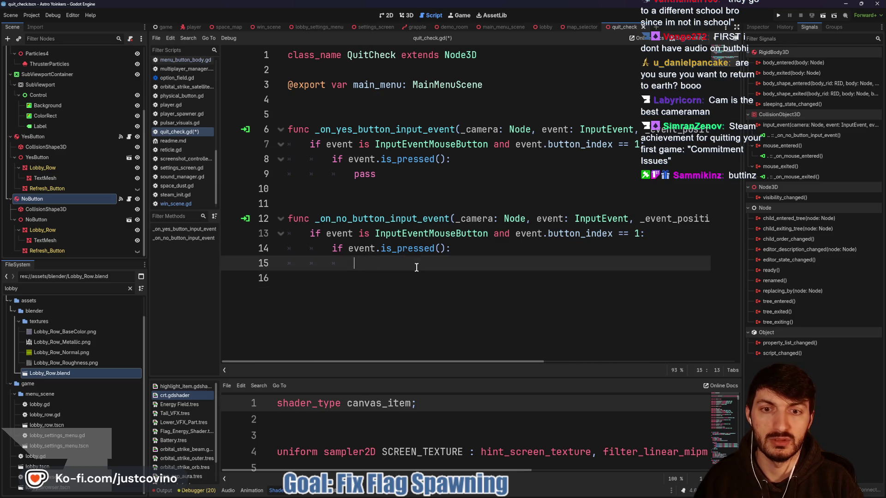
{"action": "type", "text": "main_menu"}
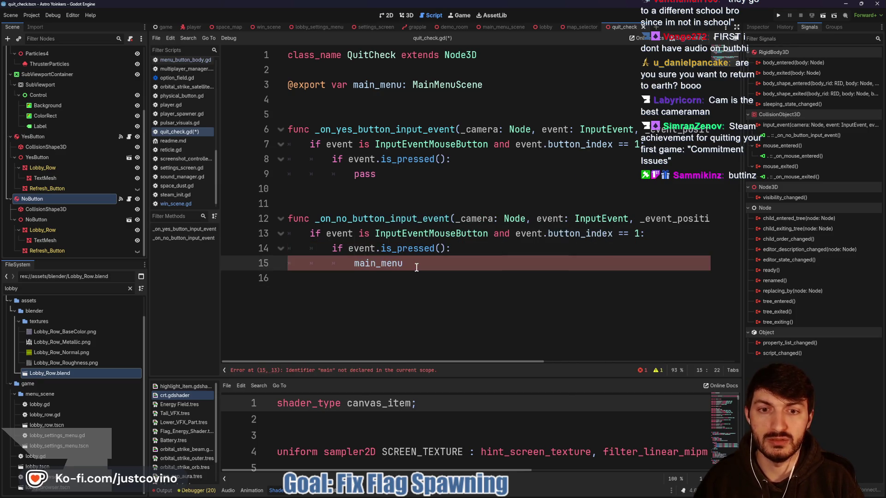
{"action": "type", "text": ".toggle_"}
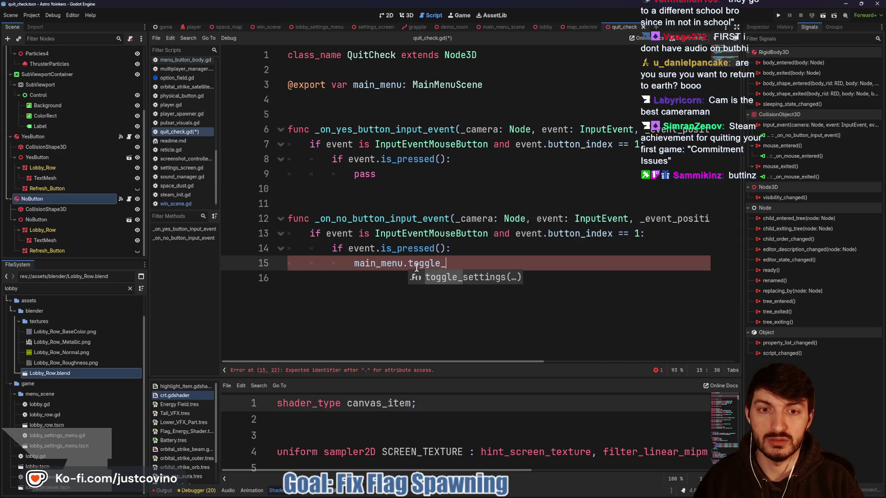
{"action": "type", "text": "quitcheck"}
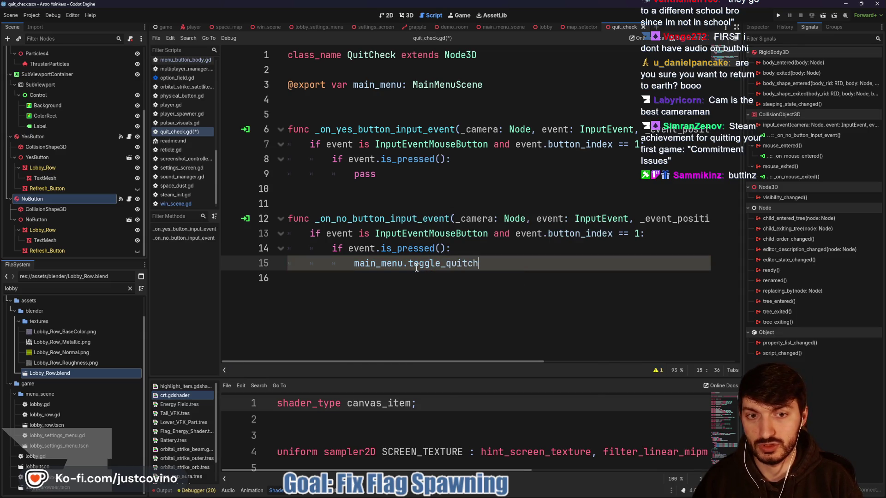
{"action": "type", "text": "(false"}
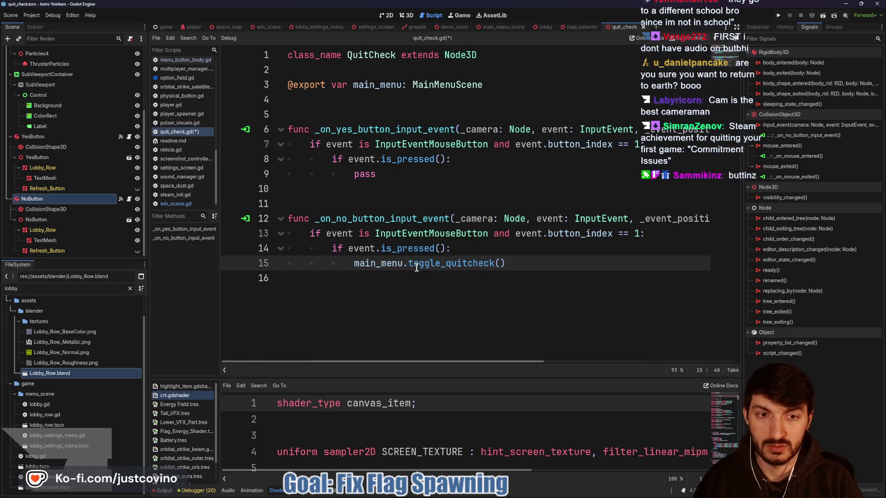
{"action": "key", "text": "ctrl+s"}
{"action": "key", "text": "ctrl+shift+Left"}
{"action": "key", "text": "ctrl+shift+Left"}
{"action": "key", "text": "ctrl+shift+Left"}
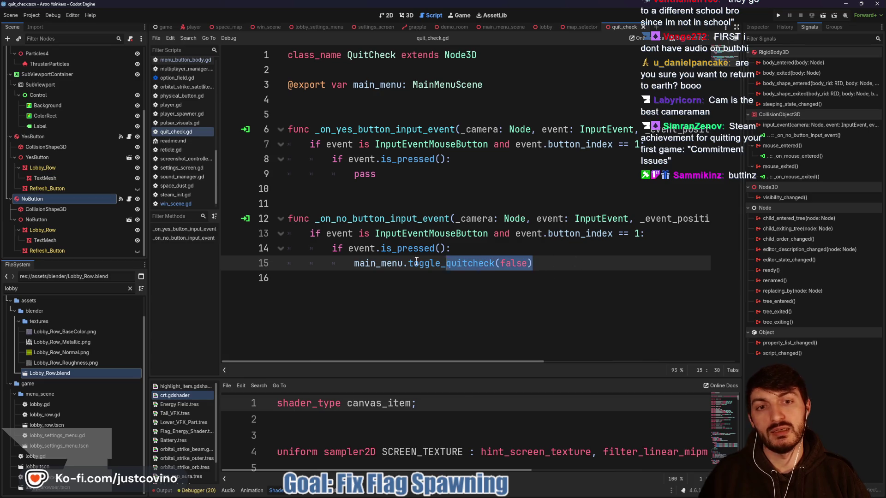
{"action": "left_click", "coordinate": [536, 265]}
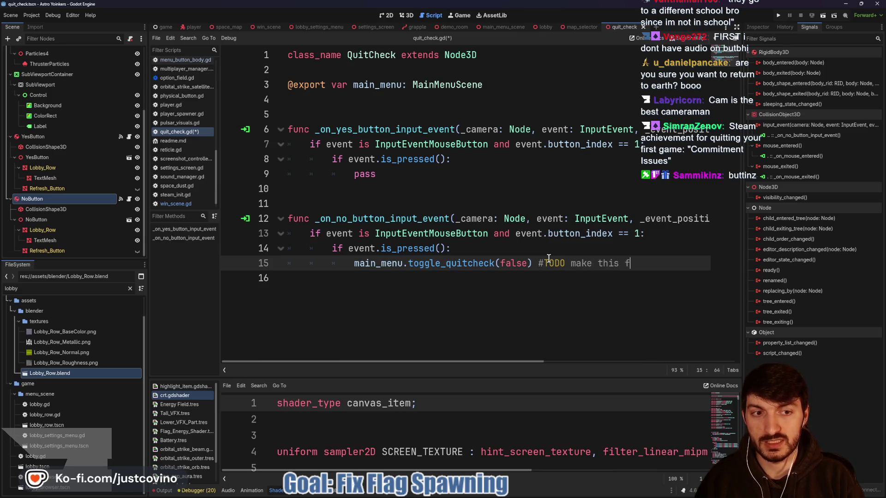
{"action": "key", "text": "ctrl+s"}
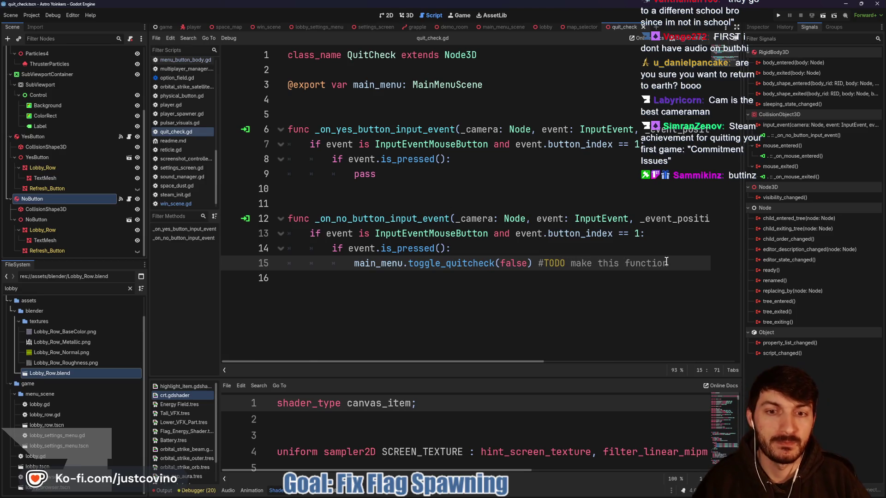
Step: Replace the Yes handler's pass with get_tree().quit() and save the script
{"action": "left_click", "coordinate": [403, 174]}
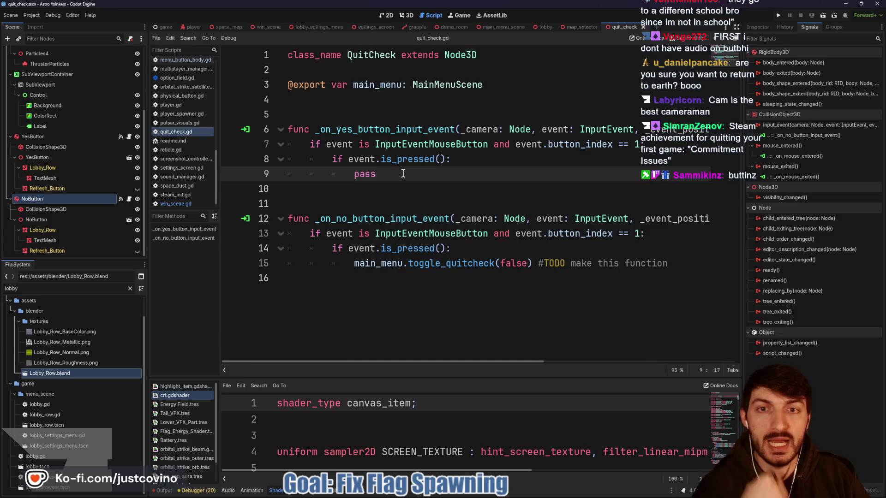
{"action": "key", "text": "BackSpace"}
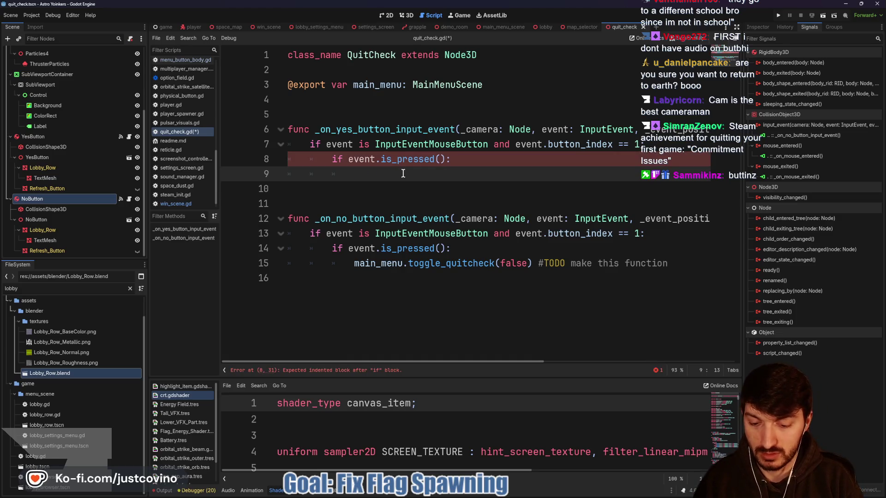
{"action": "type", "text": "get_t"}
{"action": "key", "text": "Return"}
{"action": "type", "text": ".qui"}
{"action": "key", "text": "Return"}
{"action": "key", "text": "End"}
{"action": "key", "text": "ctrl+s"}
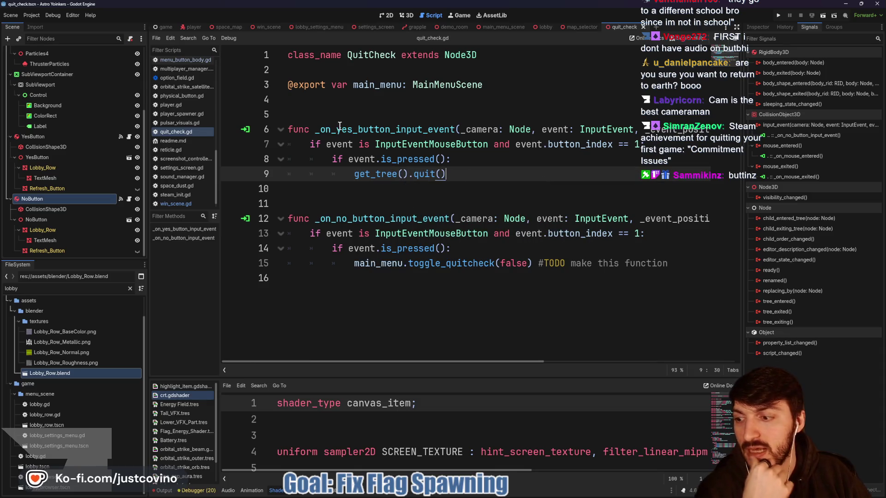
{"action": "left_click", "coordinate": [331, 110]}
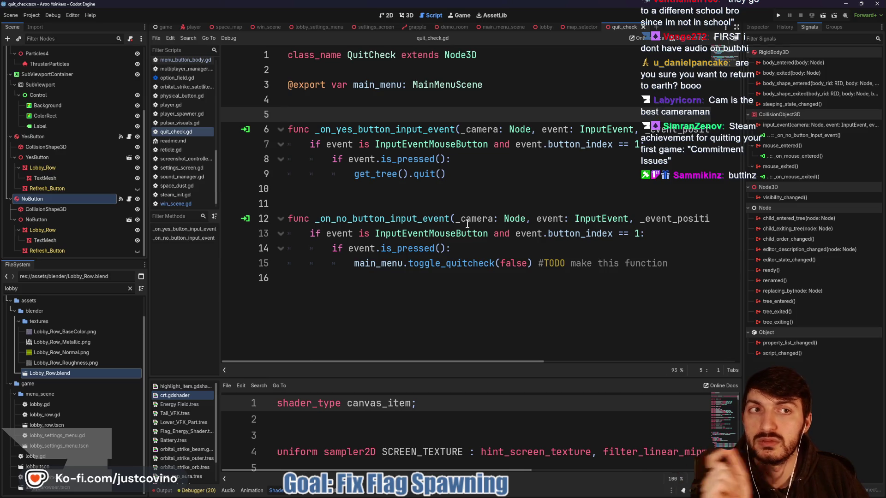
{"action": "left_click", "coordinate": [545, 27]}
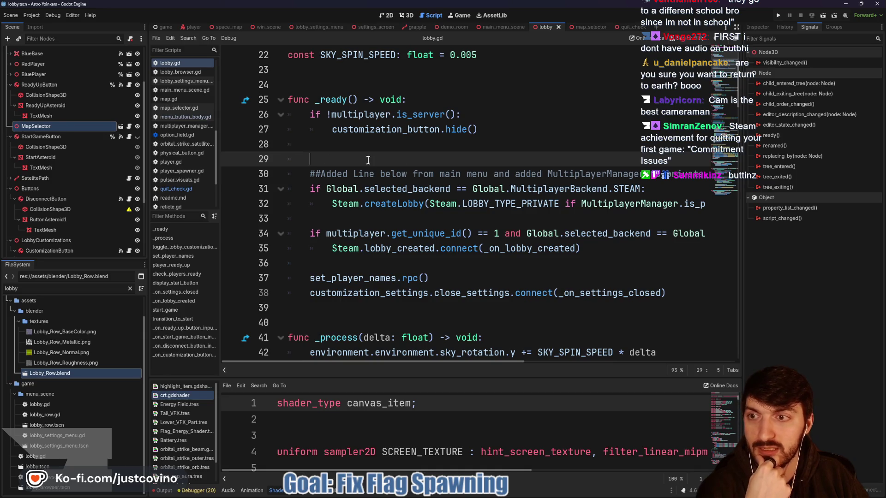
Step: Inspect the lobby StartAsteroid's mesh surface material settings
{"action": "left_click", "coordinate": [46, 160]}
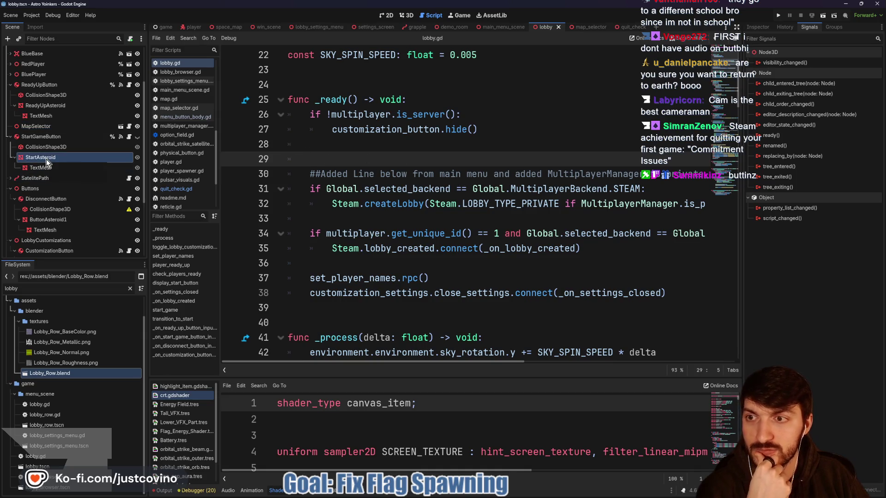
{"action": "left_click", "coordinate": [758, 27]}
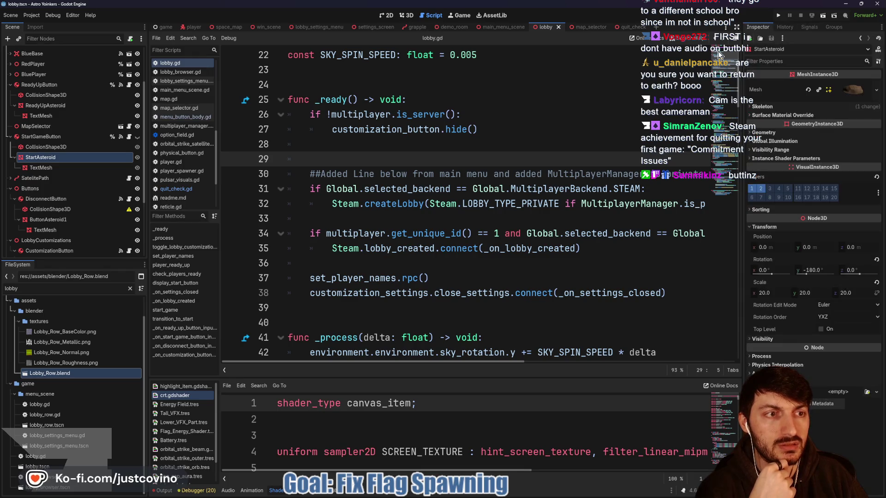
{"action": "left_click", "coordinate": [853, 90]}
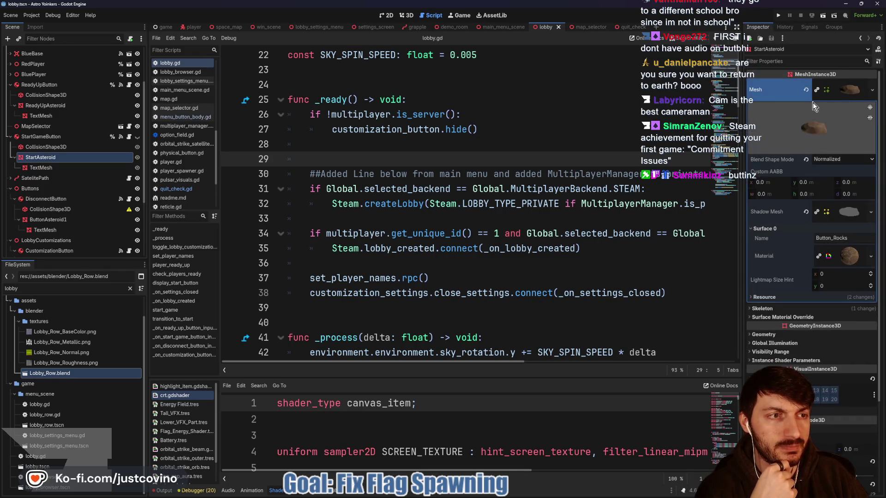
{"action": "left_click", "coordinate": [844, 260]}
{"action": "scroll", "coordinate": [821, 262], "scroll_direction": "down", "scroll_amount": 4}
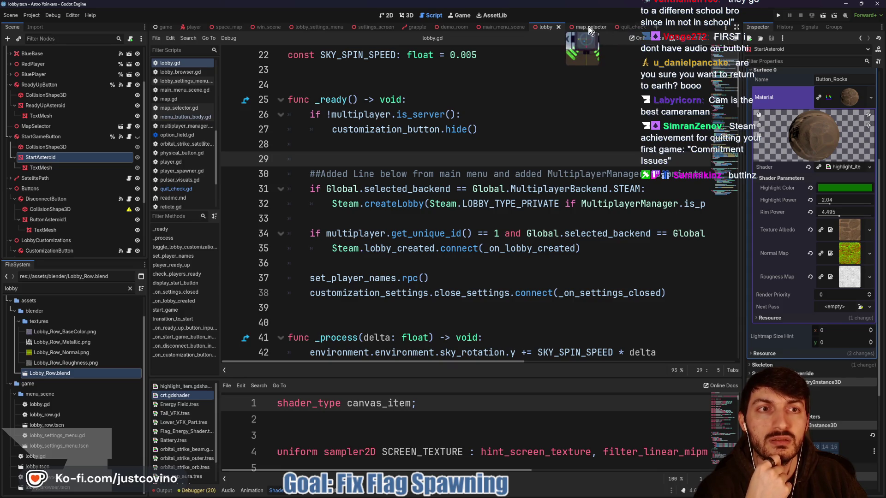
Step: Back in quit_check, expand NoButton Lobby_Row's Surface Material Override
{"action": "left_click", "coordinate": [626, 28]}
{"action": "left_click", "coordinate": [47, 230]}
{"action": "left_click", "coordinate": [800, 116]}
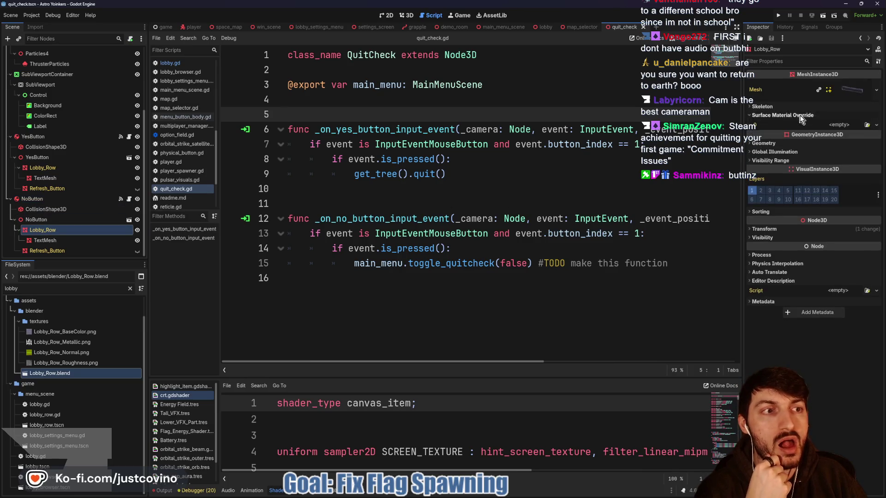
Step: Give Lobby_Row a new ShaderMaterial override using highlight_item.gdshader
{"action": "left_click", "coordinate": [839, 125]}
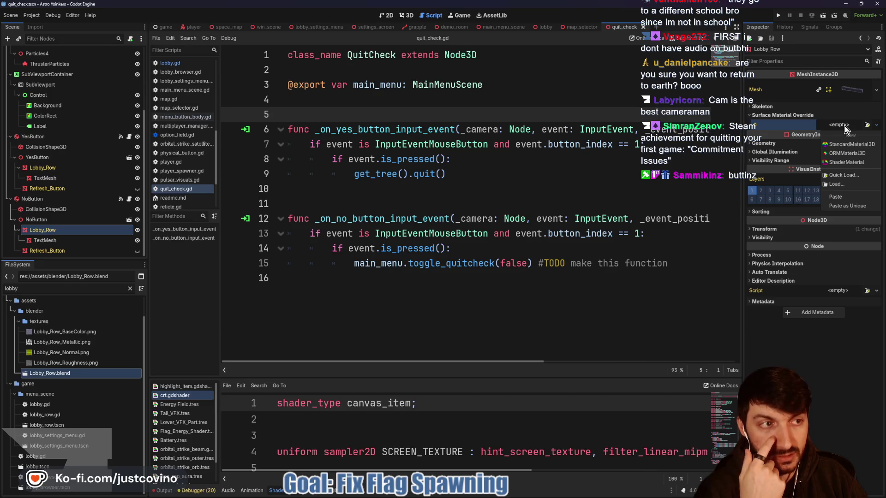
{"action": "left_click", "coordinate": [845, 163]}
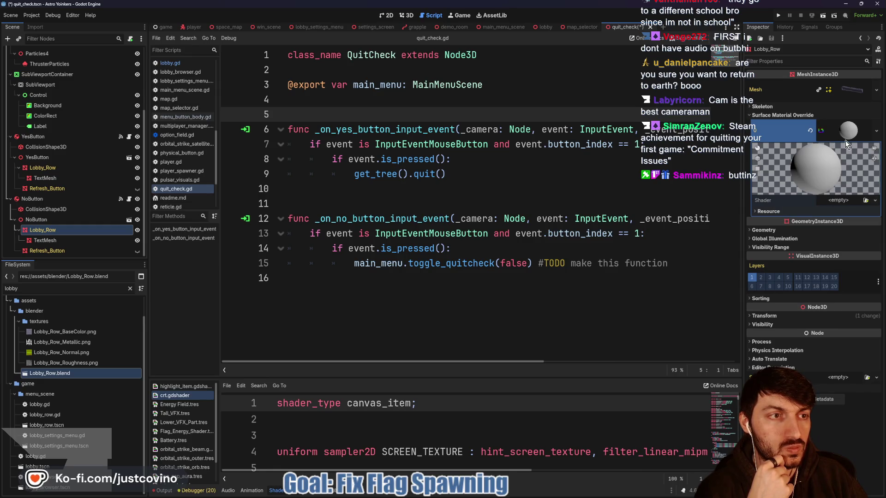
{"action": "left_click", "coordinate": [866, 200]}
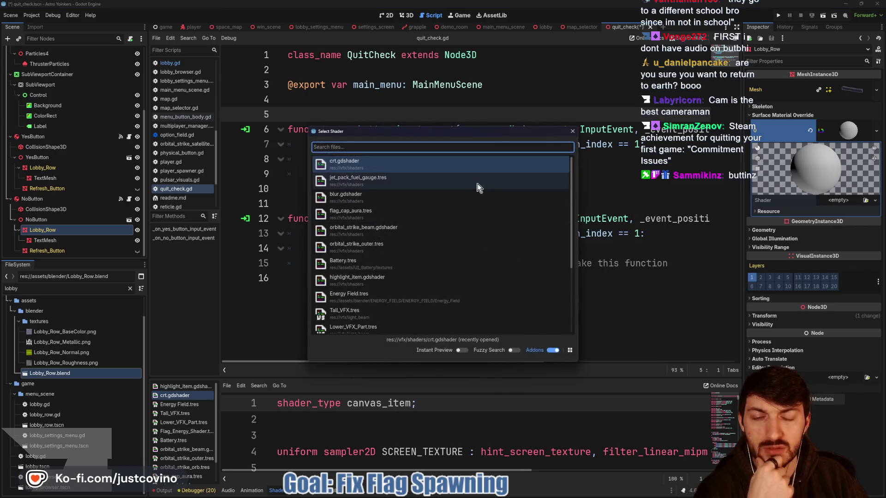
{"action": "type", "text": "hi"}
{"action": "key", "text": "Return"}
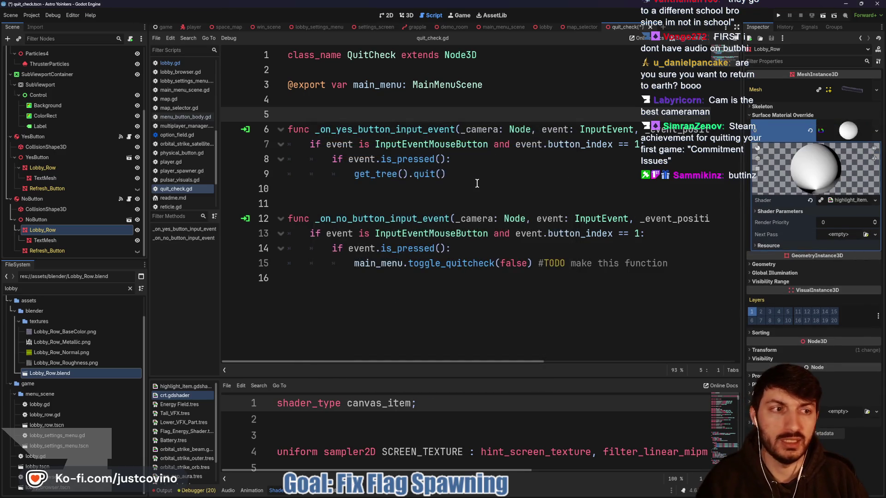
{"action": "left_click", "coordinate": [780, 211]}
Step: Assign Lobby_Row_BaseColor, Lobby_Row_Normal and Lobby_Row_Roughness PNGs as albedo, normal and roughness maps
{"action": "left_click", "coordinate": [406, 15]}
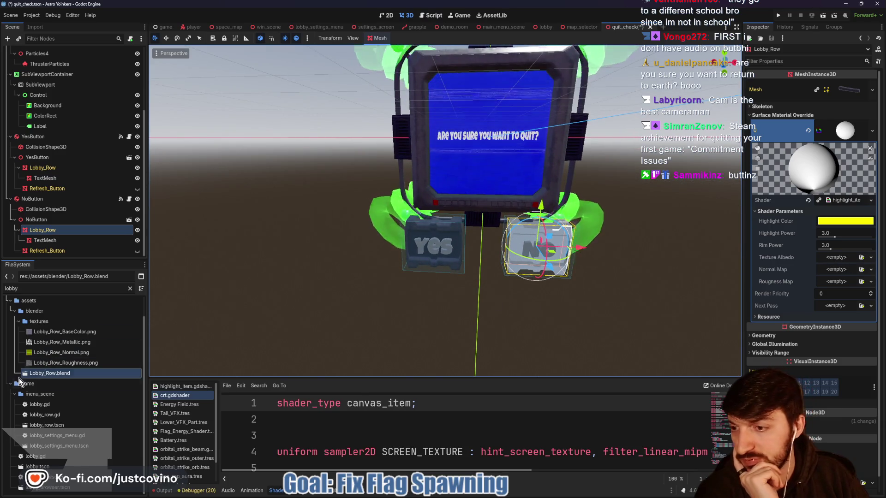
{"action": "mouse_move", "coordinate": [55, 335]}
{"action": "left_mouse_down"}
{"action": "mouse_move", "coordinate": [173, 339]}
{"action": "mouse_move", "coordinate": [824, 262]}
{"action": "left_mouse_up"}
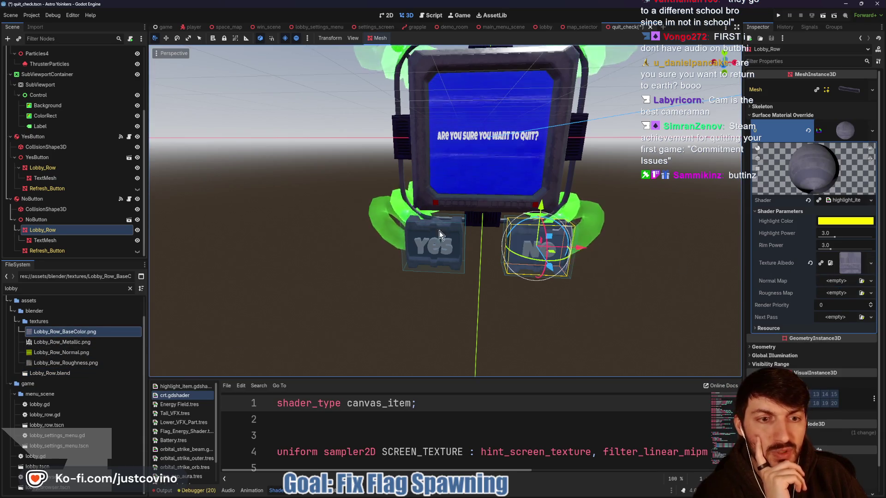
{"action": "left_click", "coordinate": [82, 353]}
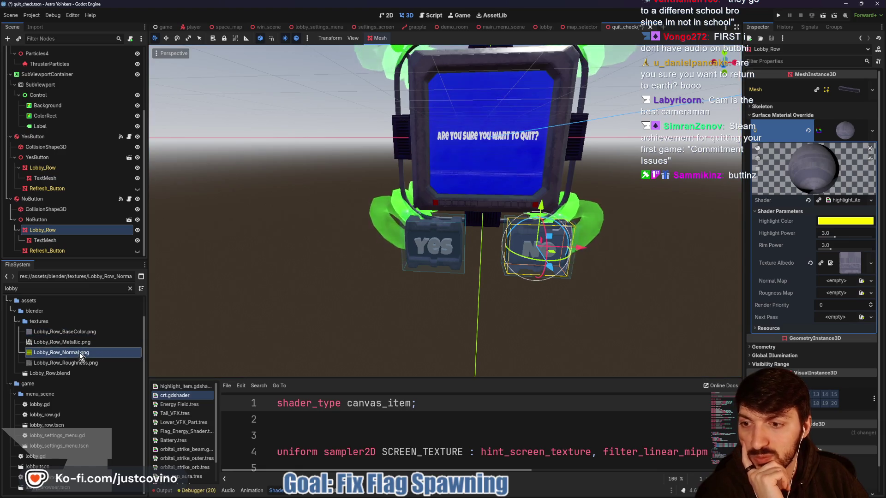
{"action": "left_click_drag", "start_coordinate": [82, 354], "coordinate": [829, 286]}
{"action": "left_click", "coordinate": [93, 363]}
{"action": "mouse_move", "coordinate": [94, 365]}
{"action": "left_mouse_down"}
{"action": "mouse_move", "coordinate": [277, 374]}
{"action": "mouse_move", "coordinate": [791, 310]}
{"action": "left_mouse_up"}
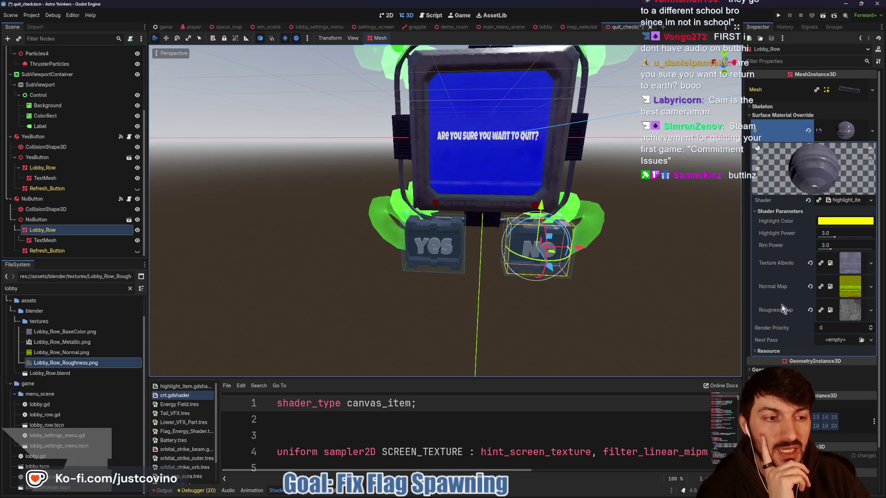
{"action": "left_click", "coordinate": [582, 30]}
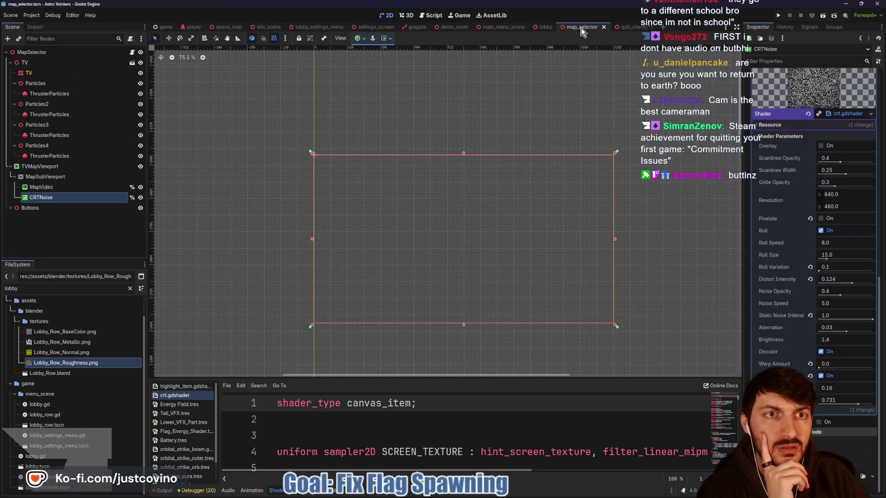
Step: Check StartAsteroid's green highlight colour in the lobby, then open Lobby_Row's yellow Highlight Color in quit_check
{"action": "left_click", "coordinate": [539, 29]}
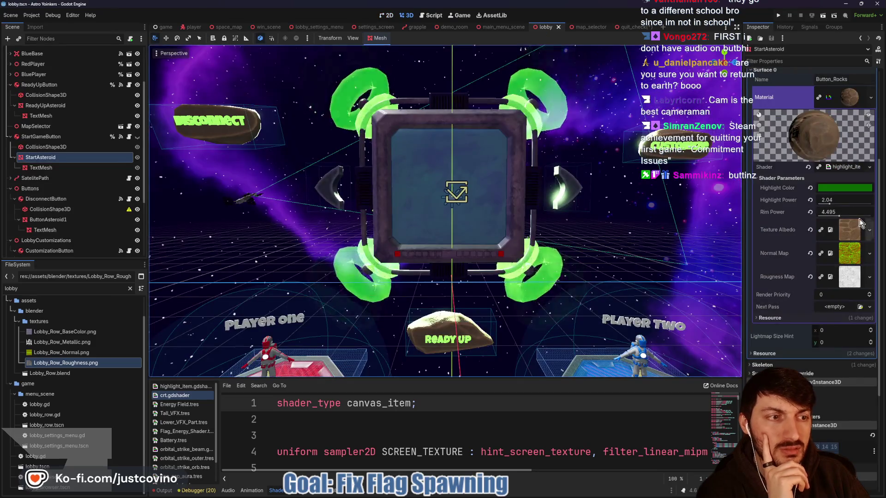
{"action": "left_click", "coordinate": [832, 188]}
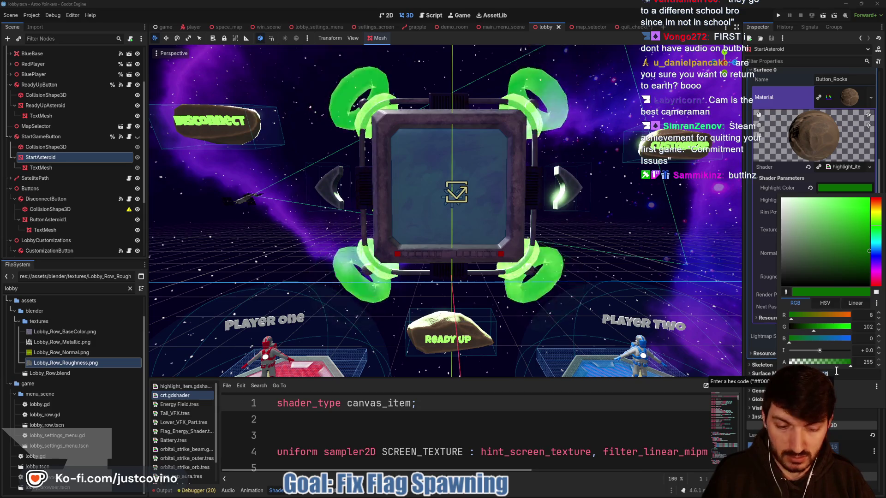
{"action": "left_click", "coordinate": [634, 39]}
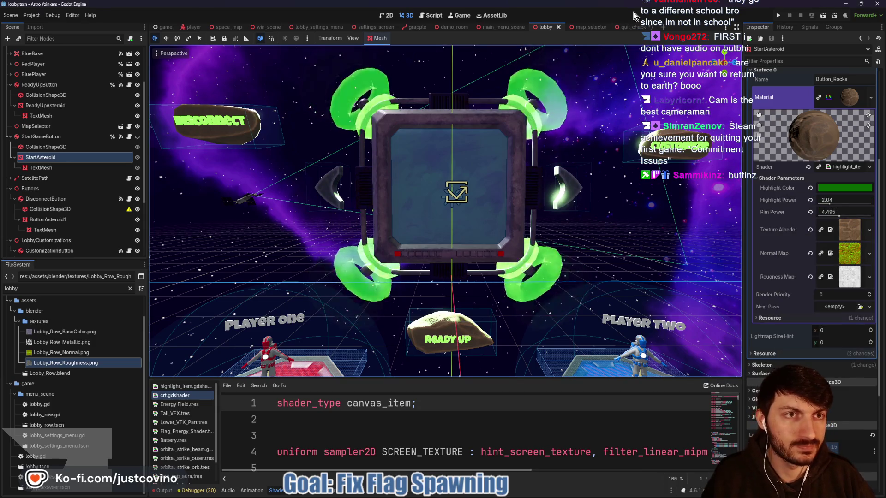
{"action": "left_click", "coordinate": [635, 28]}
{"action": "left_click", "coordinate": [845, 221]}
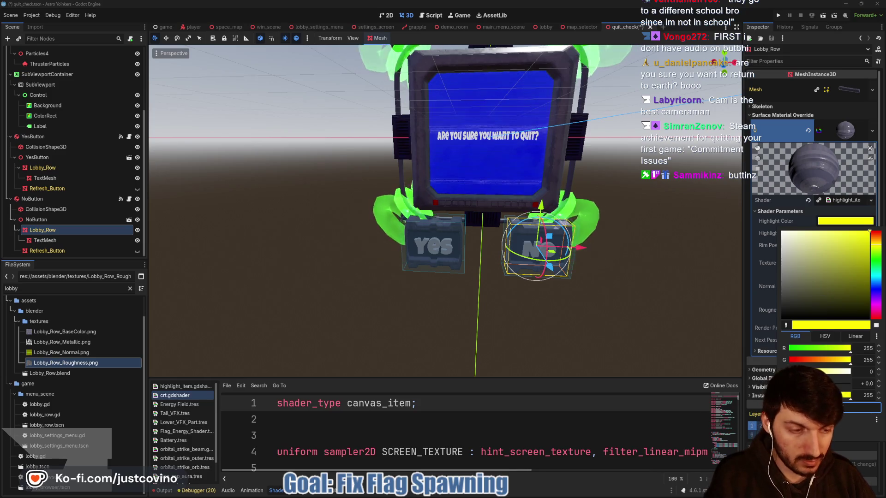
Step: Set the No button's highlight colour to green and copy its Surface Material Override
{"action": "key", "text": "ctrl+v"}
{"action": "key", "text": "Return"}
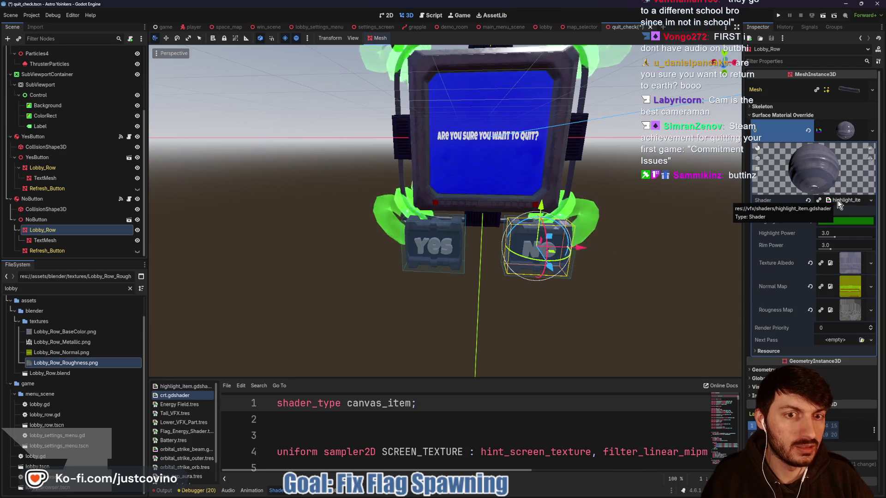
{"action": "right_click", "coordinate": [838, 200]}
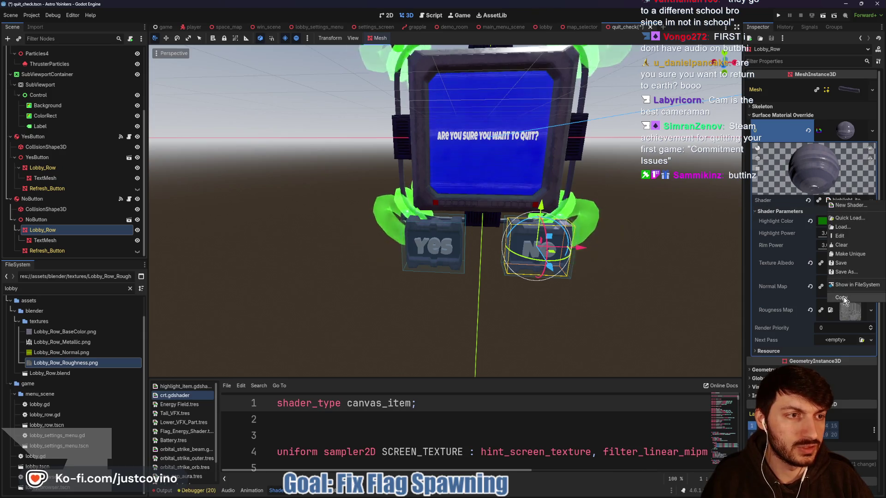
{"action": "right_click", "coordinate": [842, 126]}
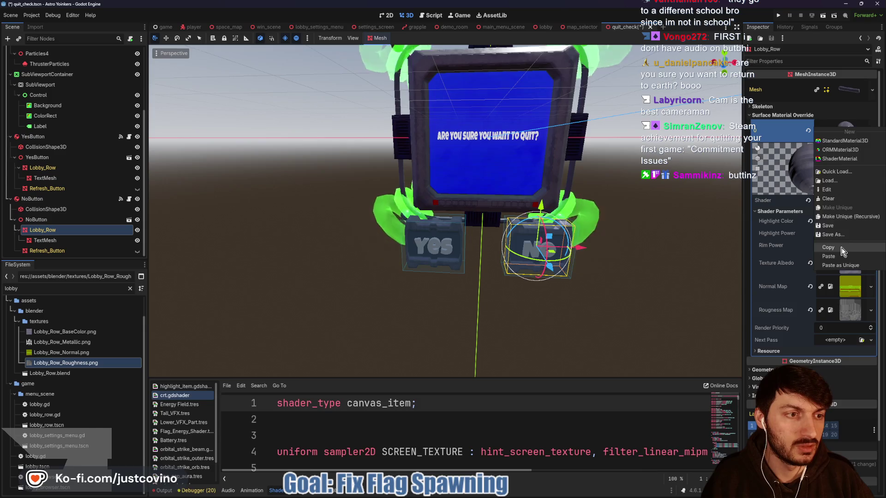
{"action": "left_click", "coordinate": [853, 221]}
Step: Paste that material onto YesButton's Lobby_Row override and save the quit_check scene
{"action": "left_click", "coordinate": [42, 168]}
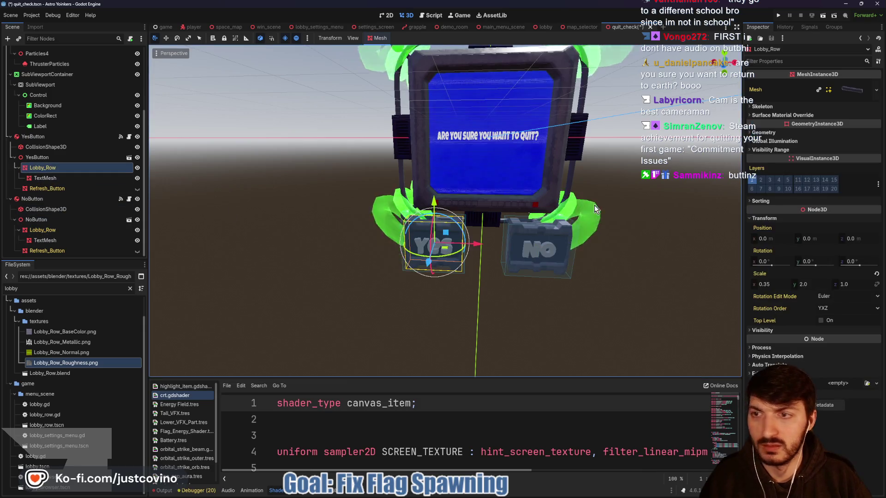
{"action": "left_click", "coordinate": [876, 125]}
{"action": "left_click", "coordinate": [854, 193]}
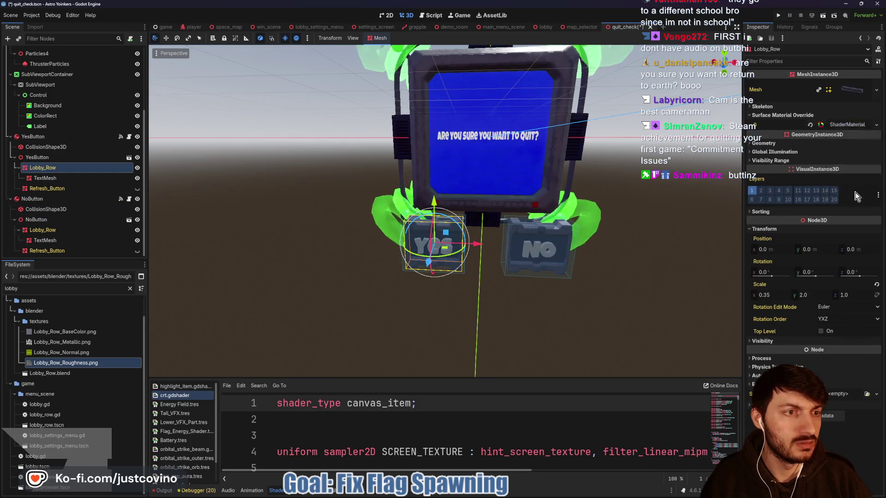
{"action": "key", "text": "ctrl+s"}
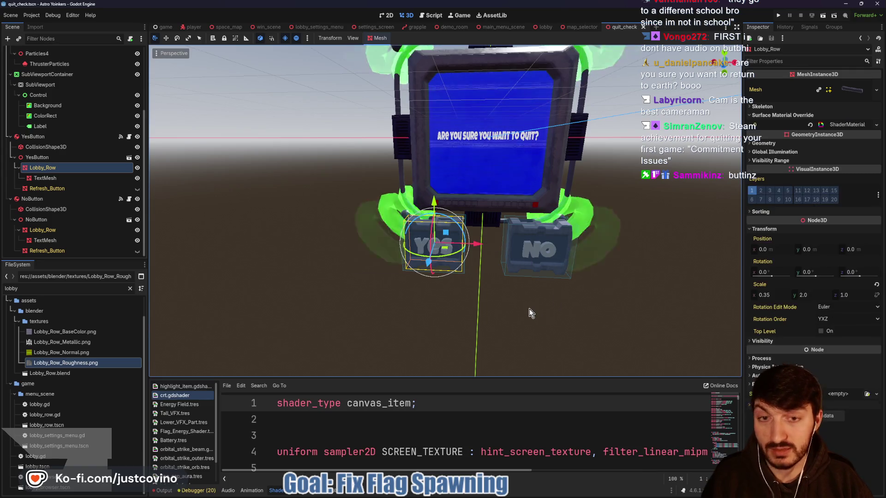
Step: Compare the NoButton and YesButton nodes in the reframed 3D view
{"action": "mouse_move", "coordinate": [469, 293]}
{"action": "left_mouse_down"}
{"action": "mouse_move", "coordinate": [484, 300]}
{"action": "mouse_move", "coordinate": [478, 295]}
{"action": "left_mouse_up"}
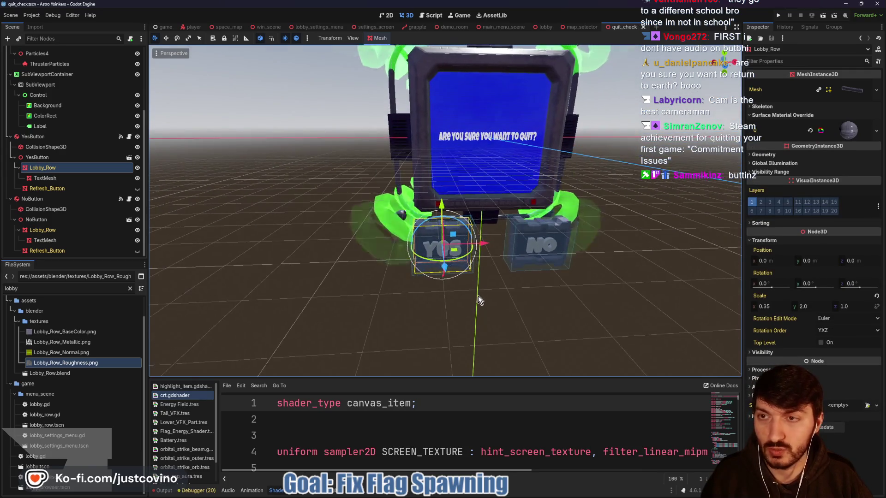
{"action": "left_click", "coordinate": [42, 198]}
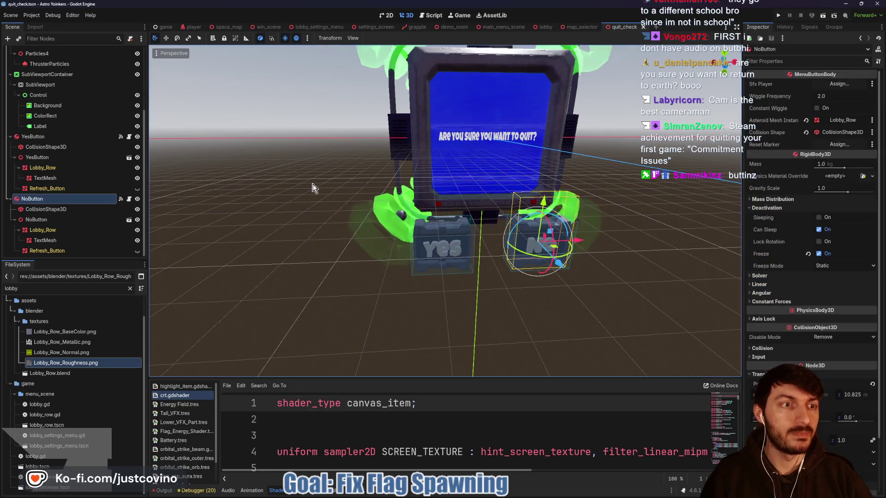
{"action": "left_click", "coordinate": [46, 137]}
{"action": "left_click_drag", "start_coordinate": [526, 303], "coordinate": [522, 306]}
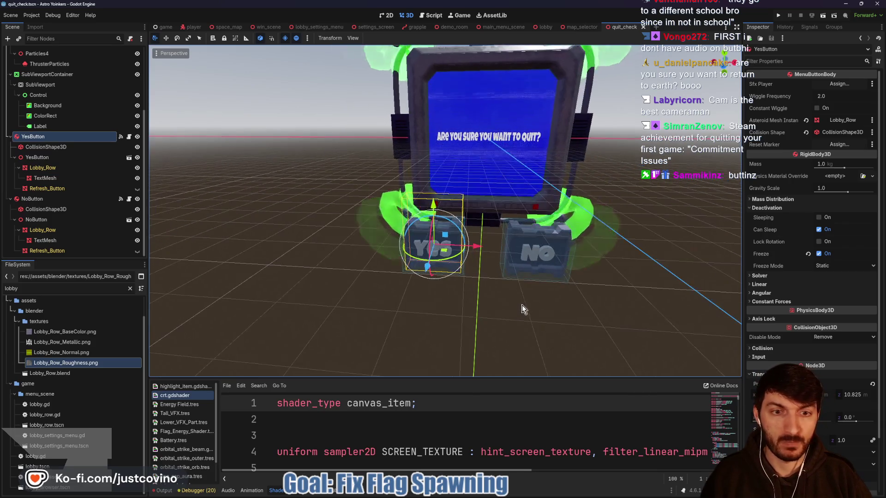
{"action": "scroll", "coordinate": [97, 139], "scroll_direction": "up", "scroll_amount": 5}
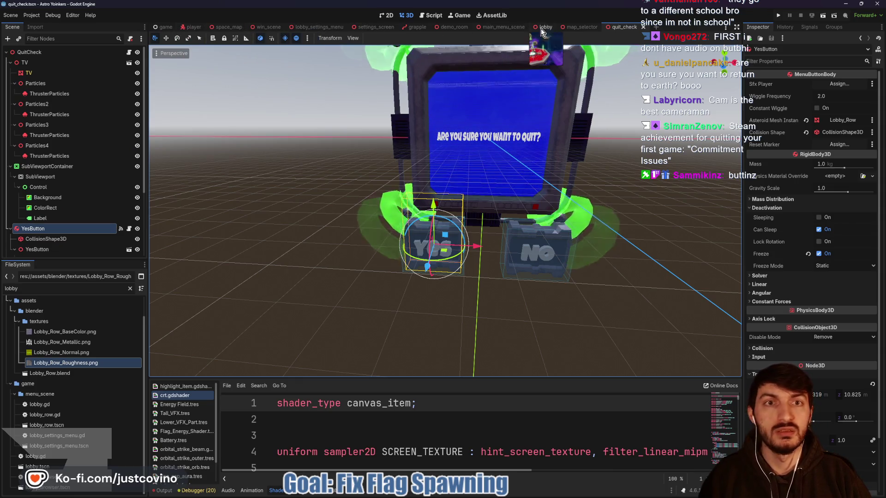
{"action": "left_click", "coordinate": [506, 27]}
Step: Instance quit_check.tscn as a QuitCheck child of MainMenuScene and reveal its transform
{"action": "scroll", "coordinate": [546, 211], "scroll_direction": "up", "scroll_amount": 5}
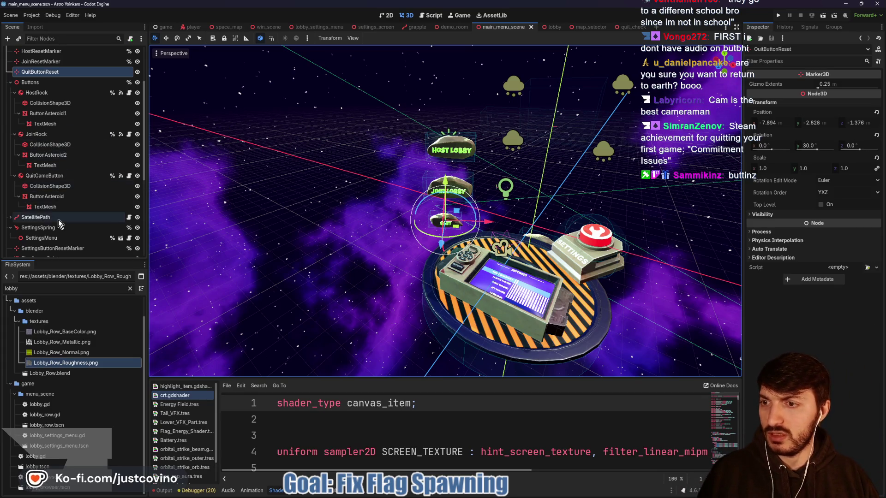
{"action": "scroll", "coordinate": [67, 155], "scroll_direction": "up", "scroll_amount": 4}
{"action": "left_click", "coordinate": [36, 52]}
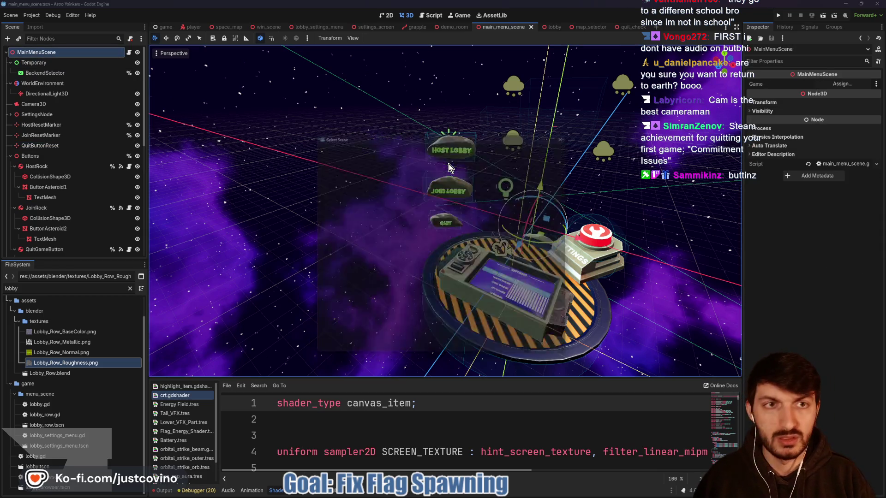
{"action": "key", "text": "ctrl+shift+o"}
{"action": "type", "text": "quit"}
{"action": "key", "text": "Return"}
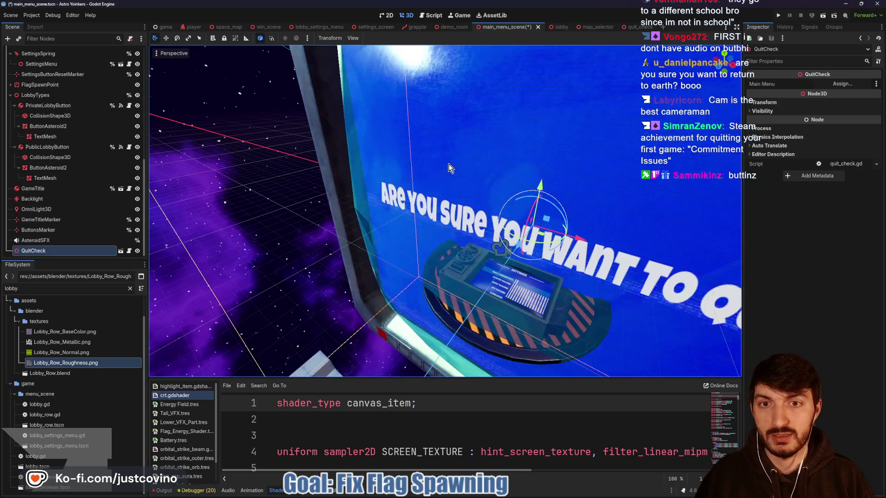
{"action": "scroll", "coordinate": [428, 176], "scroll_direction": "down", "scroll_amount": 3}
{"action": "mouse_move", "coordinate": [462, 182]}
{"action": "left_mouse_down"}
{"action": "mouse_move", "coordinate": [562, 197]}
{"action": "mouse_move", "coordinate": [397, 184]}
{"action": "mouse_move", "coordinate": [495, 218]}
{"action": "mouse_move", "coordinate": [457, 195]}
{"action": "mouse_move", "coordinate": [561, 261]}
{"action": "mouse_move", "coordinate": [455, 210]}
{"action": "left_mouse_up"}
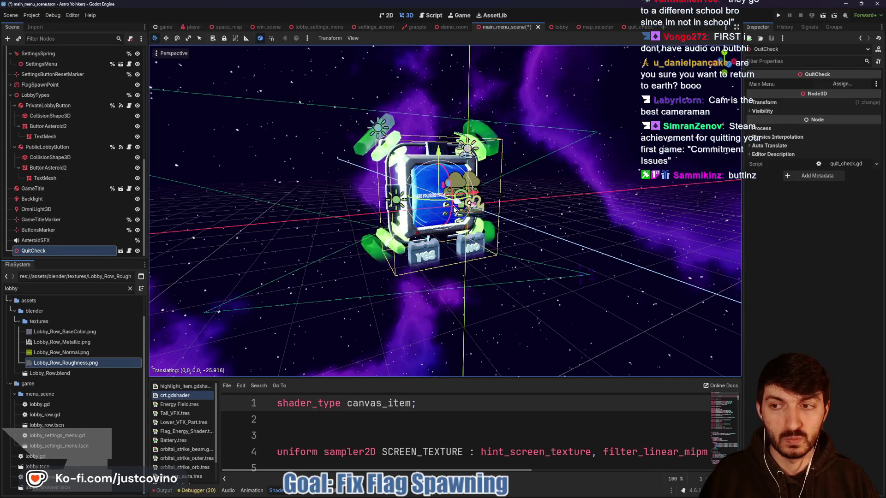
{"action": "left_click", "coordinate": [765, 102]}
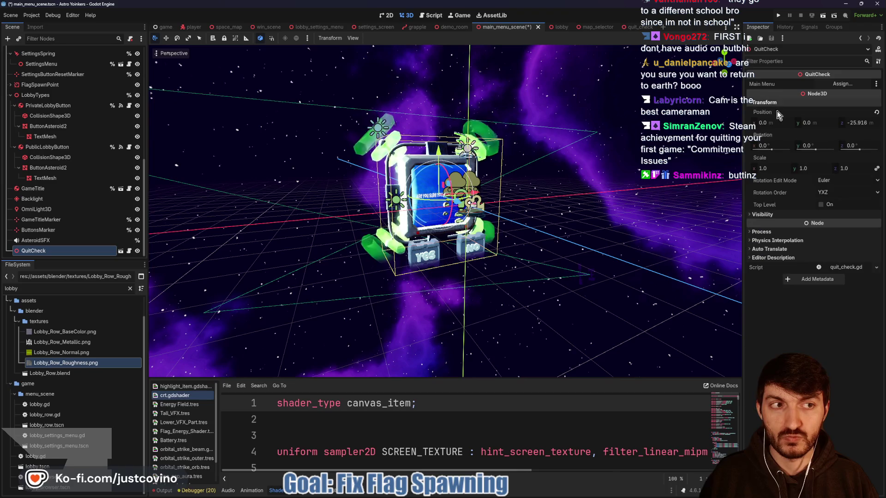
Step: Scale QuitCheck to 0.69 and raise it to position (0, 72.956, -12) above the menu
{"action": "left_click", "coordinate": [774, 169]}
{"action": "type", "text": "0.5"}
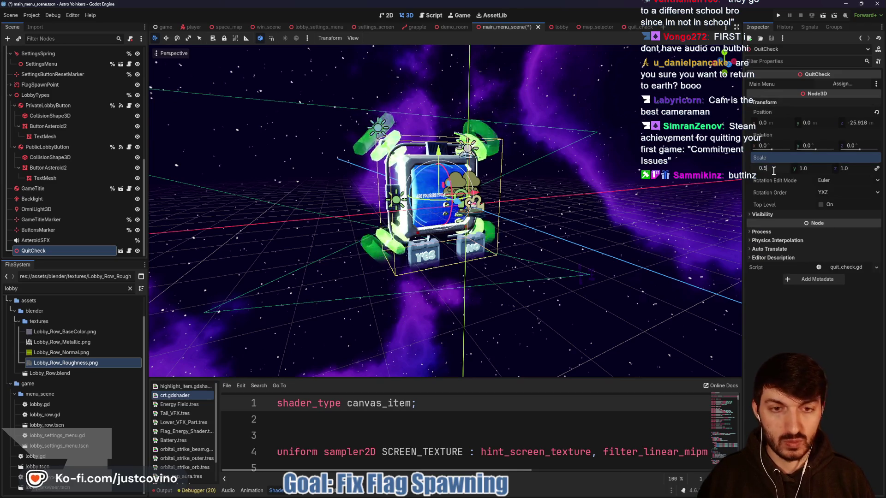
{"action": "key", "text": "Return"}
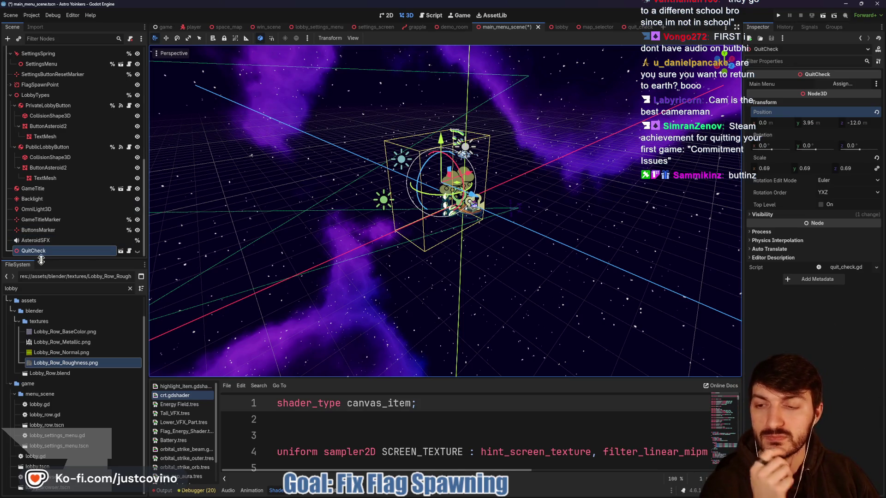
{"action": "left_click_drag", "start_coordinate": [441, 138], "coordinate": [439, 30]}
{"action": "scroll", "coordinate": [459, 110], "scroll_direction": "down", "scroll_amount": 4}
{"action": "left_click_drag", "start_coordinate": [442, 102], "coordinate": [439, 31]}
{"action": "mouse_move", "coordinate": [406, 189]}
{"action": "left_mouse_down"}
{"action": "mouse_move", "coordinate": [401, 175]}
{"action": "mouse_move", "coordinate": [477, 159]}
{"action": "mouse_move", "coordinate": [464, 162]}
{"action": "left_mouse_up"}
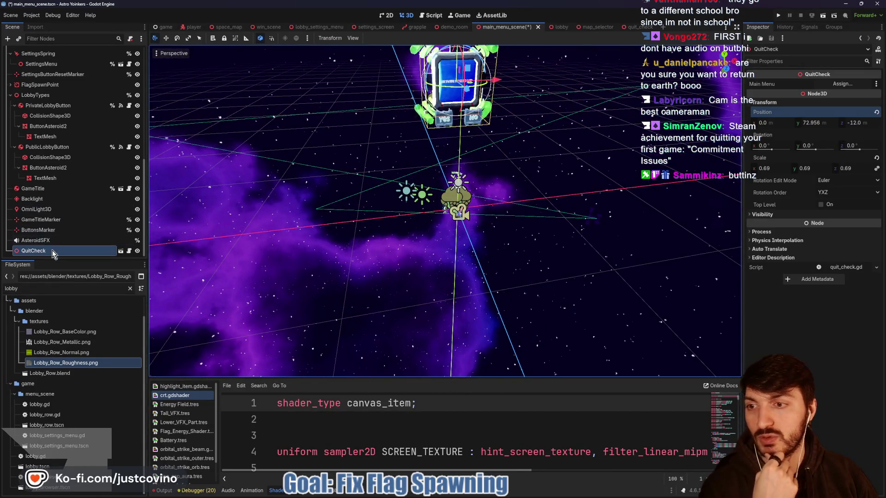
{"action": "scroll", "coordinate": [51, 185], "scroll_direction": "up", "scroll_amount": 5}
{"action": "scroll", "coordinate": [51, 180], "scroll_direction": "up", "scroll_amount": 4}
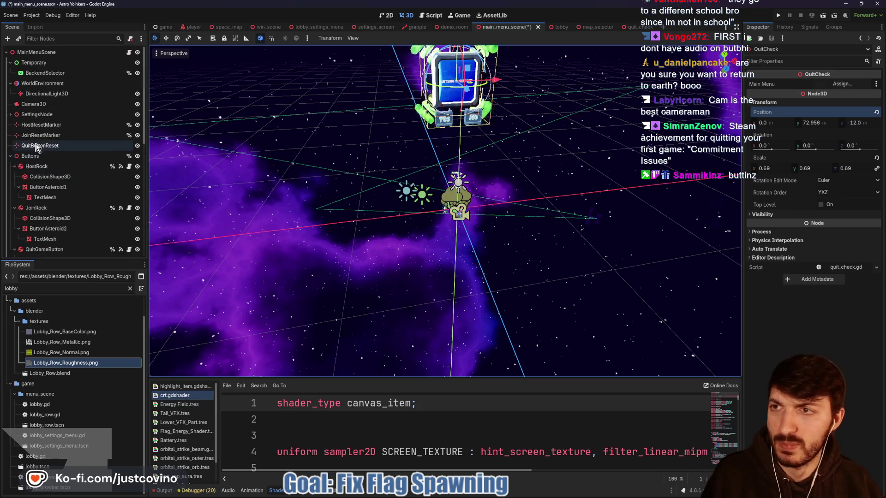
{"action": "left_click", "coordinate": [36, 53]}
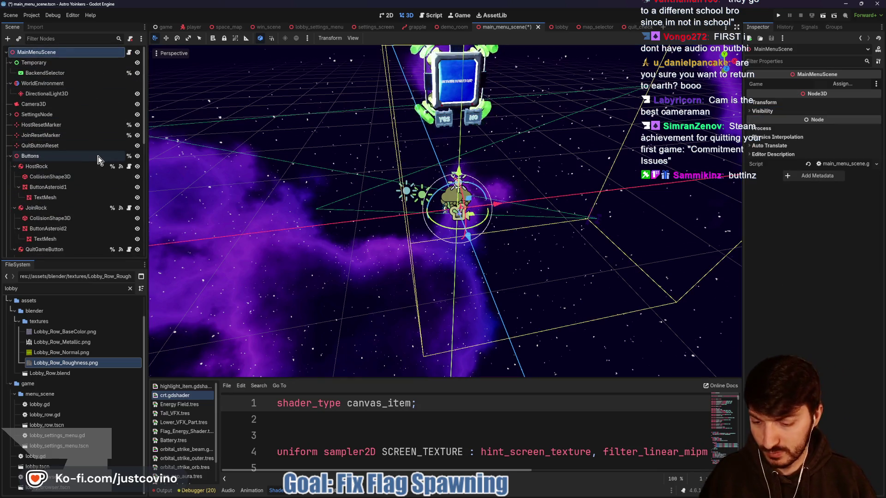
Step: Add a Marker3D named QuitCheckResetMarker at QuitCheck's position (0, 72.956, -12)
{"action": "key", "text": "ctrl+a"}
{"action": "type", "text": "marker"}
{"action": "key", "text": "Return"}
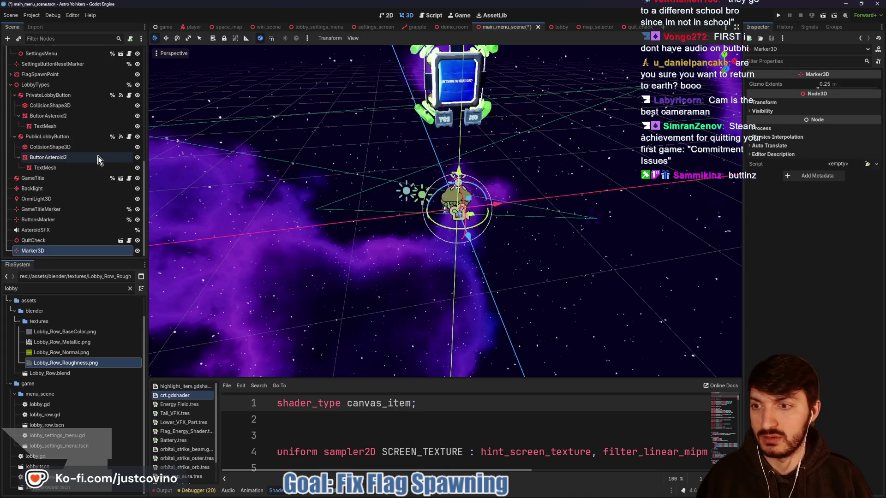
{"action": "double_click", "coordinate": [69, 250]}
{"action": "type", "text": "QuitChec"}
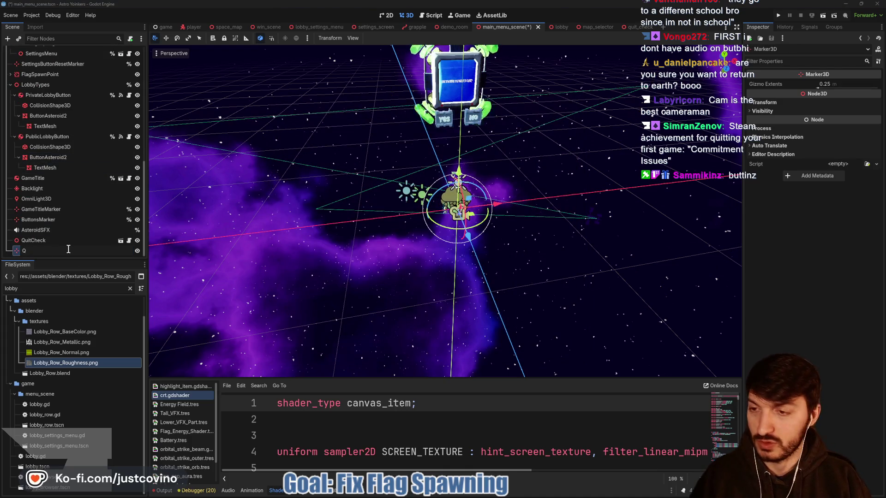
{"action": "type", "text": "kResetMarker"}
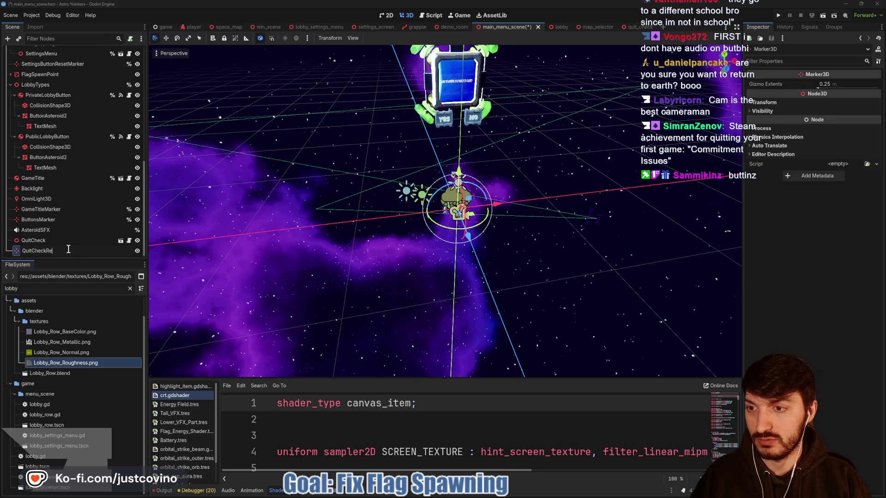
{"action": "key", "text": "Return"}
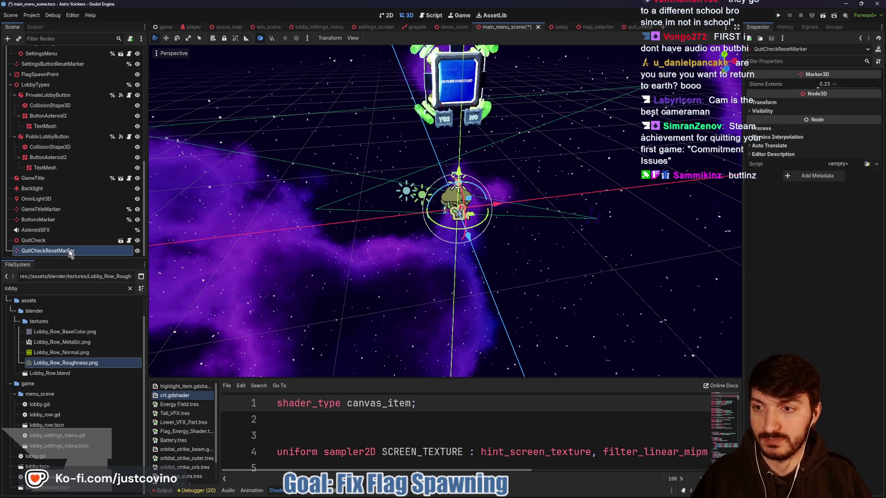
{"action": "left_click_drag", "start_coordinate": [45, 257], "coordinate": [35, 240]}
{"action": "left_click", "coordinate": [876, 103]}
{"action": "left_click", "coordinate": [877, 112]}
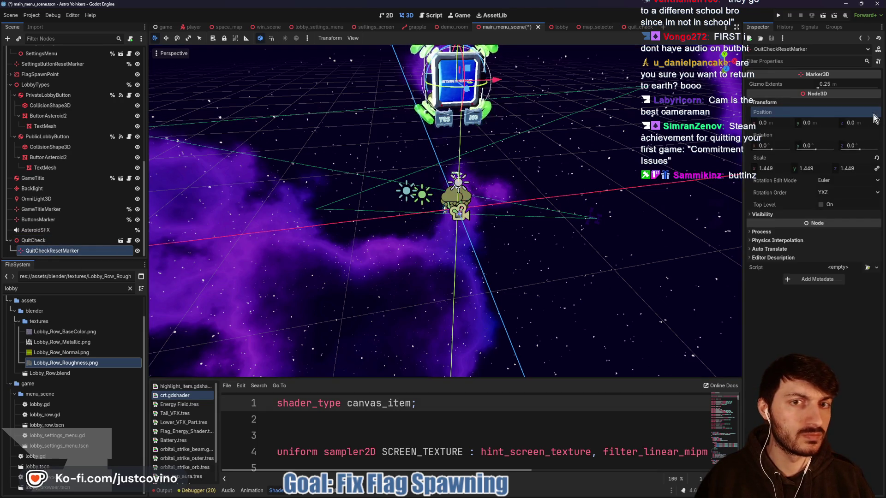
{"action": "left_click_drag", "start_coordinate": [34, 255], "coordinate": [40, 237]}
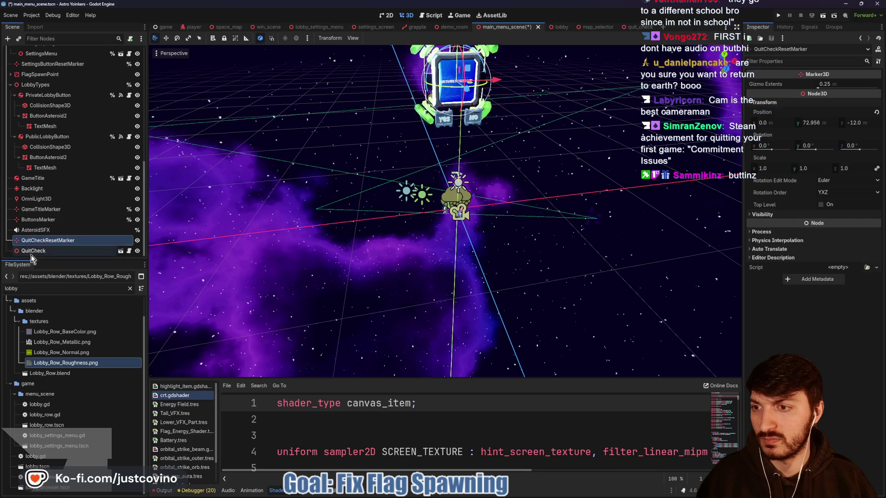
Step: Give QuitCheck a unique name and set its Main Menu property to MainMenuScene
{"action": "left_click", "coordinate": [51, 251]}
{"action": "right_click", "coordinate": [50, 250]}
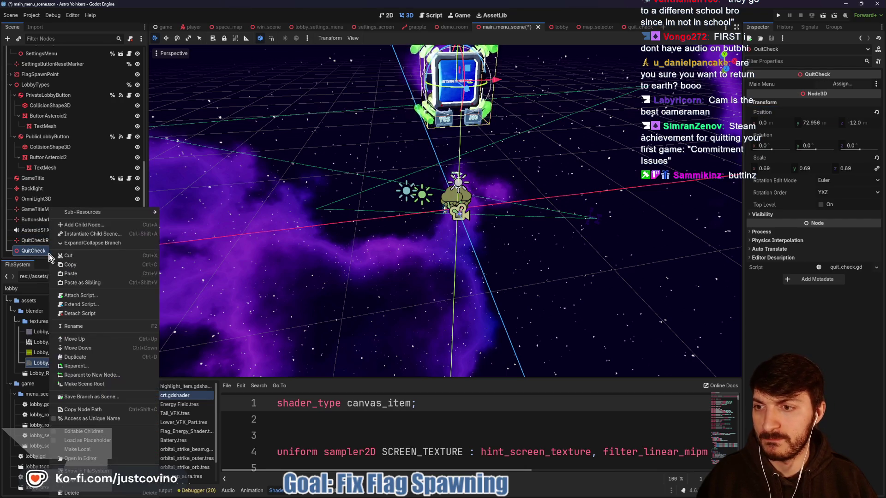
{"action": "left_click", "coordinate": [84, 418]}
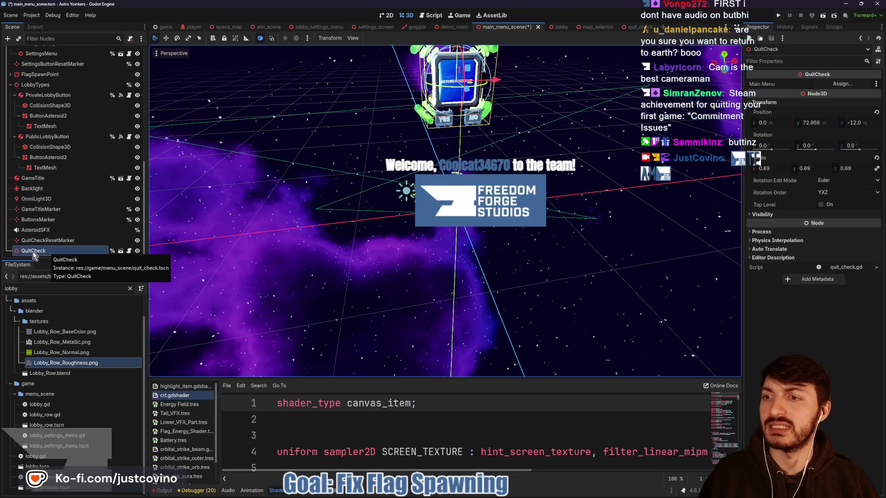
{"action": "left_click", "coordinate": [843, 84]}
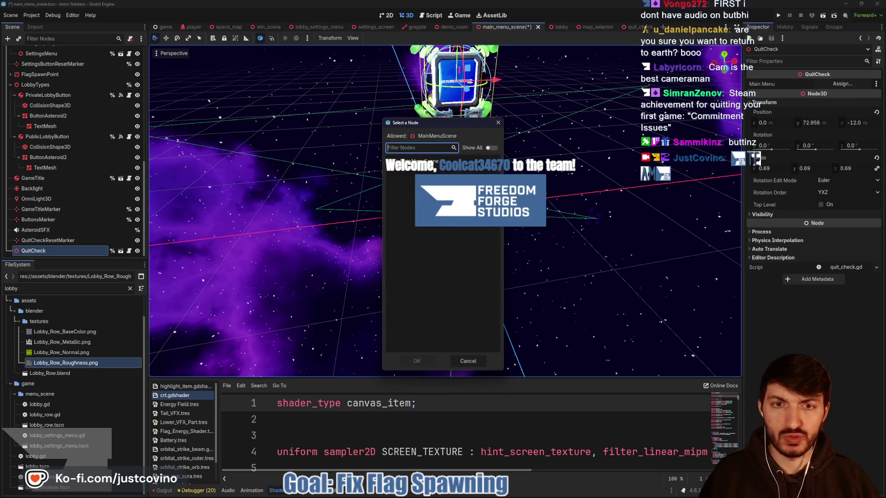
{"action": "left_click", "coordinate": [416, 361]}
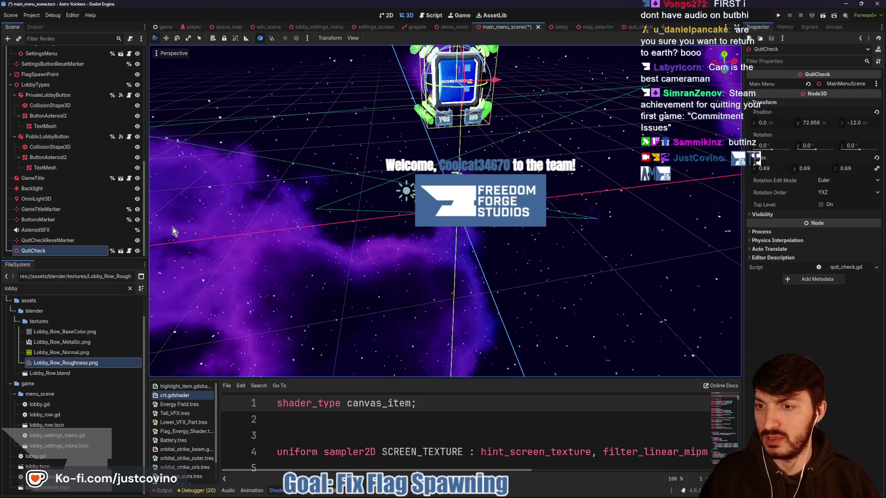
Step: Review QuitCheckResetMarker and QuitCheck, then bring up main_menu_scene.gd in the Script workspace
{"action": "left_click", "coordinate": [50, 240]}
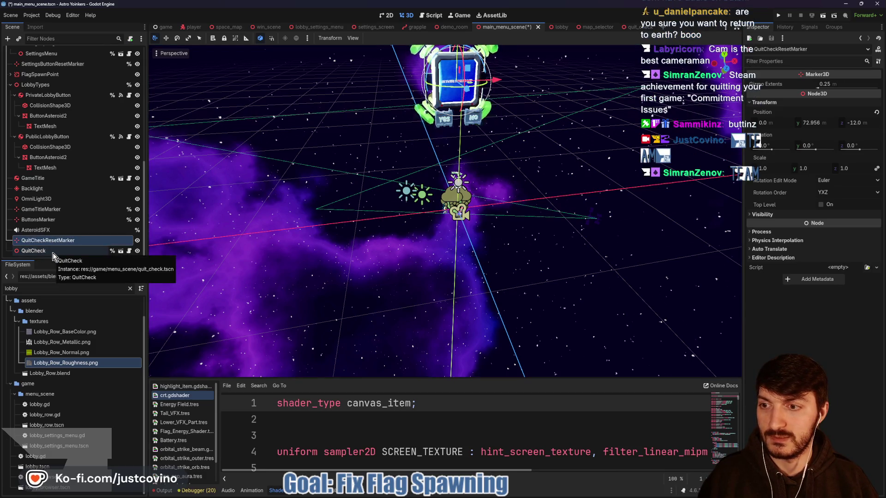
{"action": "left_click", "coordinate": [53, 253]}
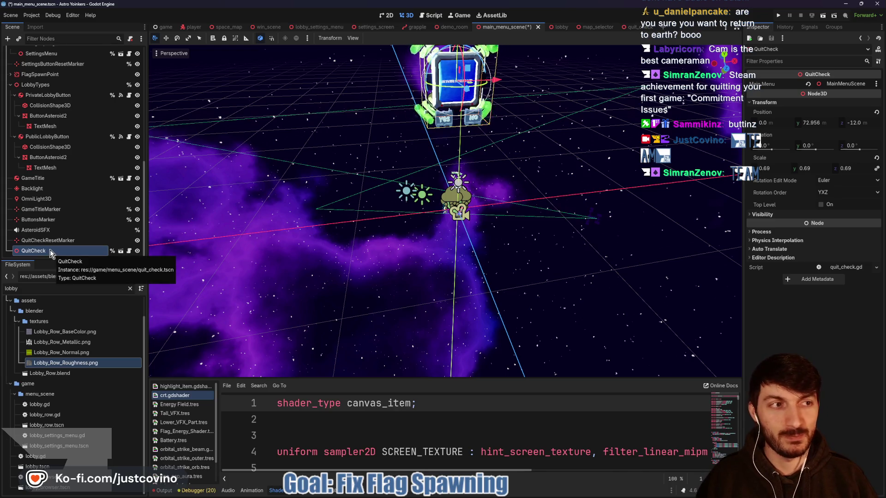
{"action": "scroll", "coordinate": [54, 234], "scroll_direction": "up", "scroll_amount": 10}
{"action": "key", "text": "ctrl+F3"}
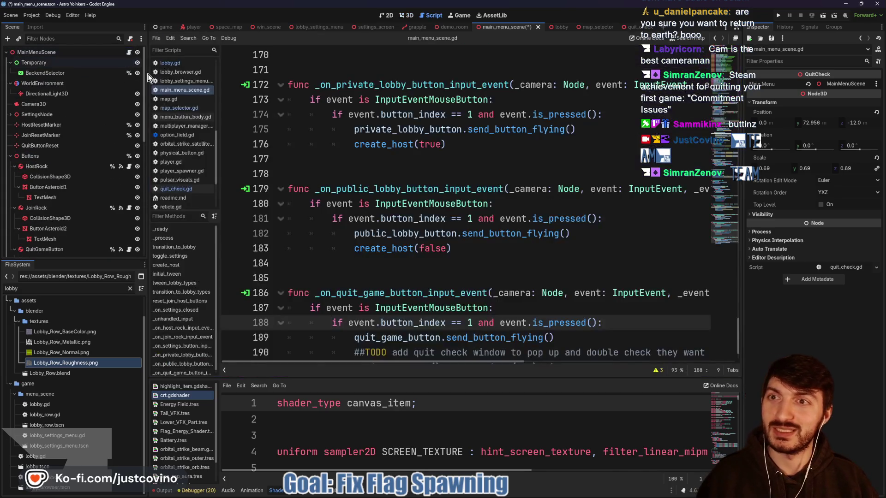
Step: Save main_menu_scene.gd and dismiss the chat popup
{"action": "key", "text": "ctrl+s"}
{"action": "scroll", "coordinate": [493, 211], "scroll_direction": "down", "scroll_amount": 1}
{"action": "left_click", "coordinate": [480, 218]}
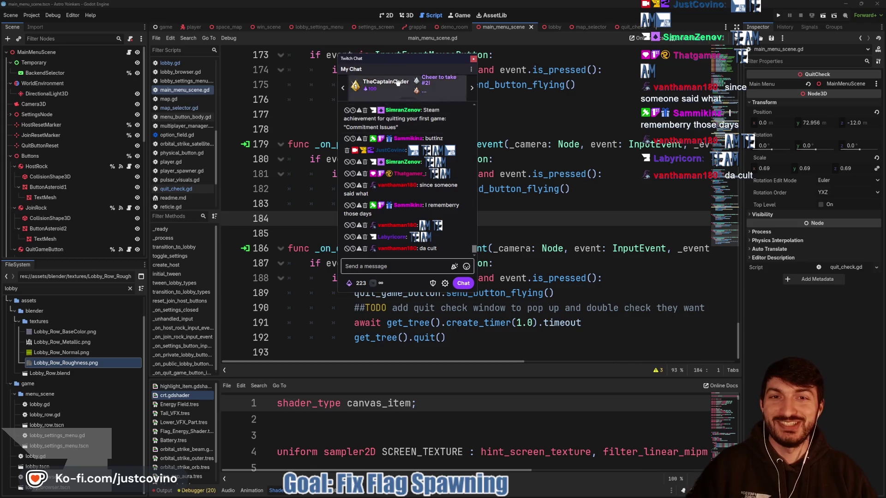
{"action": "left_click_drag", "start_coordinate": [401, 59], "coordinate": [358, 69]}
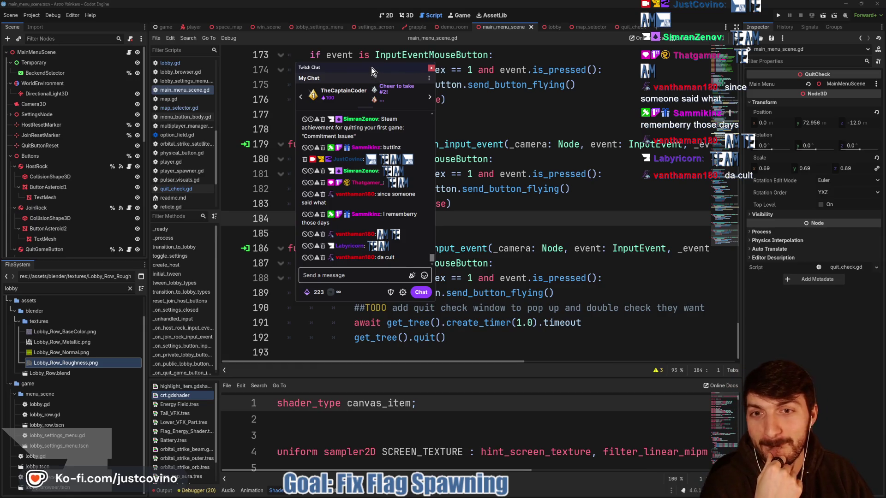
{"action": "left_click", "coordinate": [323, 234]}
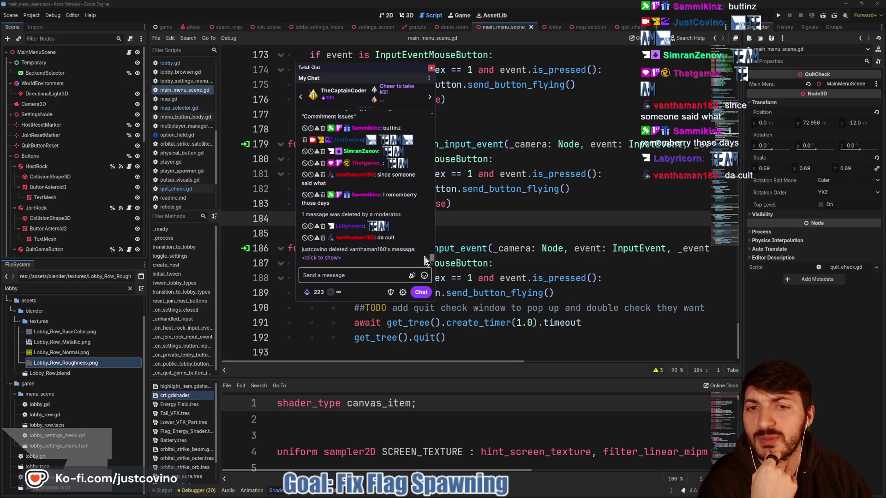
{"action": "left_click", "coordinate": [368, 69]}
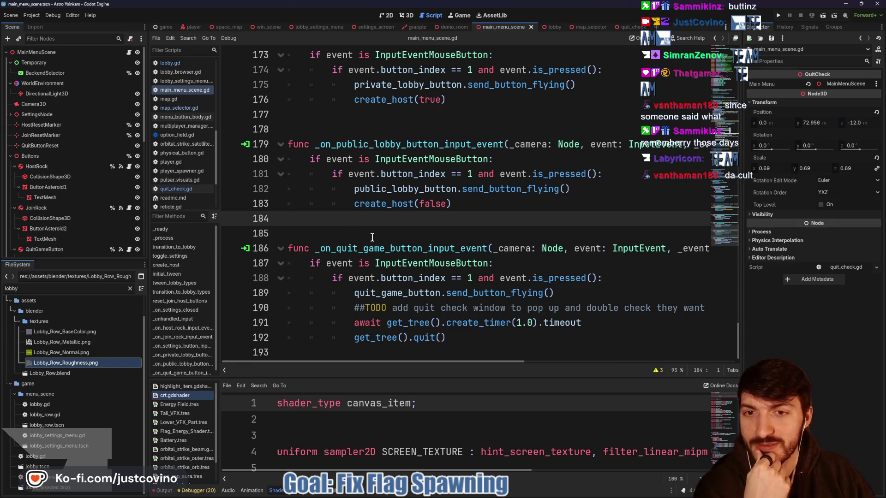
Step: Look back through the script and place the caret after _on_settings_closed
{"action": "scroll", "coordinate": [447, 258], "scroll_direction": "up", "scroll_amount": 10}
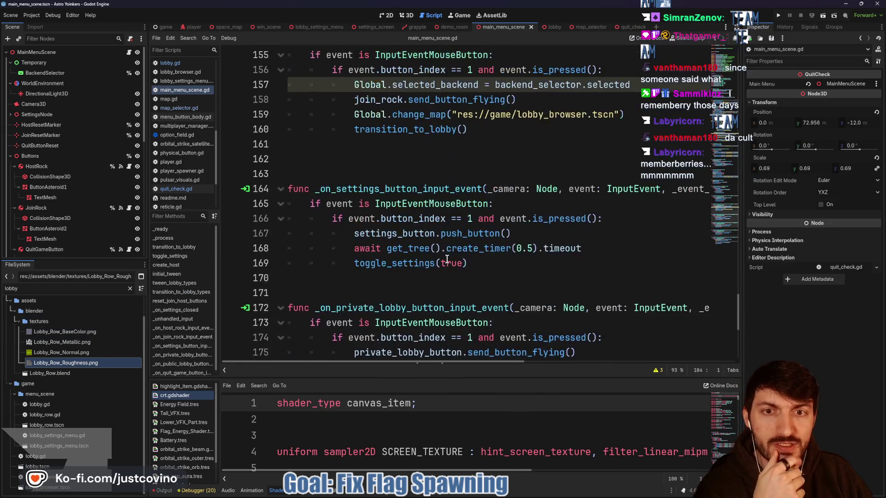
{"action": "scroll", "coordinate": [447, 259], "scroll_direction": "up", "scroll_amount": 5}
{"action": "scroll", "coordinate": [432, 252], "scroll_direction": "down", "scroll_amount": 13}
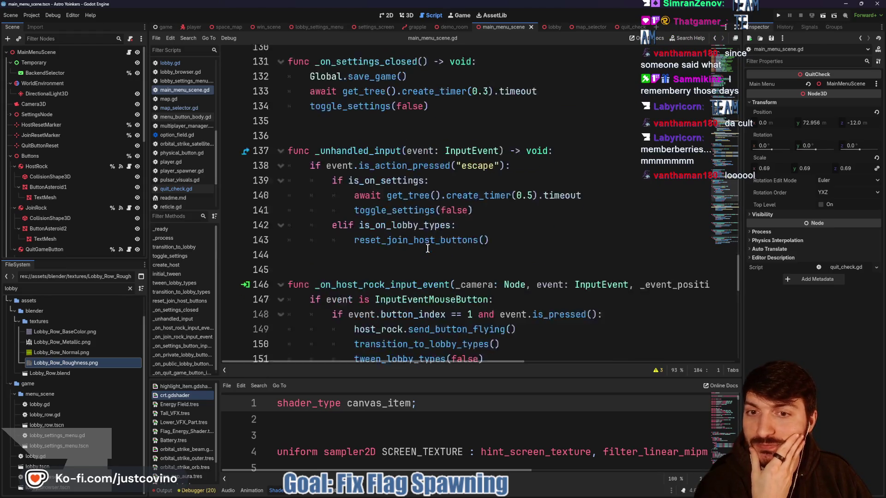
{"action": "scroll", "coordinate": [428, 249], "scroll_direction": "down", "scroll_amount": 3}
{"action": "scroll", "coordinate": [433, 252], "scroll_direction": "up", "scroll_amount": 18}
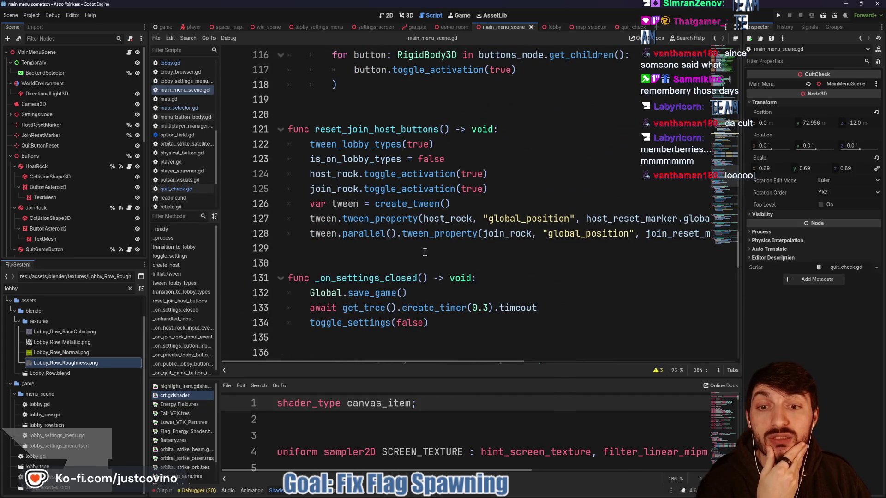
{"action": "scroll", "coordinate": [425, 251], "scroll_direction": "down", "scroll_amount": 4}
{"action": "left_click", "coordinate": [349, 164]}
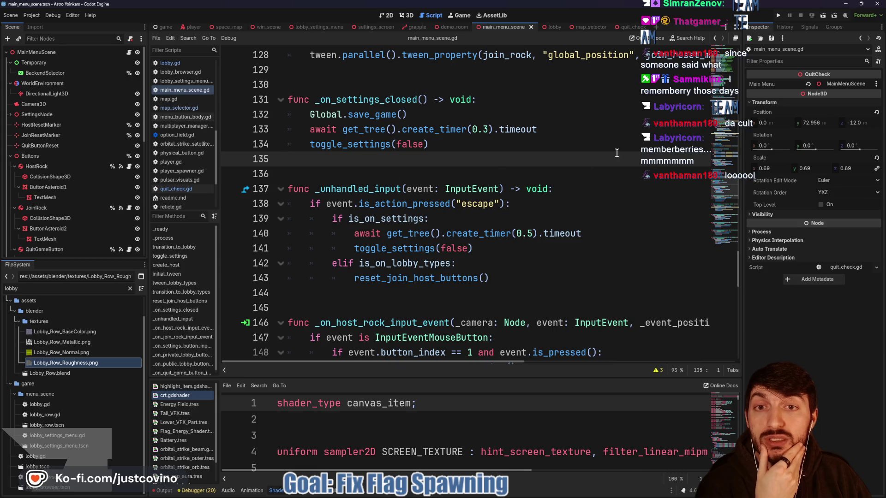
Step: Add a toggle_quitcheck(is_toggled: bool) -> void function with a pass body
{"action": "key", "text": "Return"}
{"action": "key", "text": "Return"}
{"action": "key", "text": "Return"}
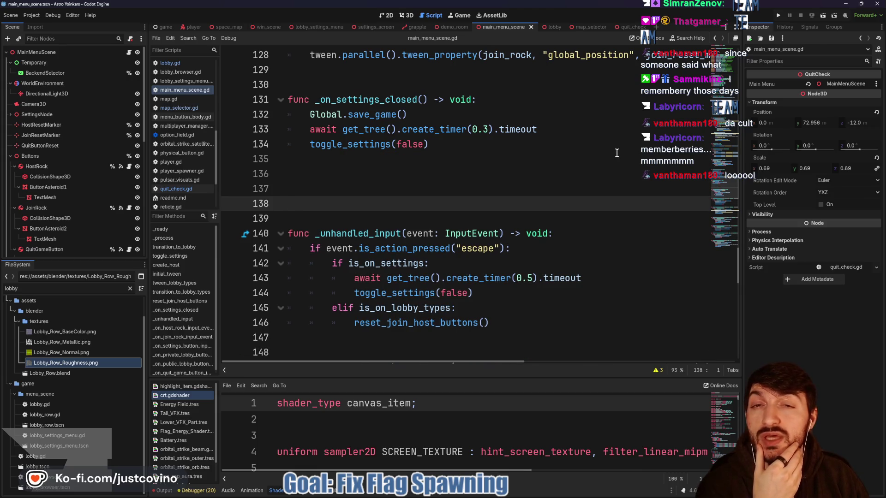
{"action": "key", "text": "Up"}
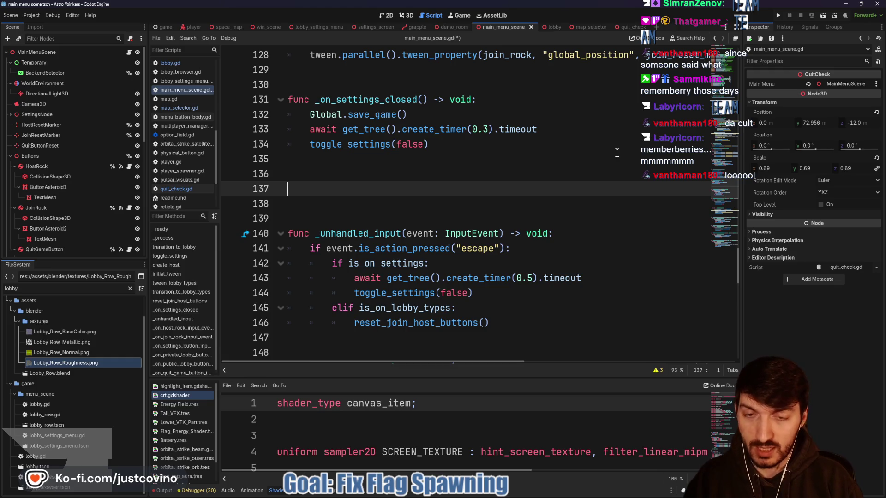
{"action": "type", "text": "toggle_quitche"}
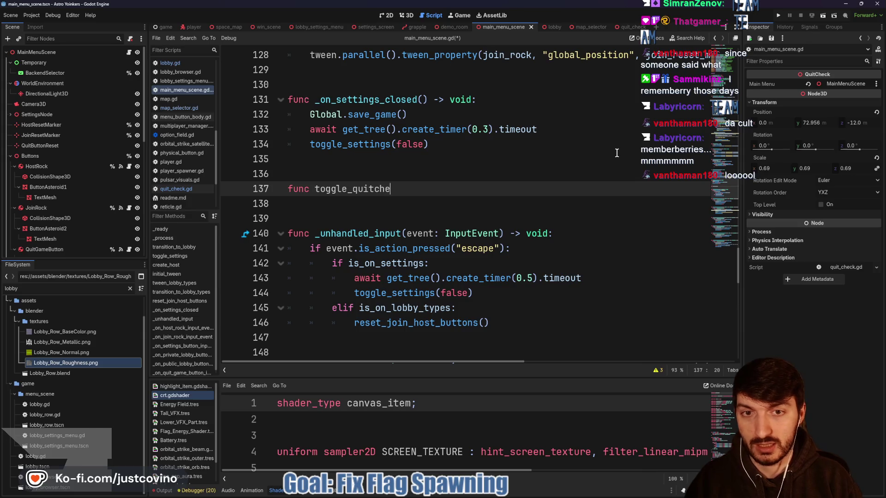
{"action": "type", "text": "is"}
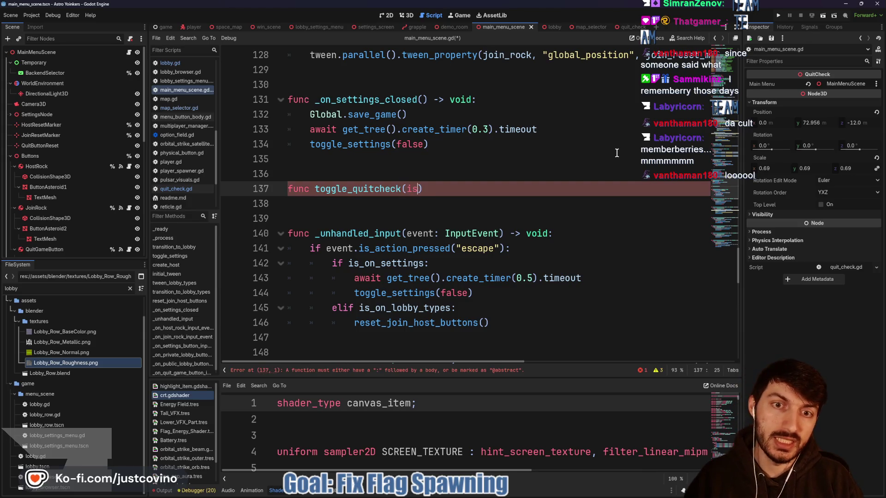
{"action": "type", "text": " bool"}
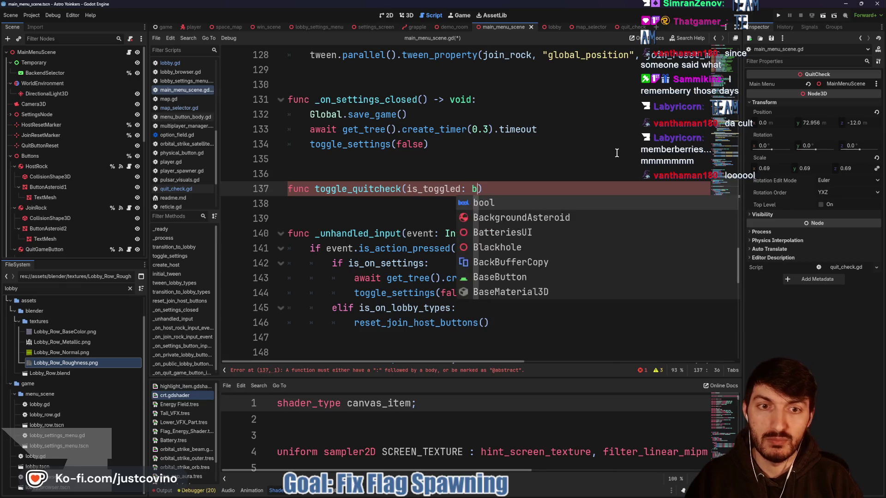
{"action": "key", "text": "Right"}
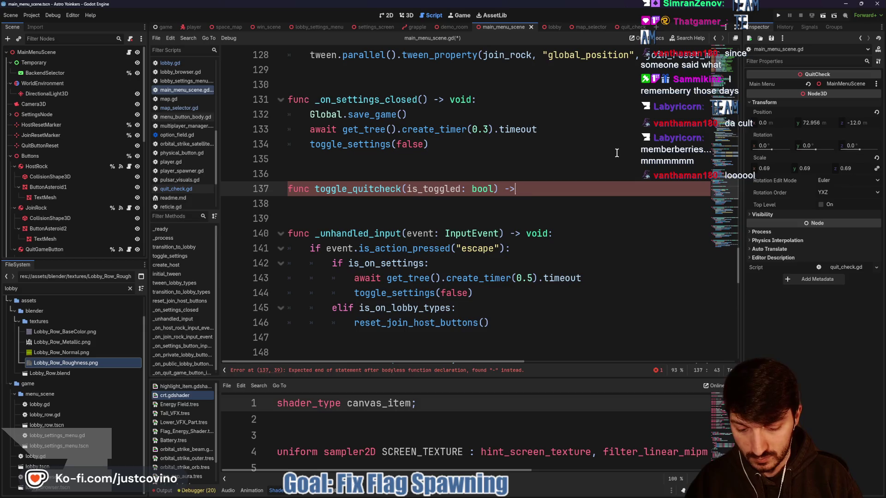
{"action": "type", "text": "void:"}
{"action": "key", "text": "Return"}
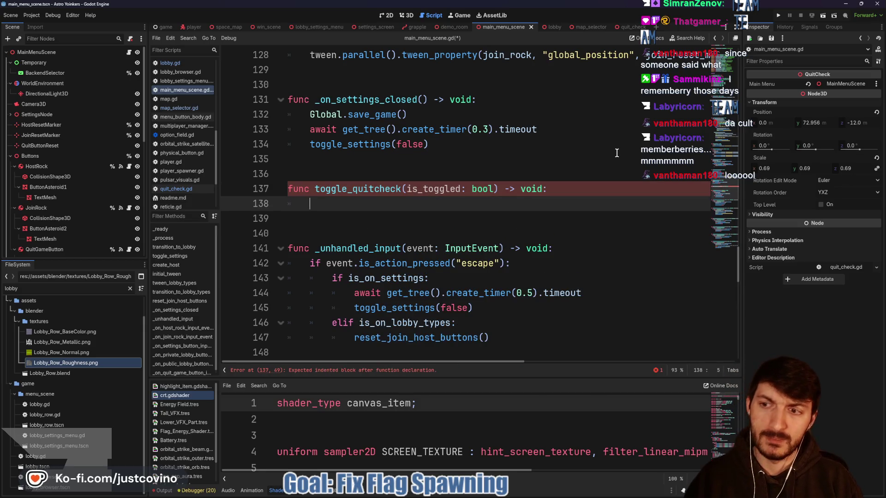
{"action": "type", "text": "pass"}
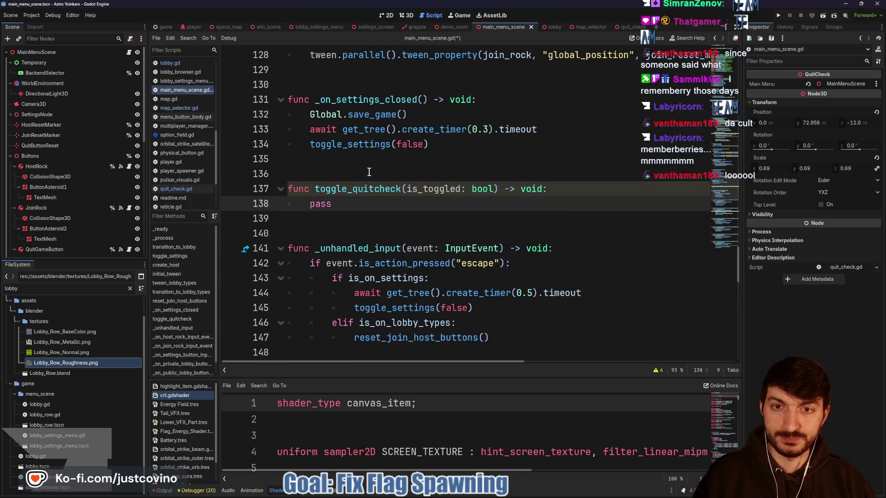
{"action": "left_click", "coordinate": [365, 172]}
Step: Insert a QuitGameButton reference among the variables and delete the duplicate quit_game_button line
{"action": "scroll", "coordinate": [384, 189], "scroll_direction": "up", "scroll_amount": 15}
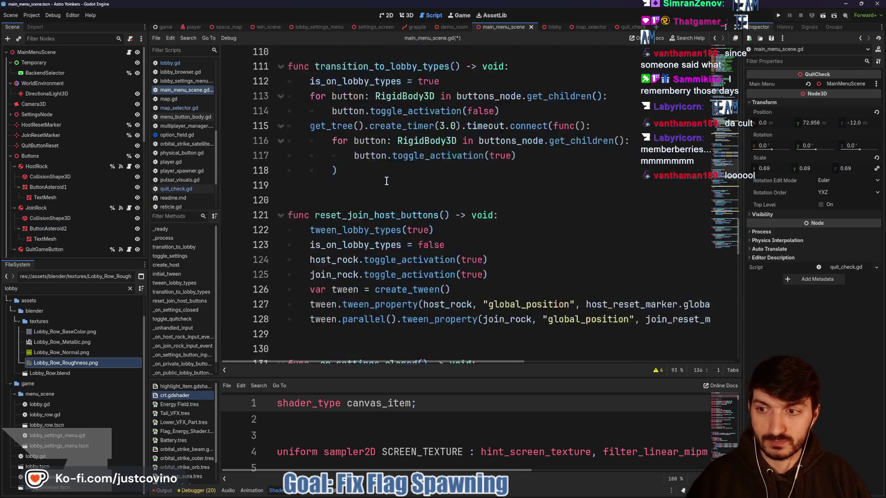
{"action": "scroll", "coordinate": [385, 188], "scroll_direction": "up", "scroll_amount": 18}
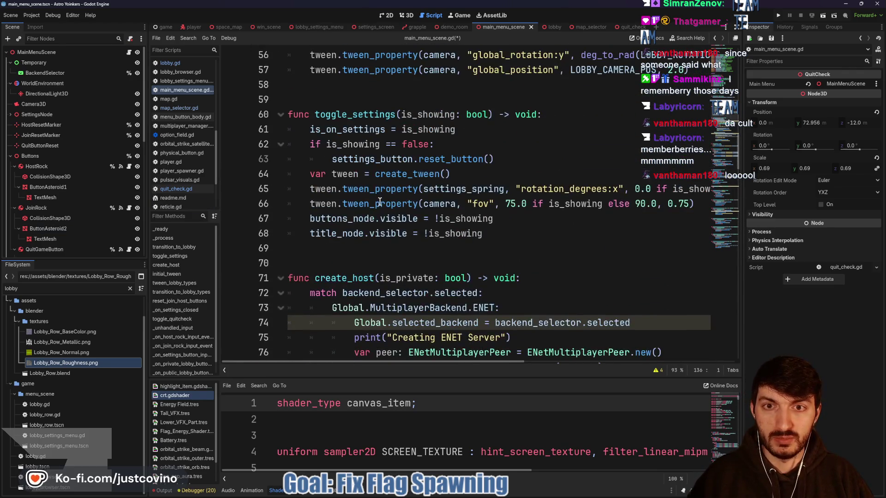
{"action": "scroll", "coordinate": [344, 231], "scroll_direction": "up", "scroll_amount": 5}
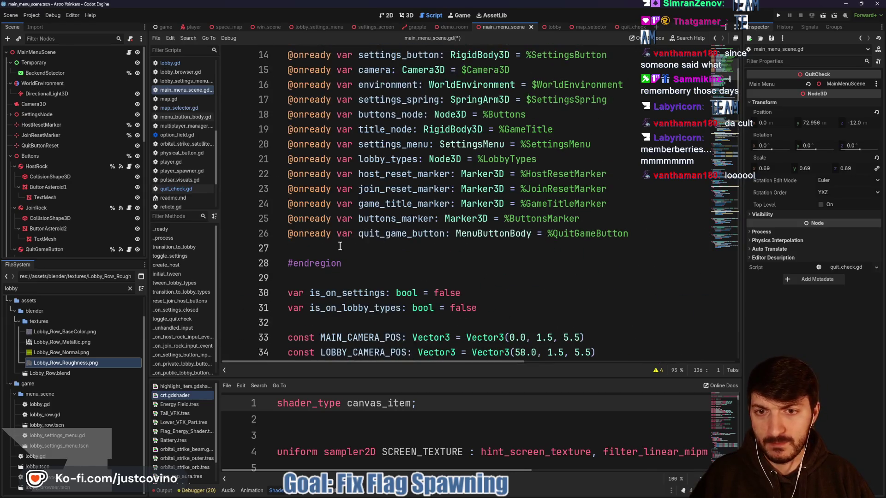
{"action": "left_click", "coordinate": [344, 241]}
{"action": "mouse_move", "coordinate": [54, 250]}
{"action": "left_mouse_down"}
{"action": "mouse_move", "coordinate": [323, 249]}
{"action": "mouse_move", "coordinate": [309, 252]}
{"action": "left_mouse_up"}
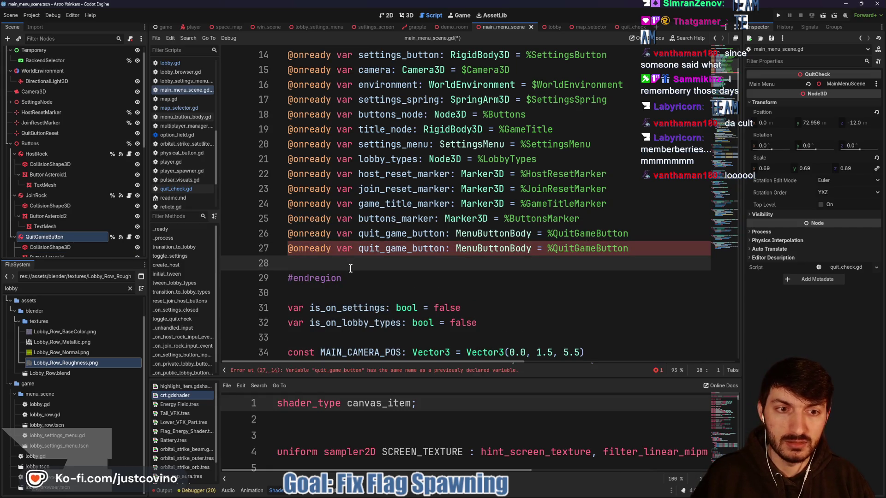
{"action": "left_click_drag", "start_coordinate": [608, 253], "coordinate": [272, 253]}
{"action": "key", "text": "BackSpace"}
{"action": "key", "text": "BackSpace"}
{"action": "scroll", "coordinate": [402, 256], "scroll_direction": "down", "scroll_amount": 20}
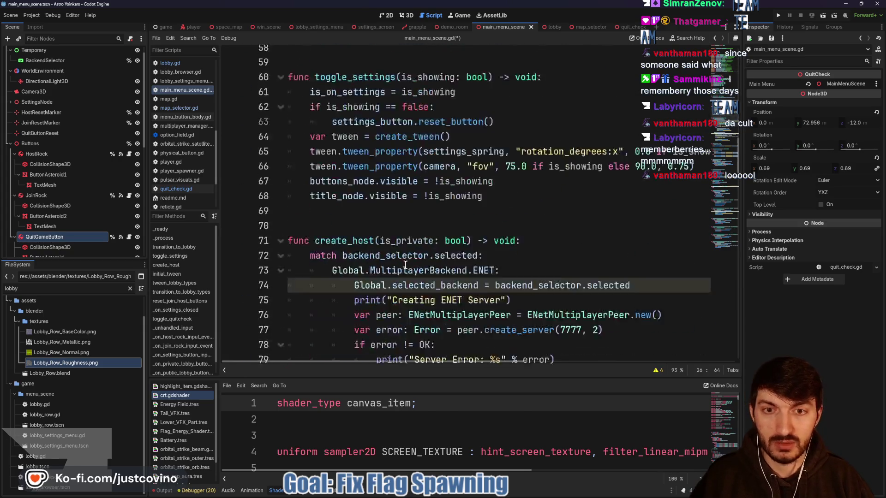
{"action": "scroll", "coordinate": [51, 219], "scroll_direction": "down", "scroll_amount": 10}
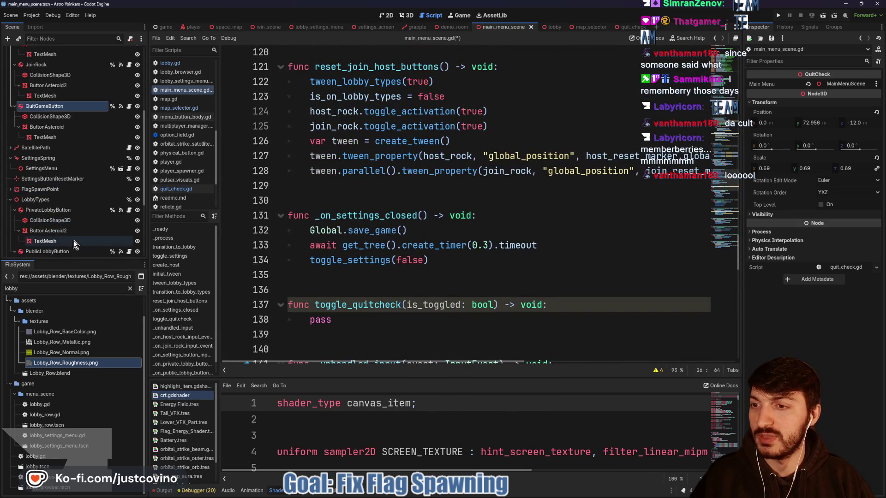
Step: Add an onready reference to the QuitCheck node on line 27
{"action": "left_click", "coordinate": [48, 251]}
{"action": "scroll", "coordinate": [399, 209], "scroll_direction": "up", "scroll_amount": 20}
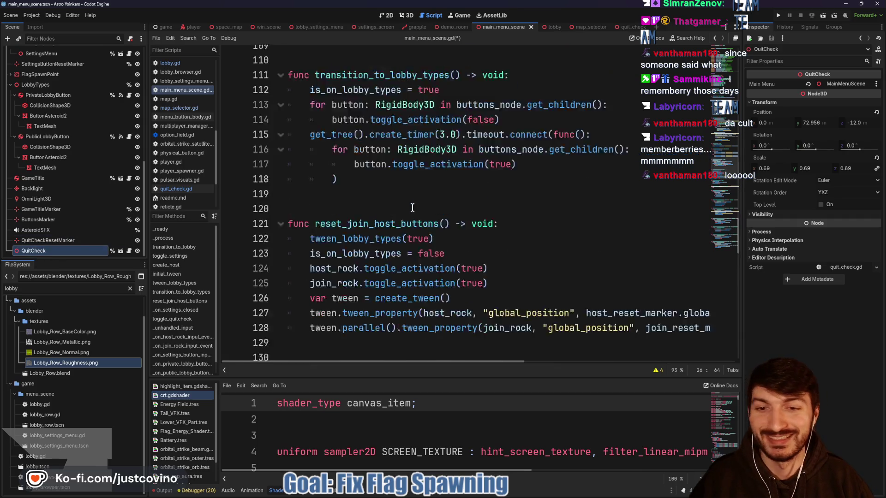
{"action": "scroll", "coordinate": [399, 209], "scroll_direction": "up", "scroll_amount": 4}
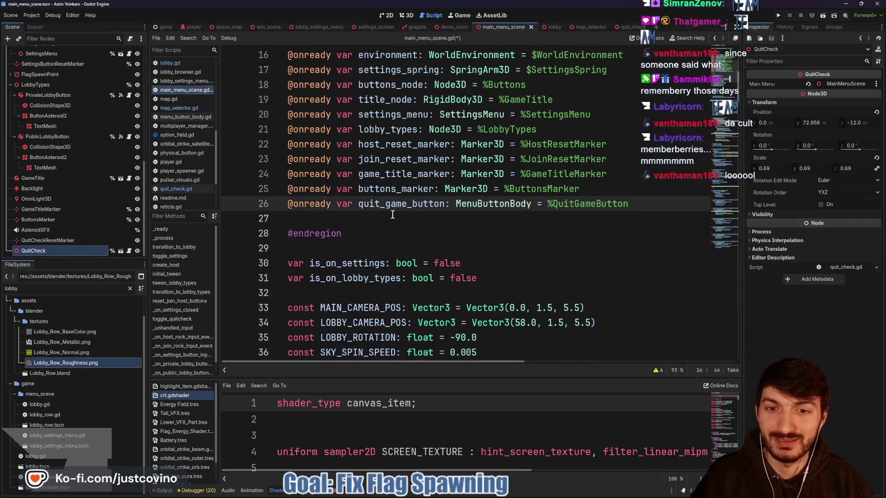
{"action": "left_click", "coordinate": [335, 217]}
{"action": "left_click_drag", "start_coordinate": [45, 250], "coordinate": [311, 222]}
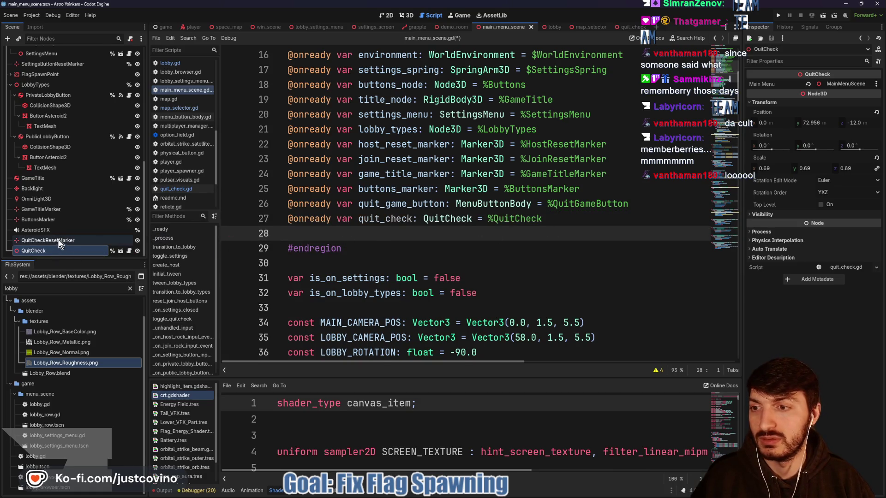
Step: Give QuitCheckResetMarker a unique name, add its onready reference on line 28, and save
{"action": "left_click", "coordinate": [58, 241]}
{"action": "right_click", "coordinate": [56, 240]}
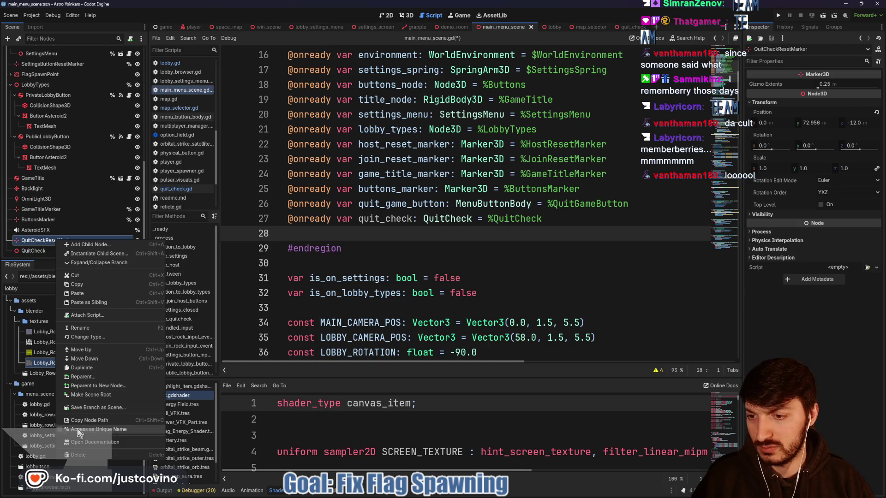
{"action": "left_click", "coordinate": [88, 430]}
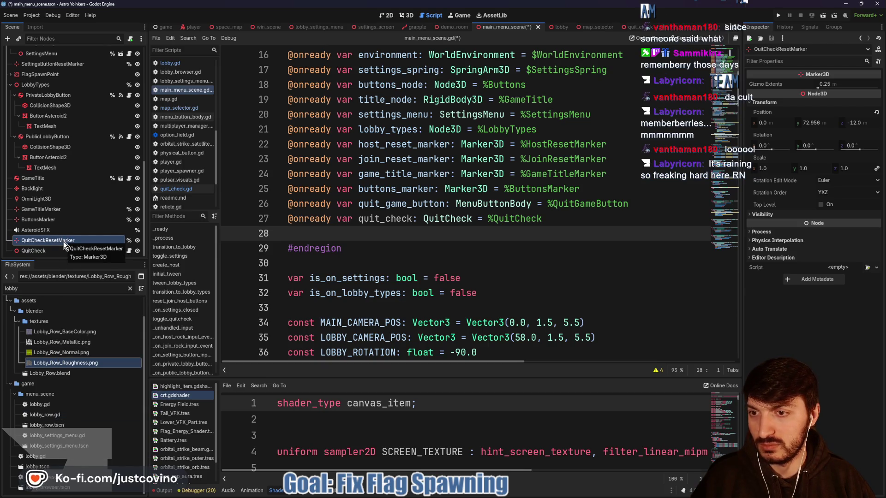
{"action": "left_click", "coordinate": [314, 238]}
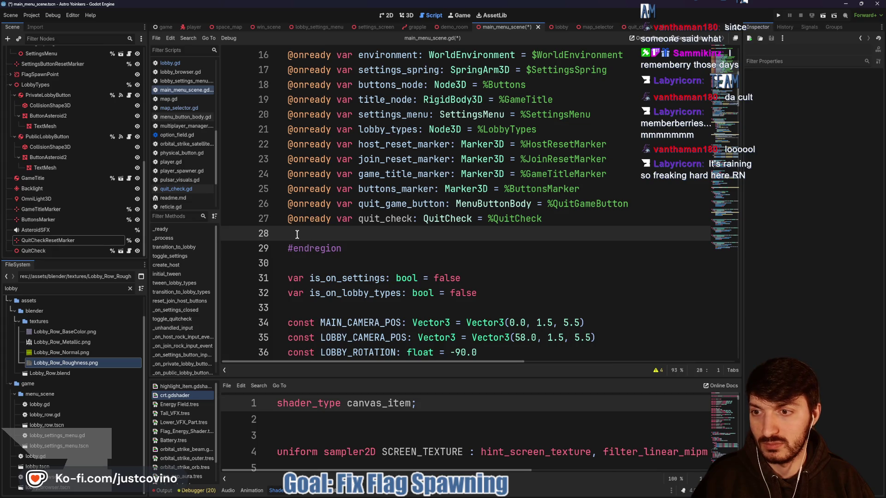
{"action": "left_click_drag", "start_coordinate": [88, 240], "coordinate": [314, 231]}
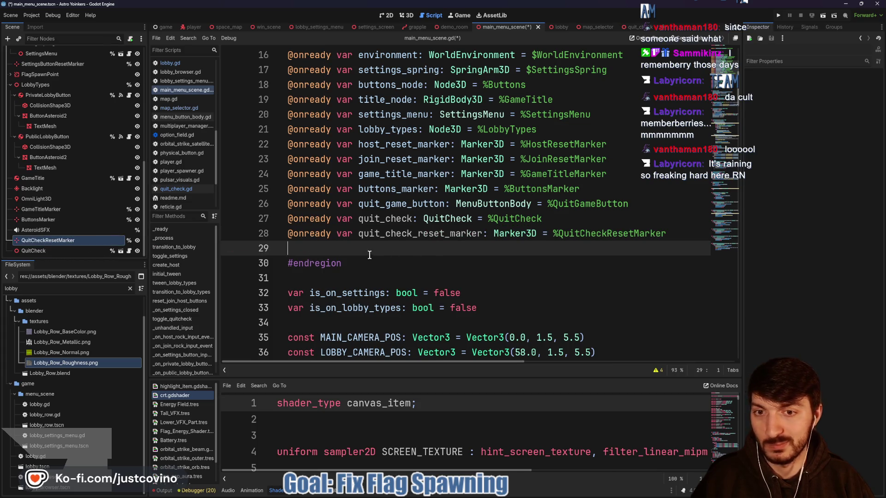
{"action": "key", "text": "ctrl+s"}
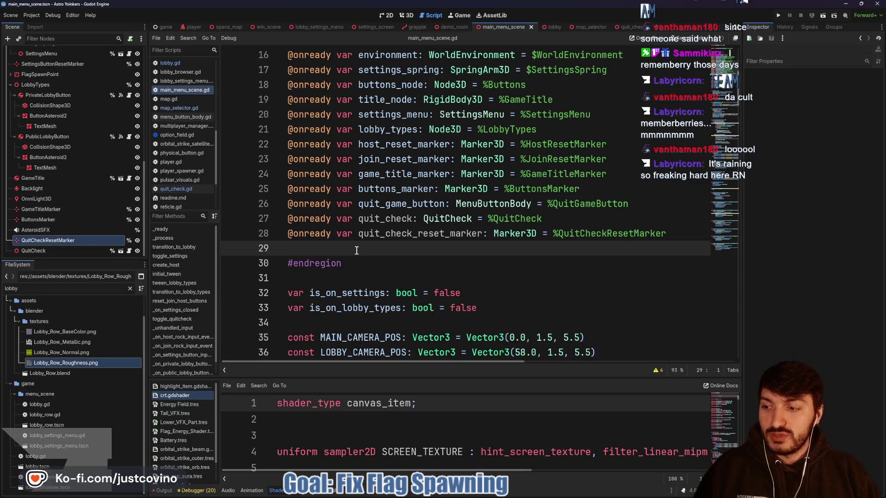
Step: Return to toggle_quitcheck with the caret after its pass statement
{"action": "scroll", "coordinate": [365, 246], "scroll_direction": "down", "scroll_amount": 2}
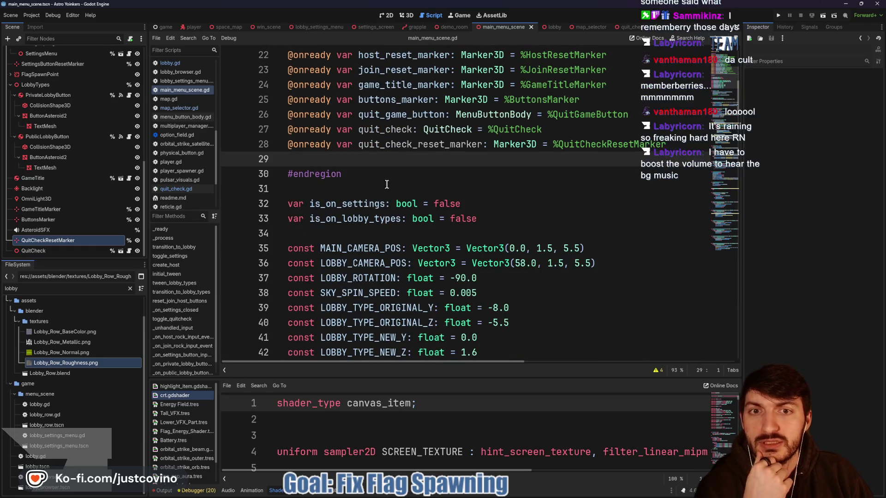
{"action": "scroll", "coordinate": [396, 172], "scroll_direction": "down", "scroll_amount": 3}
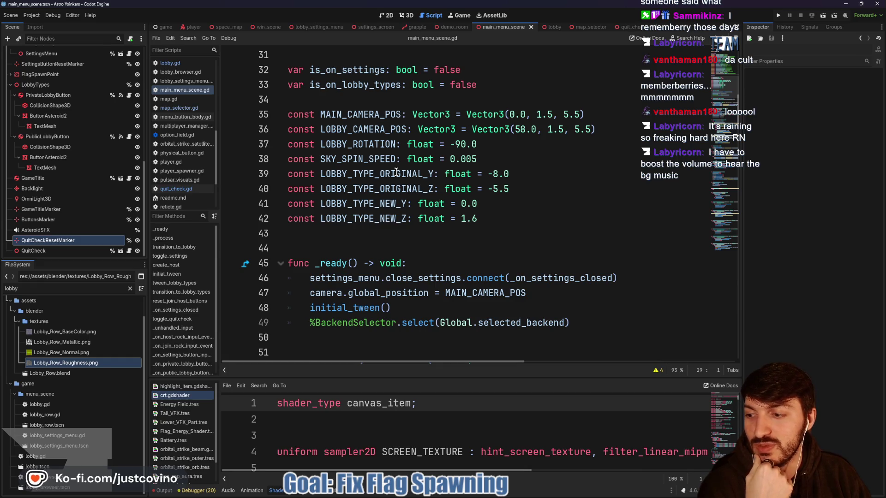
{"action": "scroll", "coordinate": [396, 172], "scroll_direction": "down", "scroll_amount": 2}
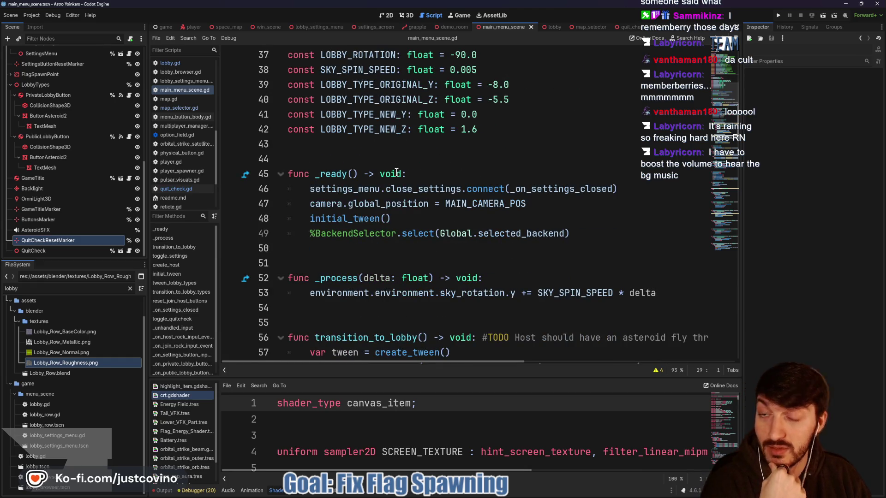
{"action": "scroll", "coordinate": [390, 174], "scroll_direction": "down", "scroll_amount": 20}
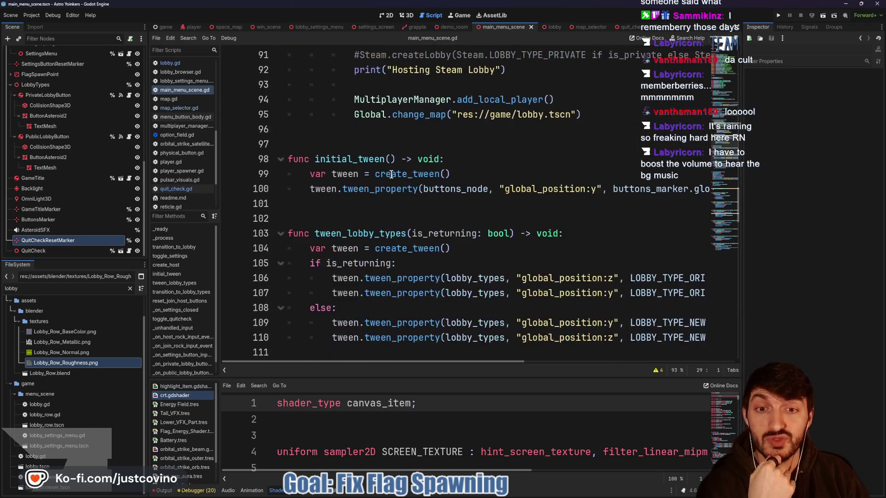
{"action": "scroll", "coordinate": [391, 174], "scroll_direction": "down", "scroll_amount": 10}
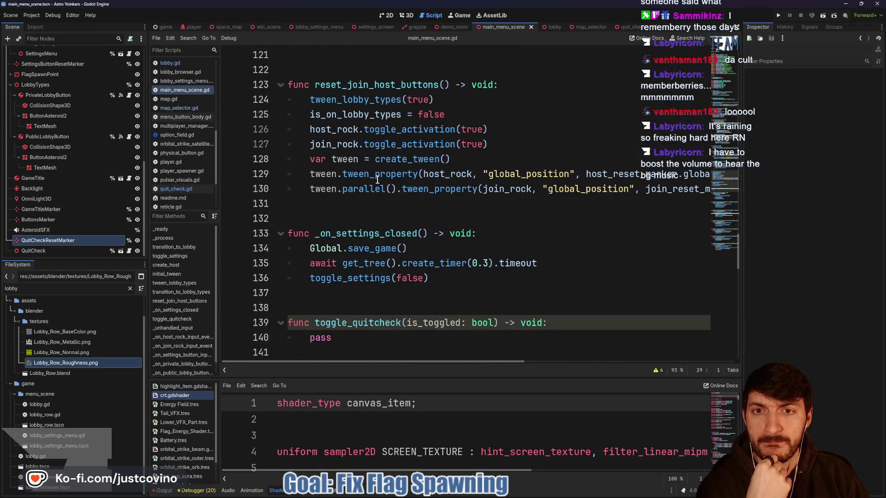
{"action": "left_click", "coordinate": [384, 204]}
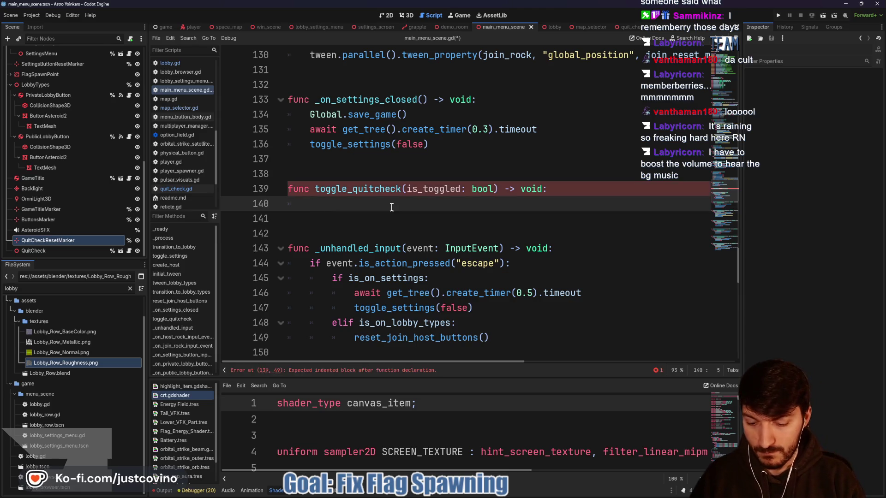
Step: Replace pass with create_tween() and begin a tween.tween_property() call
{"action": "type", "text": "= creat"}
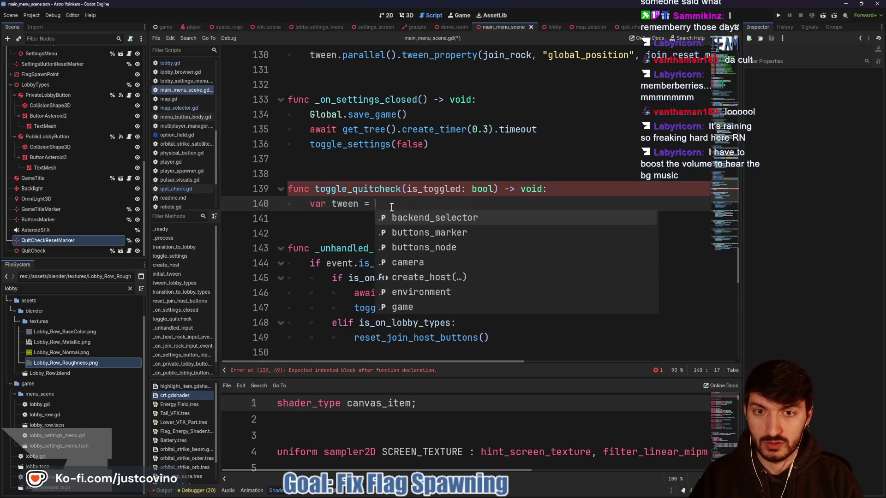
{"action": "key", "text": "Down"}
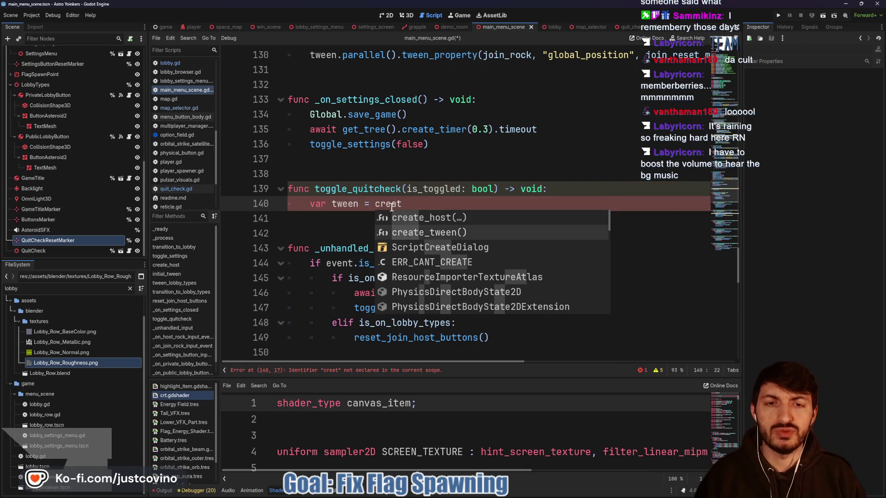
{"action": "key", "text": "Return"}
{"action": "key", "text": "Return"}
{"action": "type", "text": "tween.twee"}
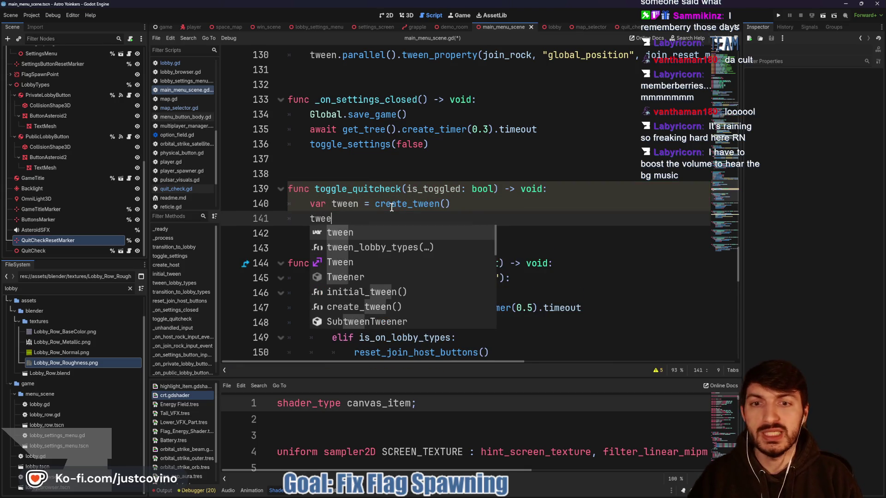
{"action": "type", "text": "n_pro"}
{"action": "key", "text": "Return"}
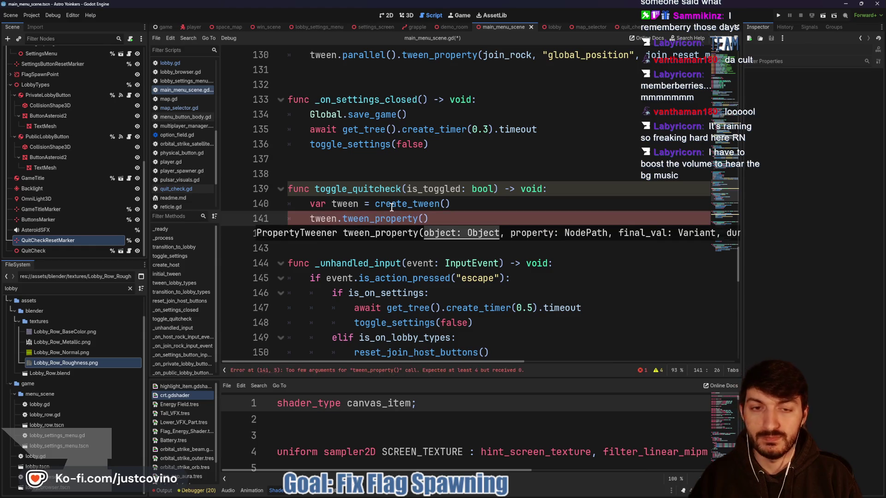
Step: Pass quit_check and "global_position:y" as the tweened object and property
{"action": "type", "text": "quic"}
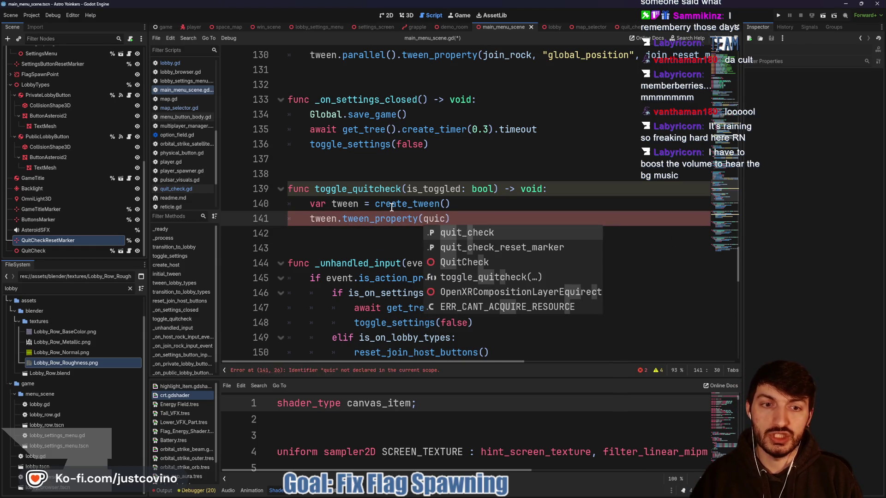
{"action": "key", "text": "Return"}
{"action": "type", "text": "."}
{"action": "key", "text": "BackSpace"}
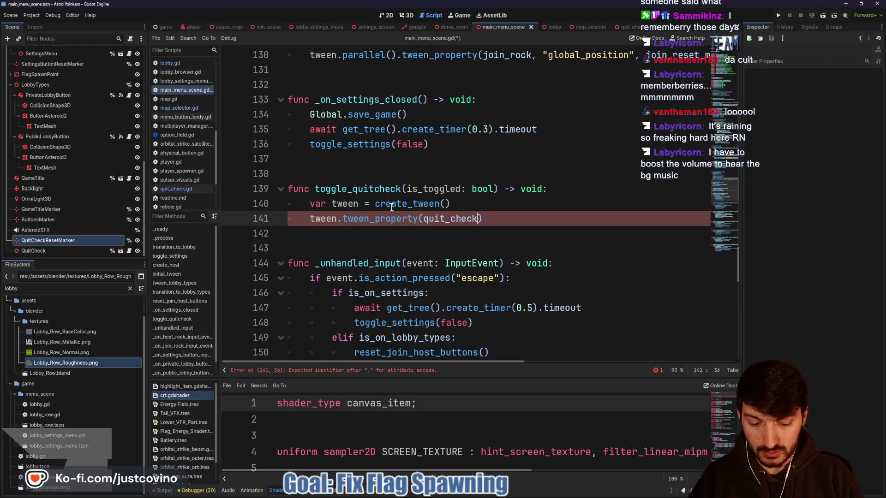
{"action": "type", "text": ", \"global"}
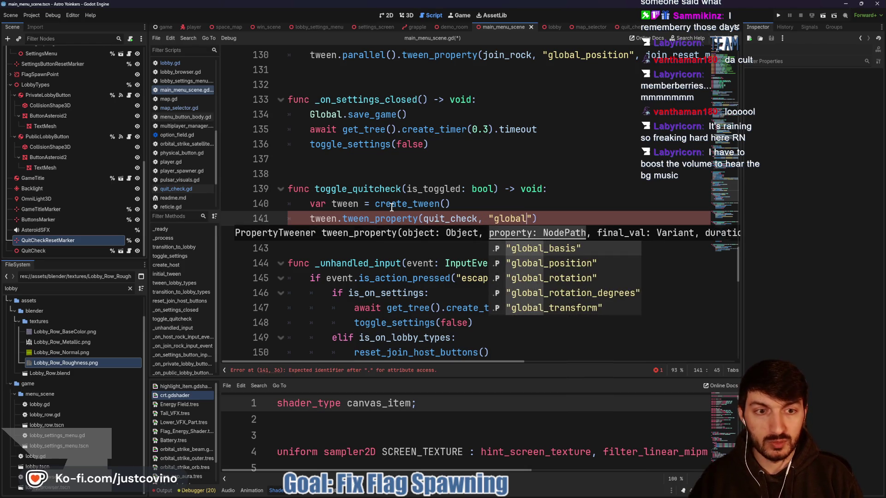
{"action": "key", "text": "Down"}
{"action": "key", "text": "Return"}
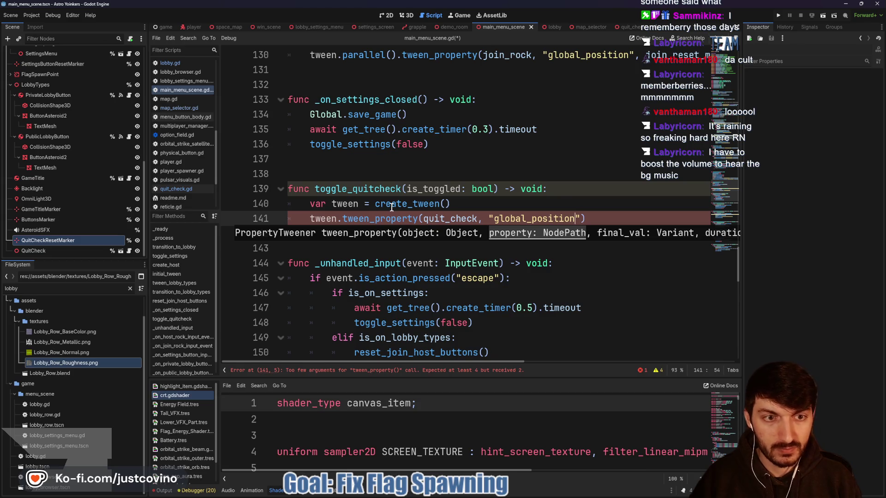
{"action": "type", "text": "y\","}
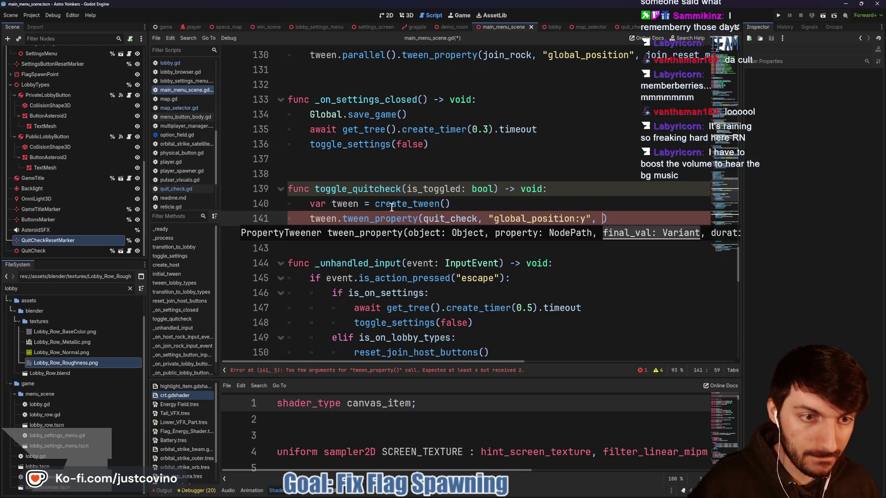
Step: Delete the QuitCheckResetMarker node from the Scene dock
{"action": "left_click", "coordinate": [51, 249]}
{"action": "left_click", "coordinate": [44, 241]}
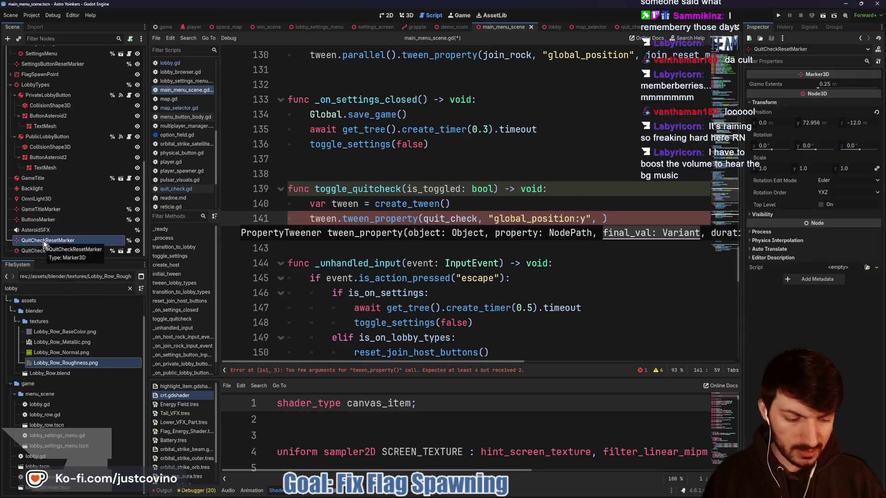
{"action": "key", "text": "Delete"}
{"action": "left_click", "coordinate": [421, 255]}
{"action": "scroll", "coordinate": [443, 226], "scroll_direction": "up", "scroll_amount": 20}
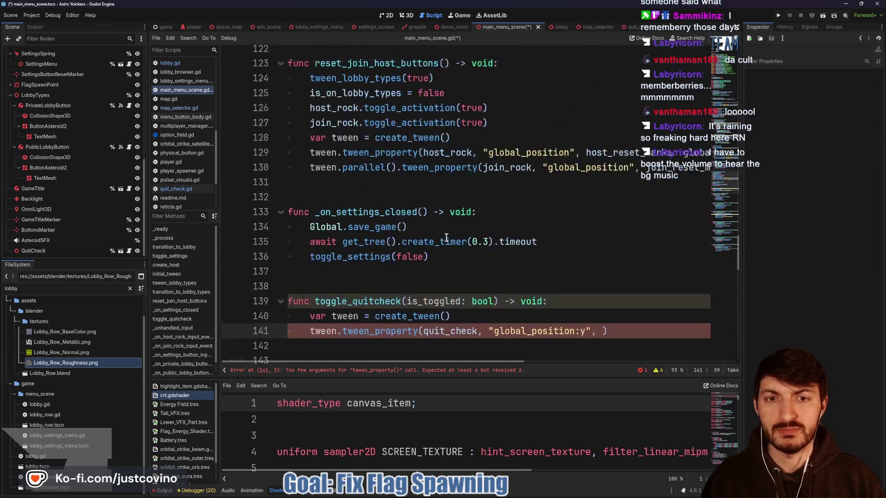
{"action": "scroll", "coordinate": [443, 226], "scroll_direction": "up", "scroll_amount": 13}
{"action": "scroll", "coordinate": [451, 212], "scroll_direction": "down", "scroll_amount": 4}
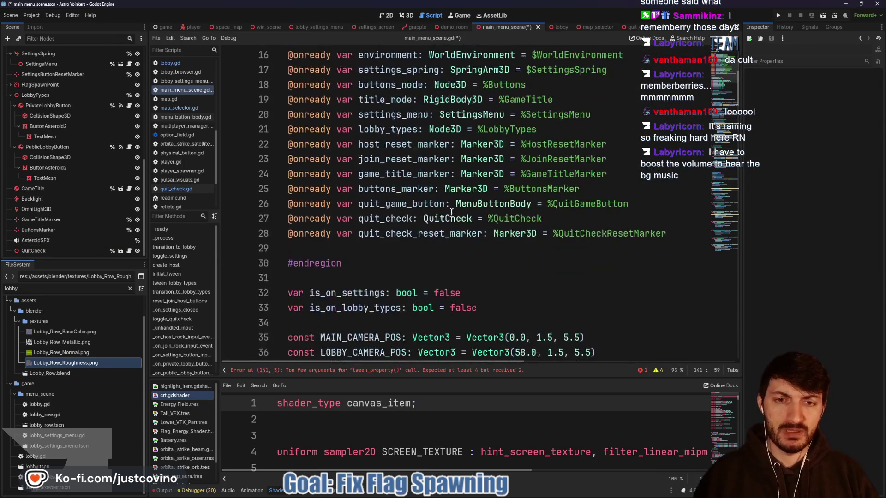
{"action": "left_click_drag", "start_coordinate": [666, 233], "coordinate": [271, 230]}
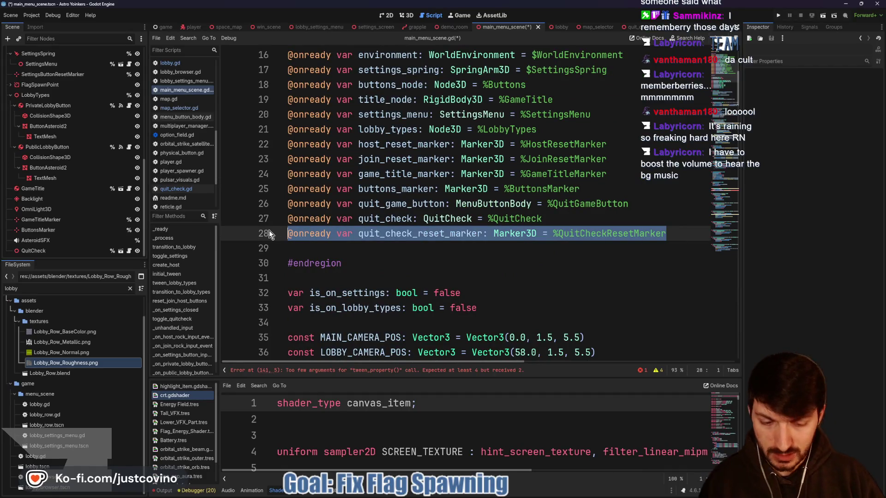
{"action": "key", "text": "BackSpace"}
{"action": "key", "text": "BackSpace"}
{"action": "scroll", "coordinate": [270, 234], "scroll_direction": "down", "scroll_amount": 20}
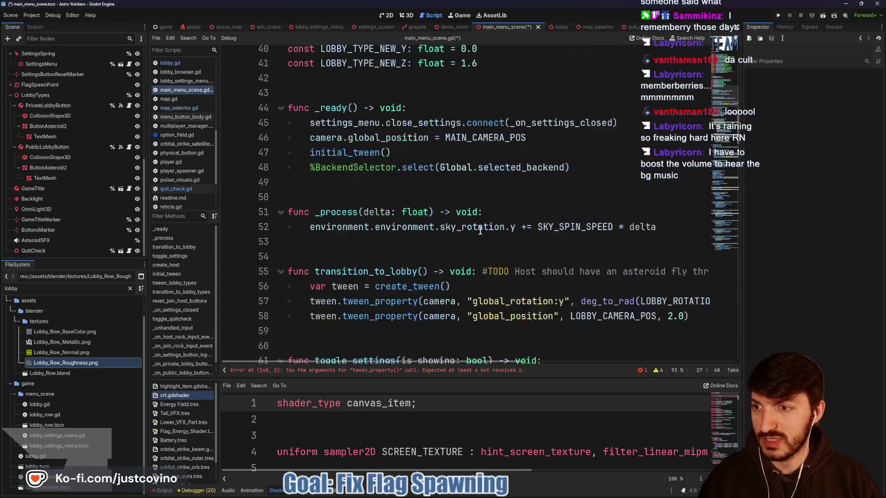
{"action": "scroll", "coordinate": [538, 225], "scroll_direction": "down", "scroll_amount": 13}
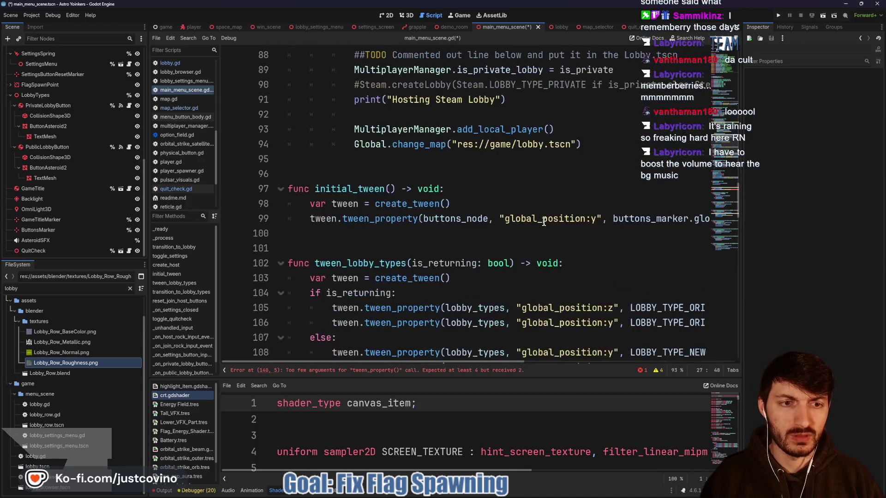
{"action": "scroll", "coordinate": [513, 221], "scroll_direction": "down", "scroll_amount": 6}
{"action": "left_click", "coordinate": [497, 174]}
{"action": "key", "text": "ctrl+s"}
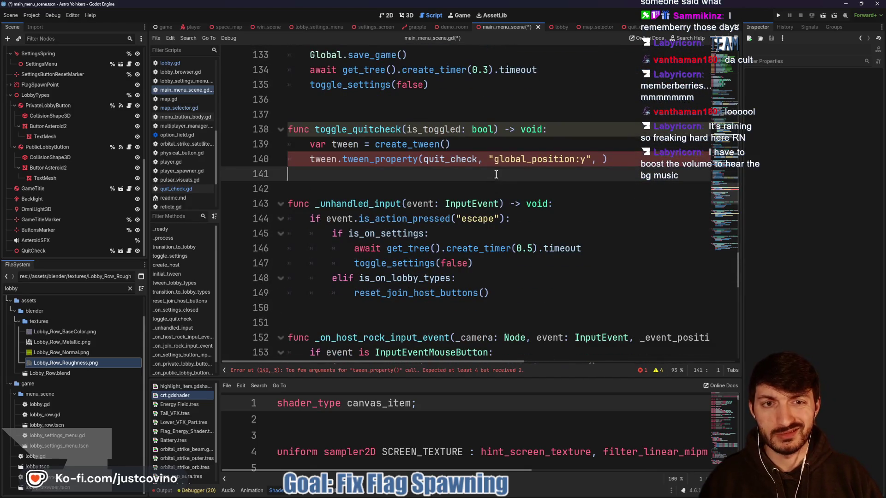
{"action": "left_click", "coordinate": [34, 251]}
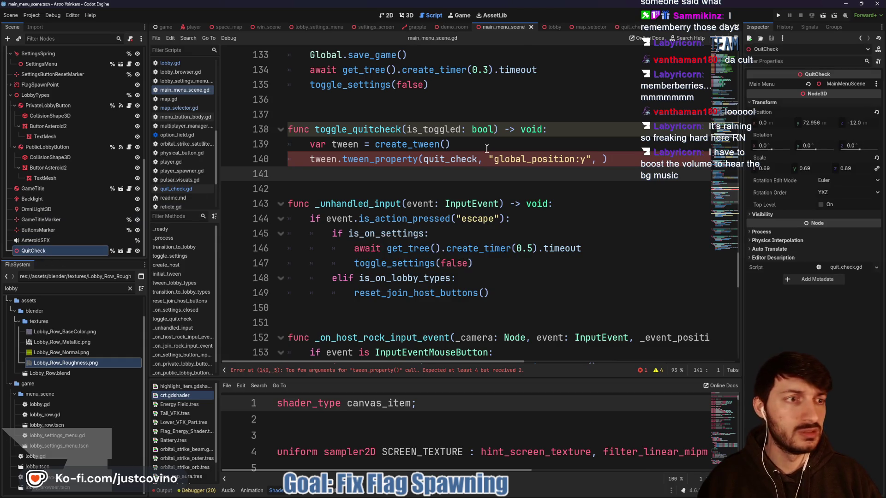
Step: In the 3D view, preview the main menu through the Camera3D
{"action": "left_click", "coordinate": [406, 15]}
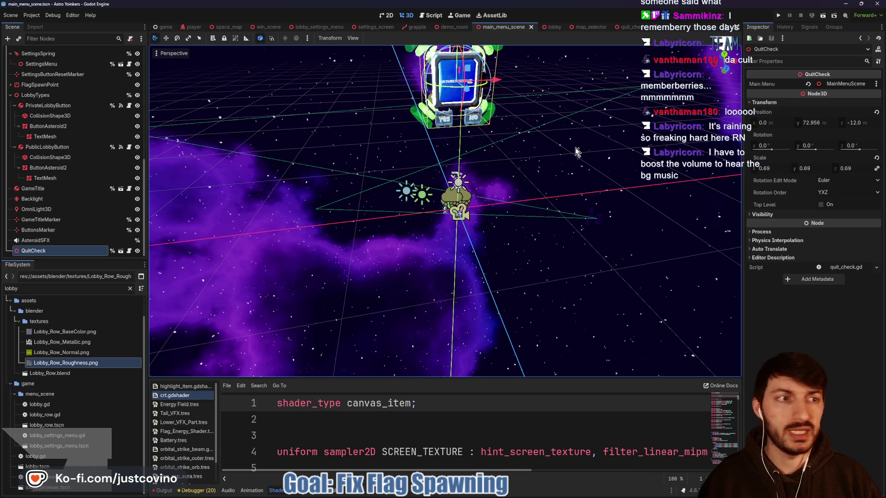
{"action": "scroll", "coordinate": [74, 139], "scroll_direction": "up", "scroll_amount": 10}
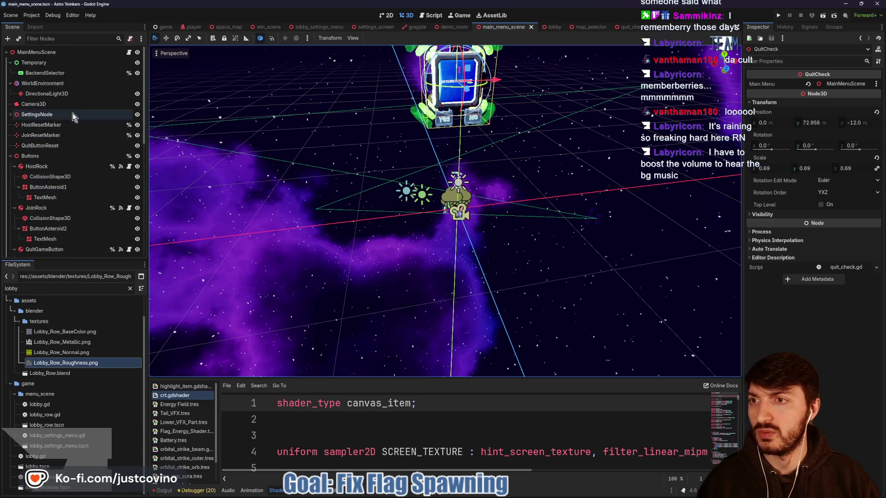
{"action": "left_click", "coordinate": [101, 105]}
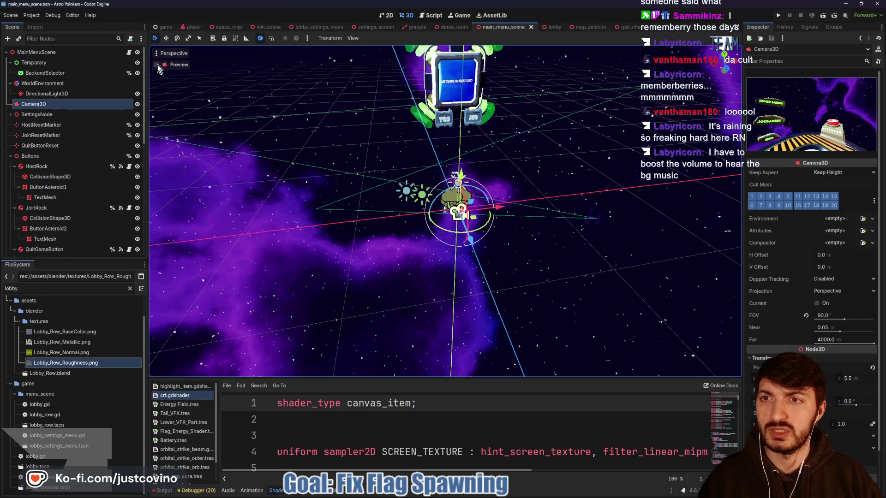
{"action": "left_click", "coordinate": [157, 64]}
{"action": "scroll", "coordinate": [55, 221], "scroll_direction": "down", "scroll_amount": 10}
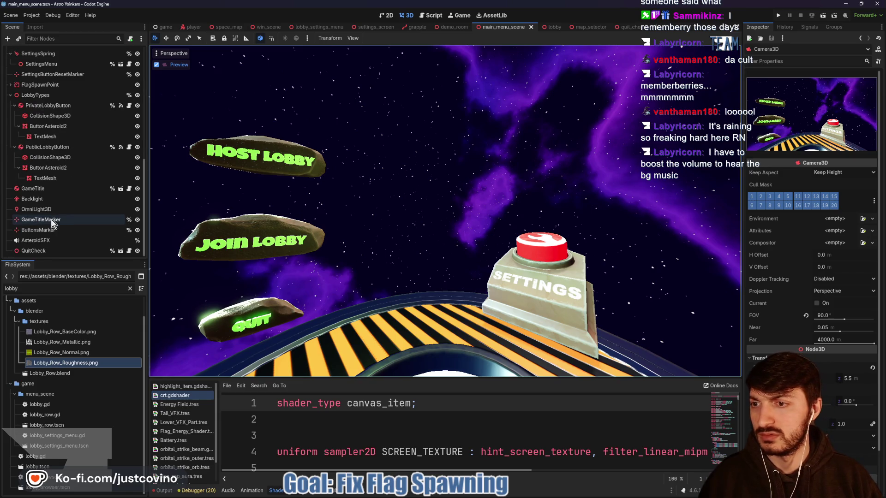
Step: Lower QuitCheck's Y position, set its Z position to -21, and open the quit_check scene
{"action": "left_click", "coordinate": [41, 251]}
{"action": "mouse_move", "coordinate": [823, 126]}
{"action": "left_mouse_down"}
{"action": "mouse_move", "coordinate": [765, 126]}
{"action": "mouse_move", "coordinate": [861, 124]}
{"action": "mouse_move", "coordinate": [843, 124]}
{"action": "left_mouse_up"}
{"action": "left_click", "coordinate": [862, 123]}
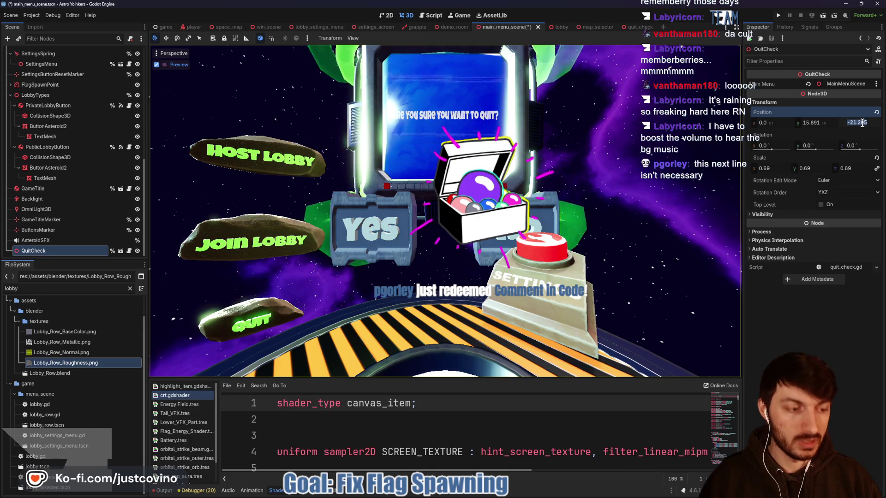
{"action": "type", "text": "-21"}
{"action": "key", "text": "Return"}
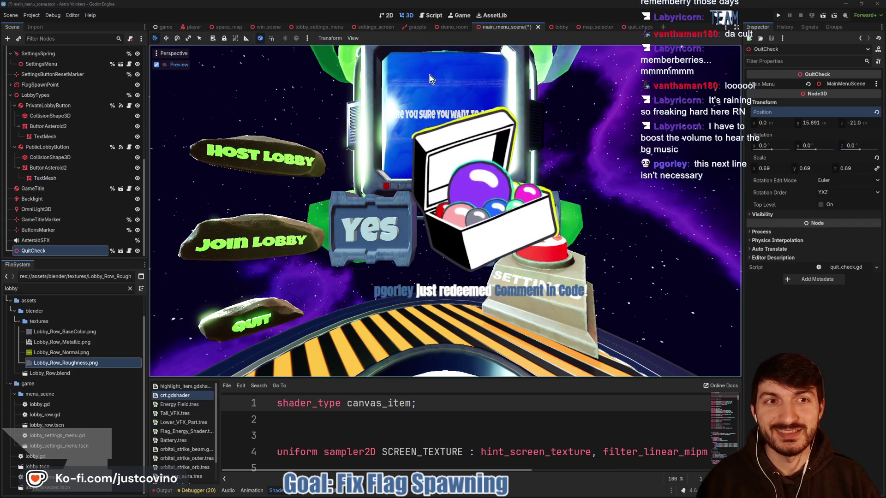
{"action": "left_click", "coordinate": [641, 28]}
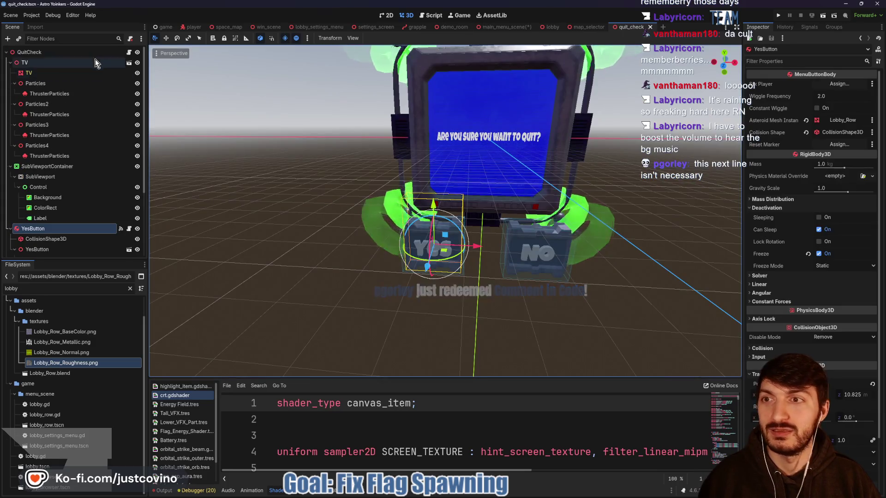
Step: Add the comment 'this next line isn't necessary' above line 6 in quit_check.gd and save
{"action": "left_click", "coordinate": [130, 52]}
{"action": "left_click", "coordinate": [320, 314]}
{"action": "left_click", "coordinate": [329, 109]}
{"action": "key", "text": "Return"}
{"action": "key", "text": "Return"}
{"action": "key", "text": "Return"}
{"action": "key", "text": "Up"}
{"action": "key", "text": "Up"}
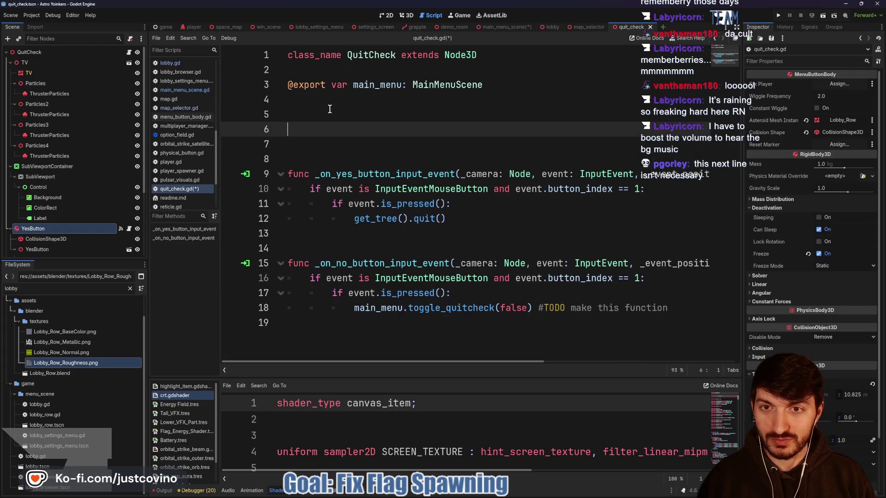
{"action": "type", "text": "this next line isn't necessary - pgorley 1 MAR"}
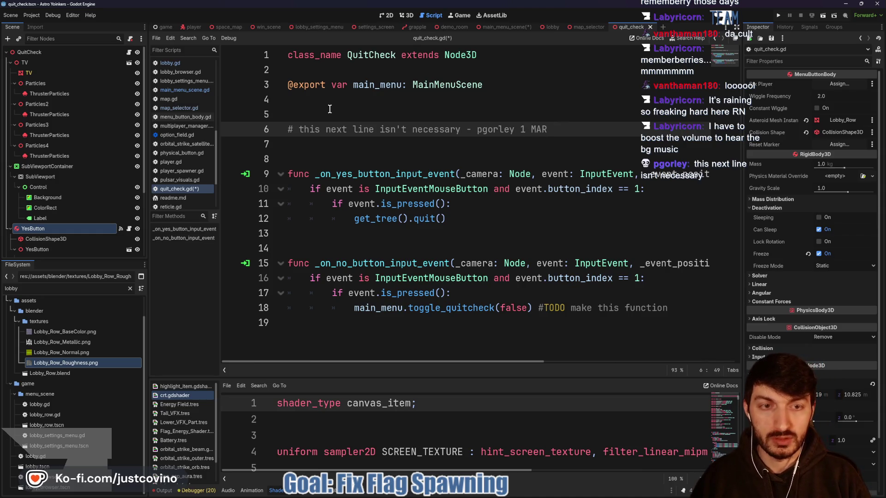
{"action": "key", "text": "ctrl+s"}
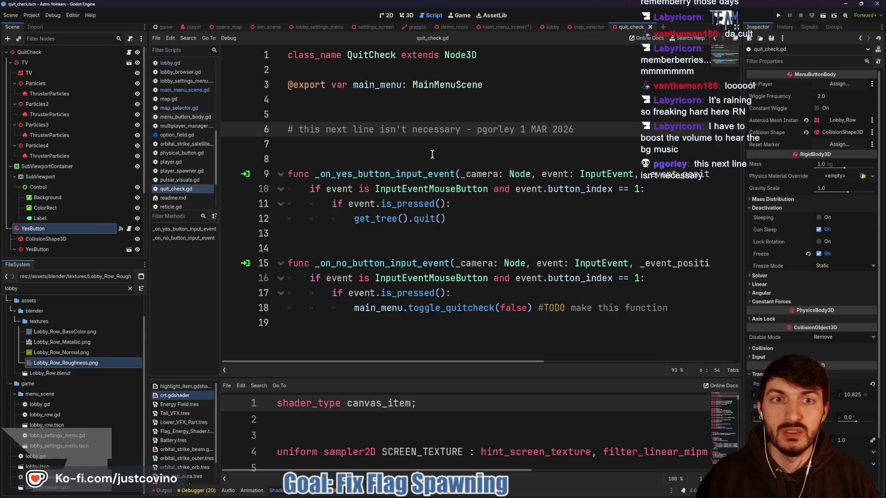
{"action": "left_click", "coordinate": [432, 154]}
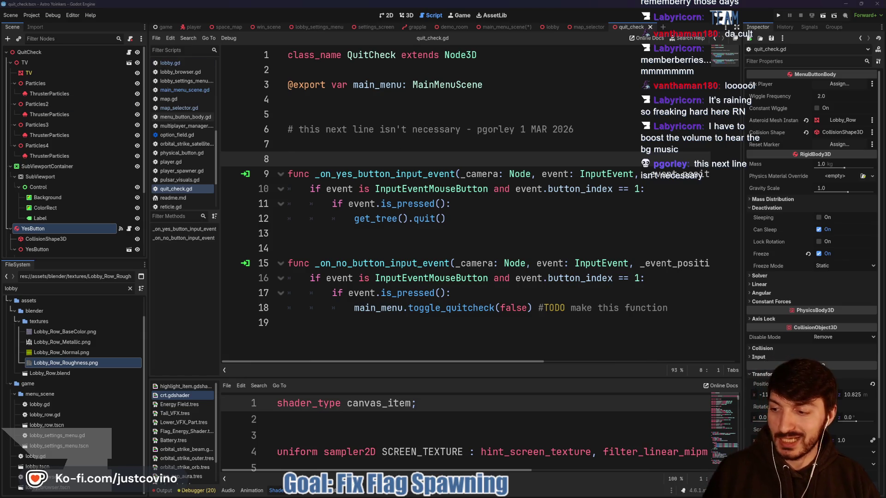
{"action": "left_click", "coordinate": [359, 150]}
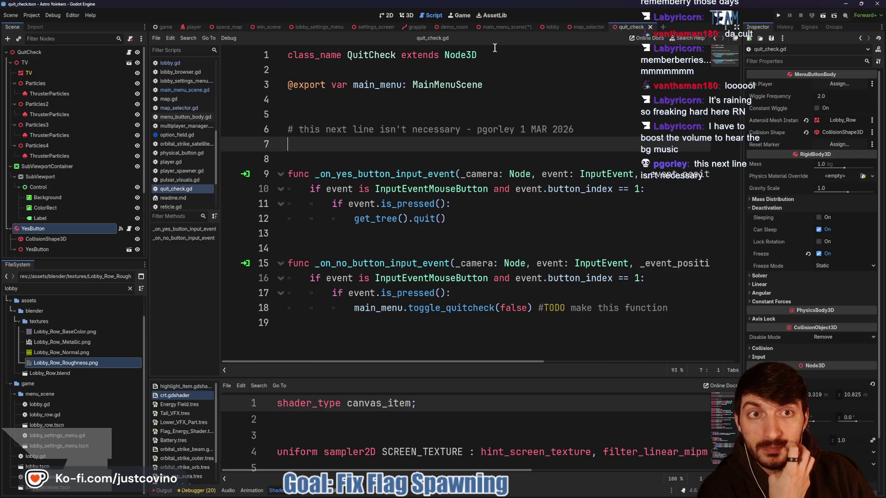
{"action": "left_click", "coordinate": [504, 27]}
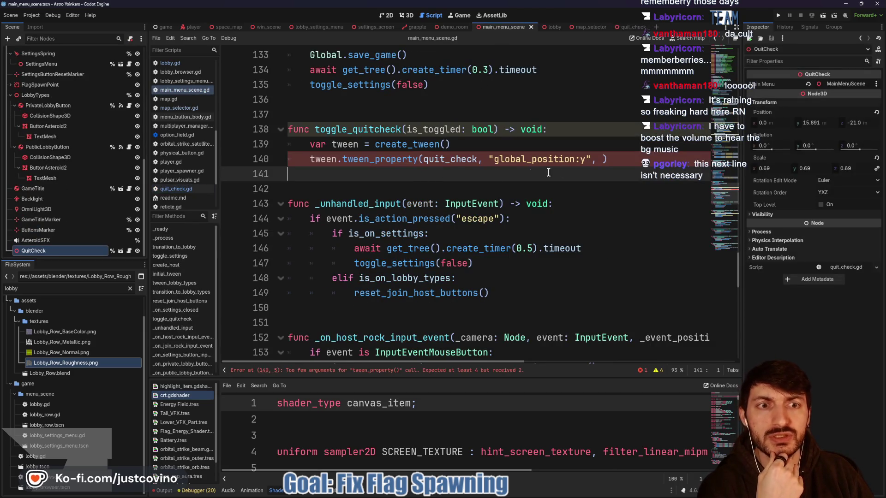
Step: Set the QuitCheck panel's position to Y 9.8 and Z -19 in the Inspector
{"action": "left_click", "coordinate": [406, 15]}
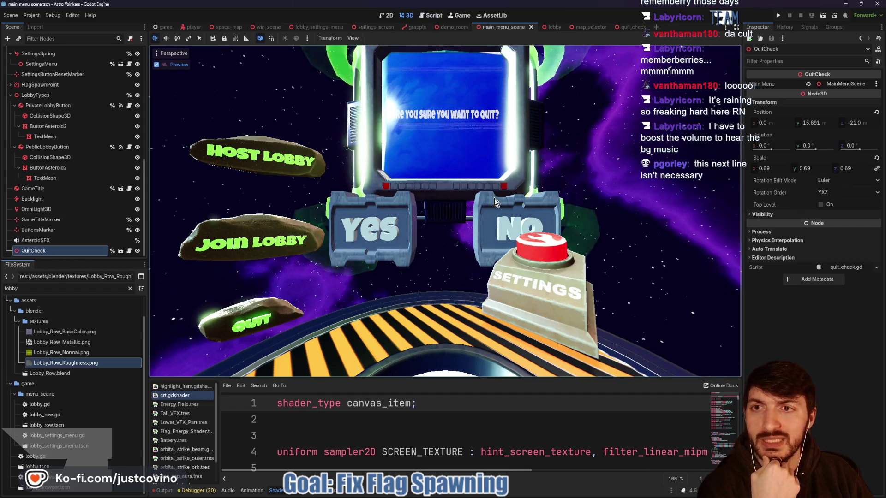
{"action": "left_click_drag", "start_coordinate": [819, 126], "coordinate": [798, 126]}
{"action": "left_click", "coordinate": [820, 123]}
{"action": "type", "text": "9.8"}
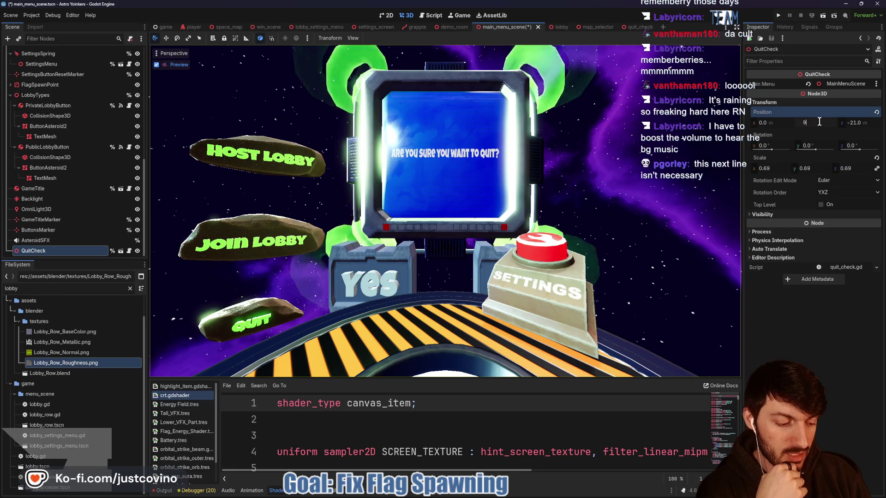
{"action": "key", "text": "Return"}
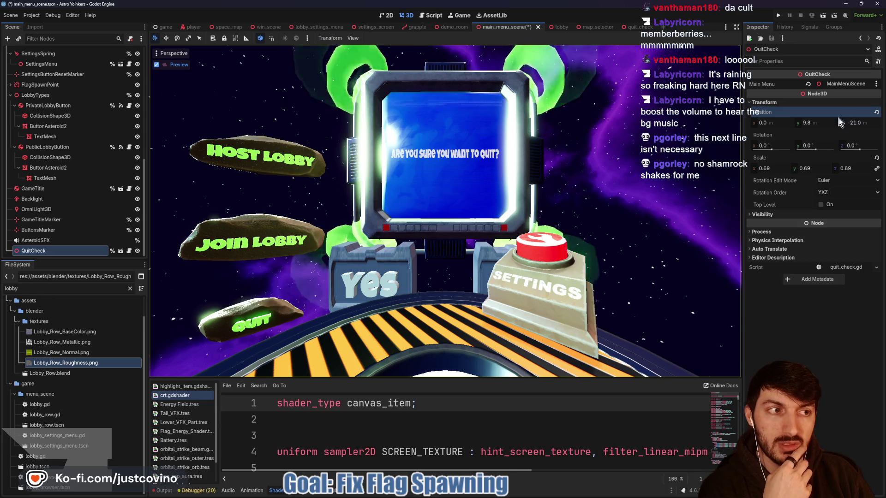
{"action": "mouse_move", "coordinate": [854, 123]}
{"action": "left_mouse_down"}
{"action": "mouse_move", "coordinate": [875, 122]}
{"action": "mouse_move", "coordinate": [863, 123]}
{"action": "left_mouse_up"}
{"action": "left_click", "coordinate": [863, 122]}
{"action": "type", "text": "-19"}
{"action": "key", "text": "Return"}
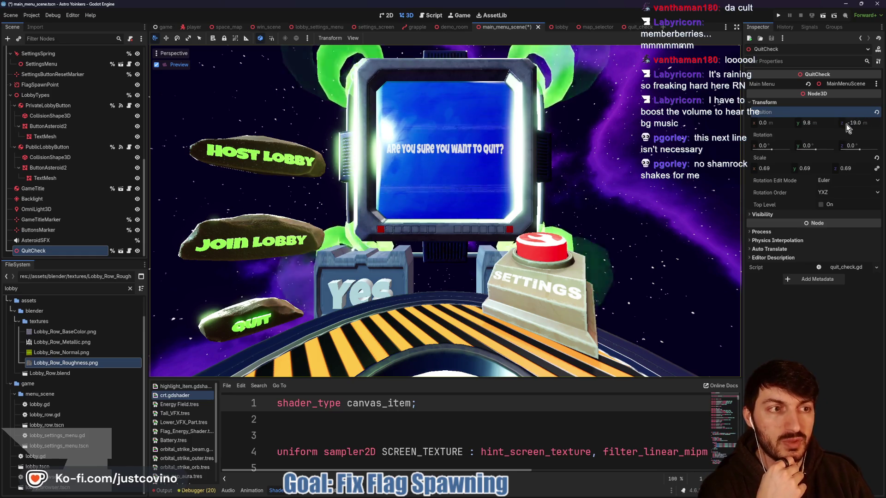
Step: Return to main_menu_scene.gd with the caret after the tween_property comma
{"action": "left_click", "coordinate": [130, 251]}
{"action": "scroll", "coordinate": [54, 162], "scroll_direction": "up", "scroll_amount": 5}
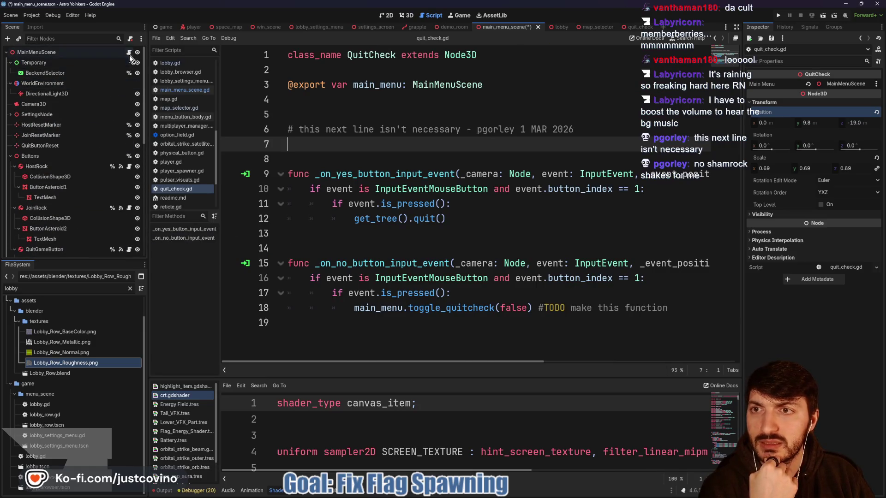
{"action": "left_click", "coordinate": [129, 53]}
{"action": "left_click", "coordinate": [597, 159]}
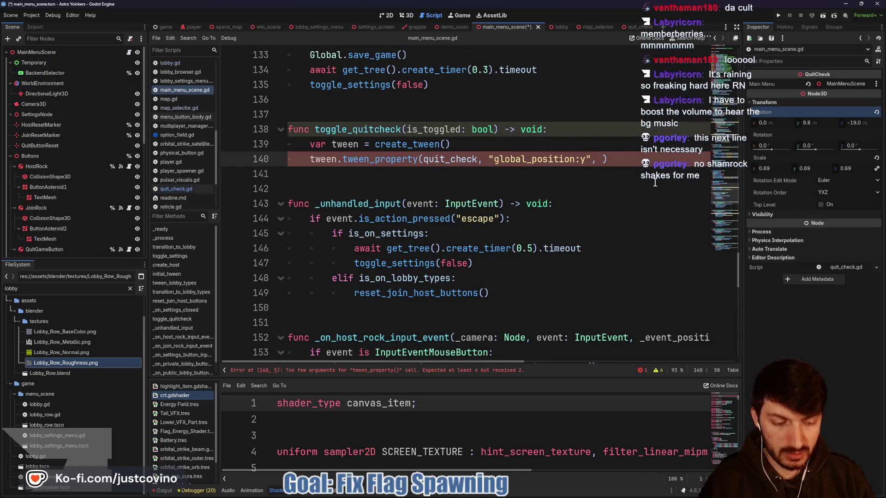
Step: Complete tween_property with 9.8 if is_toggled else 72.0, duration 1.5, and Tween.TRANS_BACK
{"action": "type", "text": "9.8"}
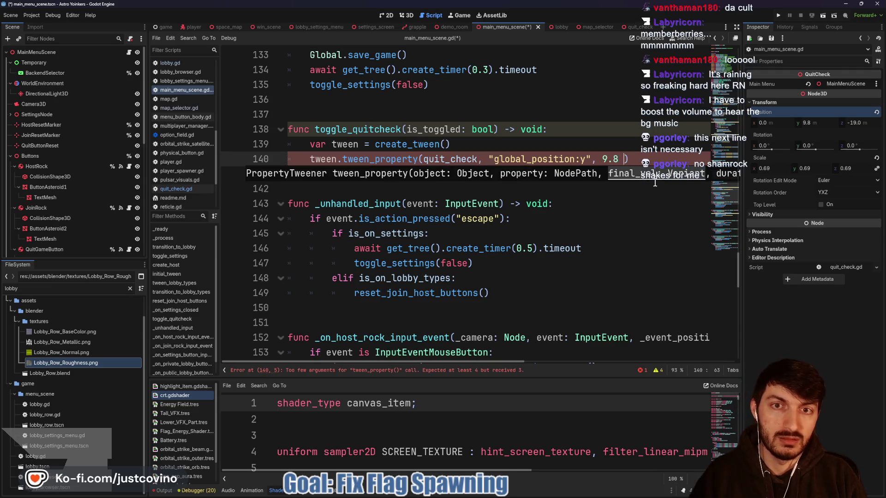
{"action": "type", "text": " if is_"}
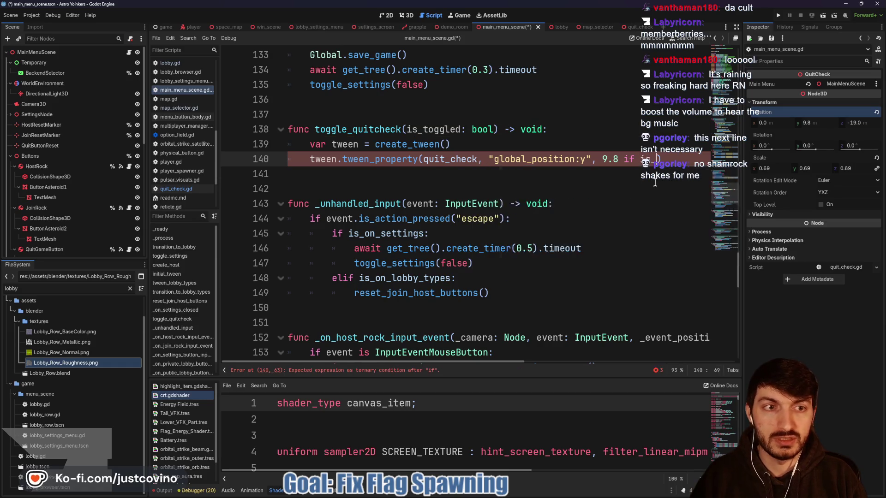
{"action": "type", "text": "toggled "}
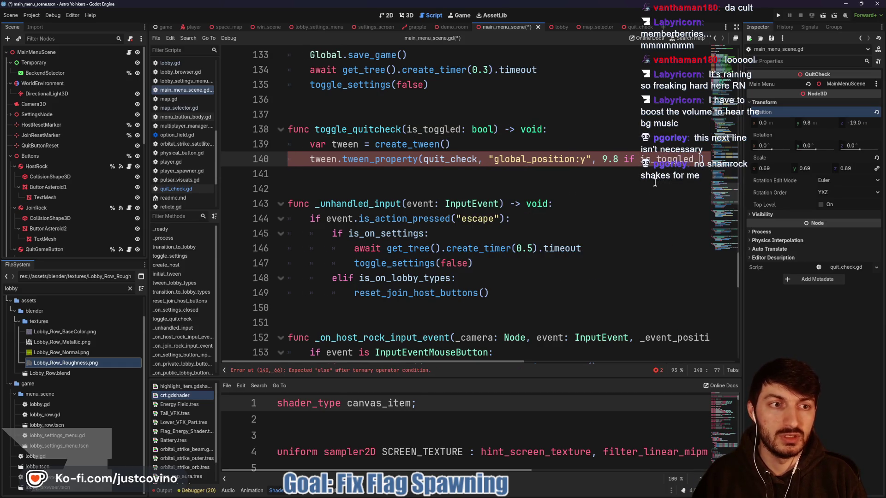
{"action": "type", "text": "else 72.0"}
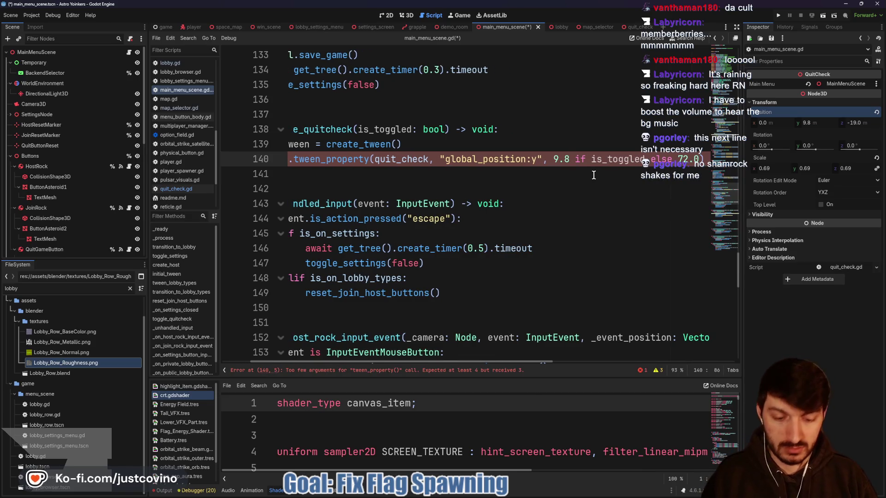
{"action": "type", "text": ","}
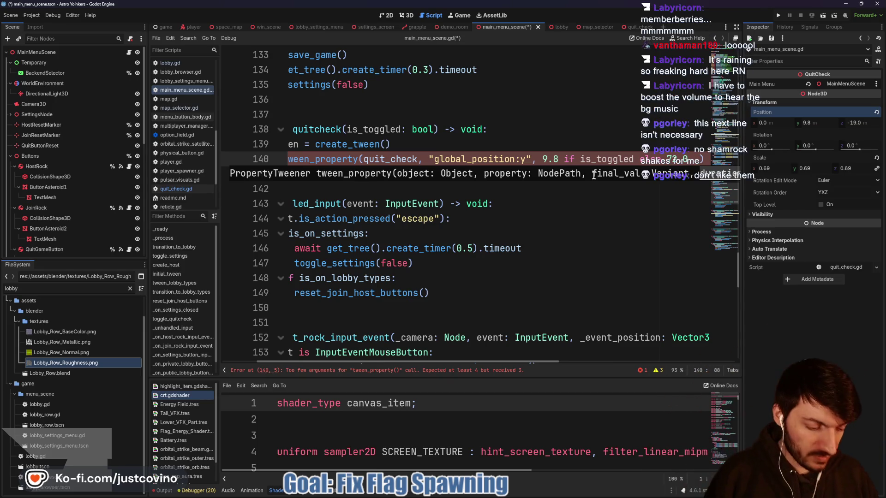
{"action": "type", "text": "1.5).set"}
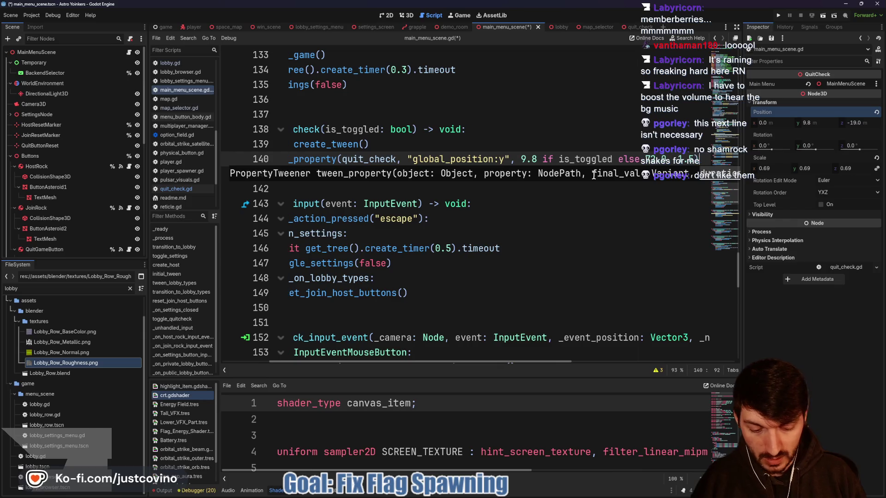
{"action": "type", "text": "_tr"}
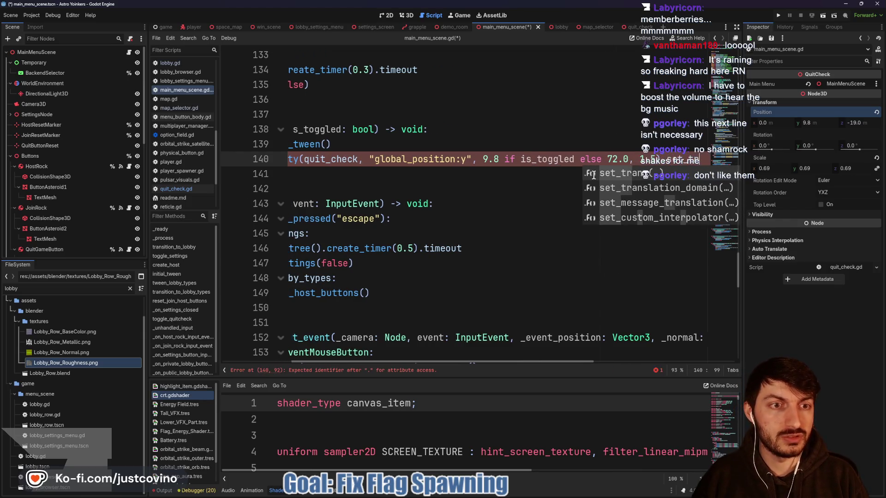
{"action": "key", "text": "Return"}
{"action": "type", "text": "Tween."}
{"action": "key", "text": "Return"}
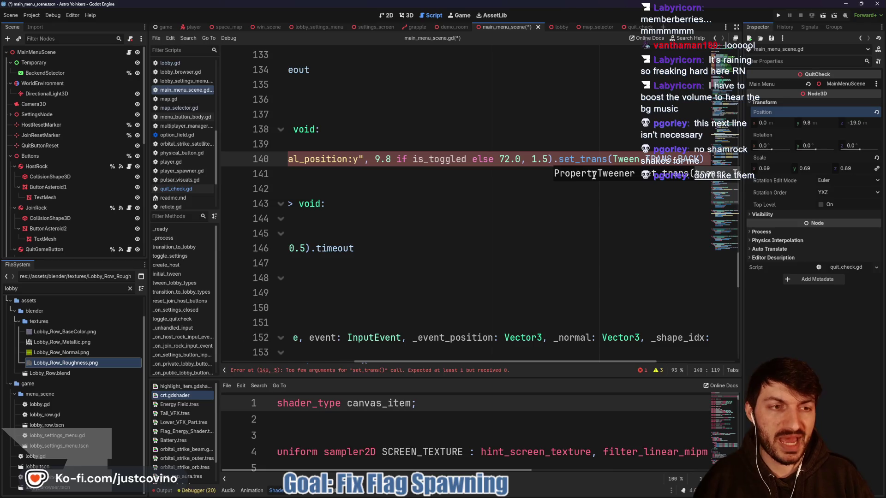
{"action": "scroll", "coordinate": [553, 175], "scroll_direction": "left", "scroll_amount": 5}
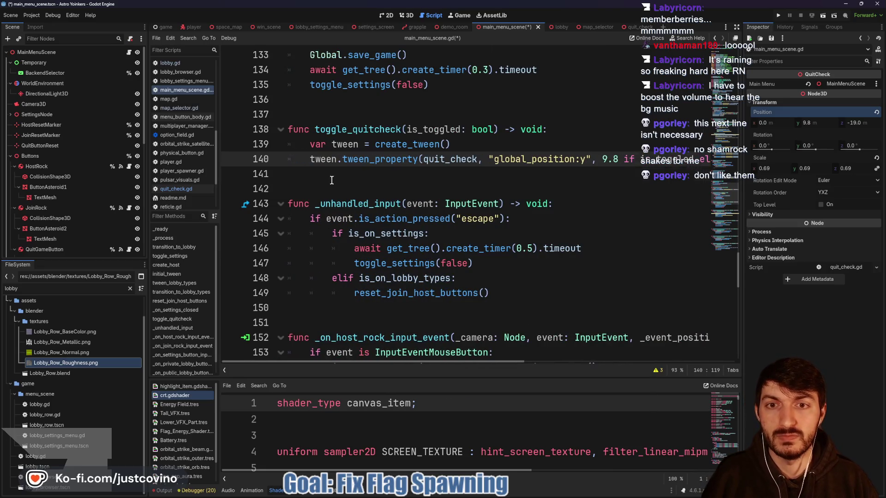
{"action": "left_click", "coordinate": [332, 180]}
Step: Save, then replace the quit handler's delayed quit lines with toggle_quitcheck(true)
{"action": "key", "text": "ctrl+s"}
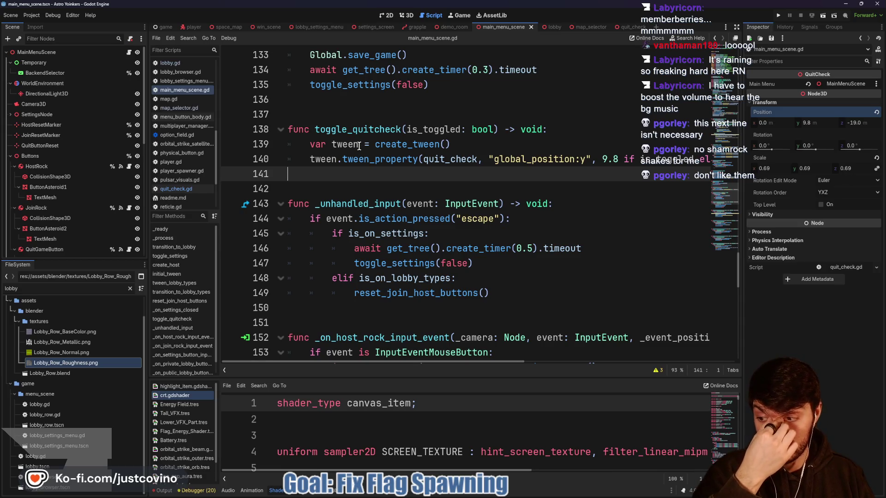
{"action": "scroll", "coordinate": [370, 145], "scroll_direction": "down", "scroll_amount": 4}
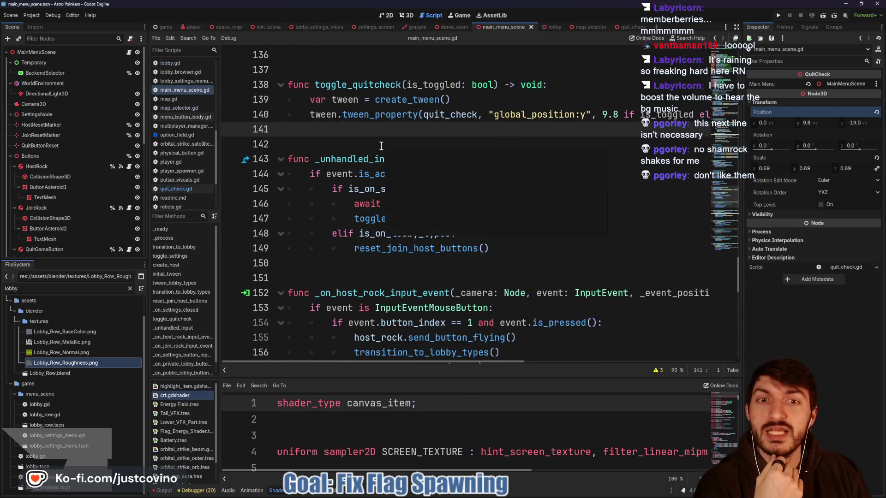
{"action": "scroll", "coordinate": [373, 146], "scroll_direction": "down", "scroll_amount": 4}
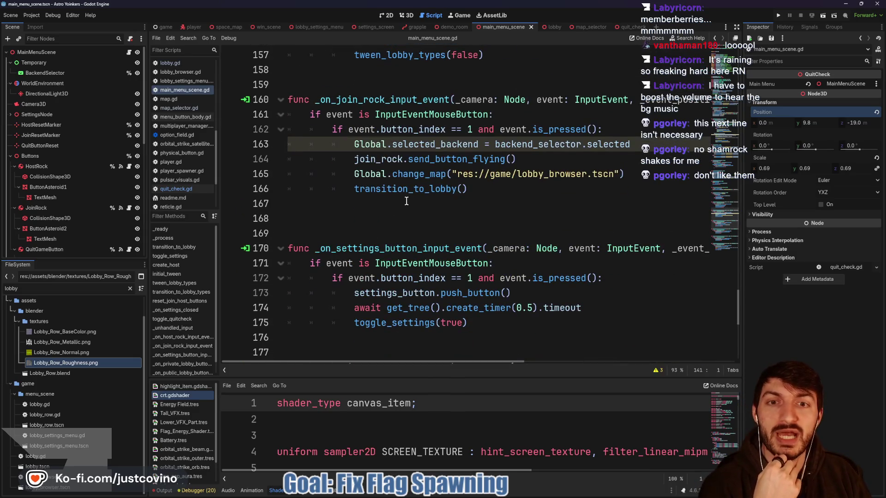
{"action": "scroll", "coordinate": [390, 211], "scroll_direction": "down", "scroll_amount": 7}
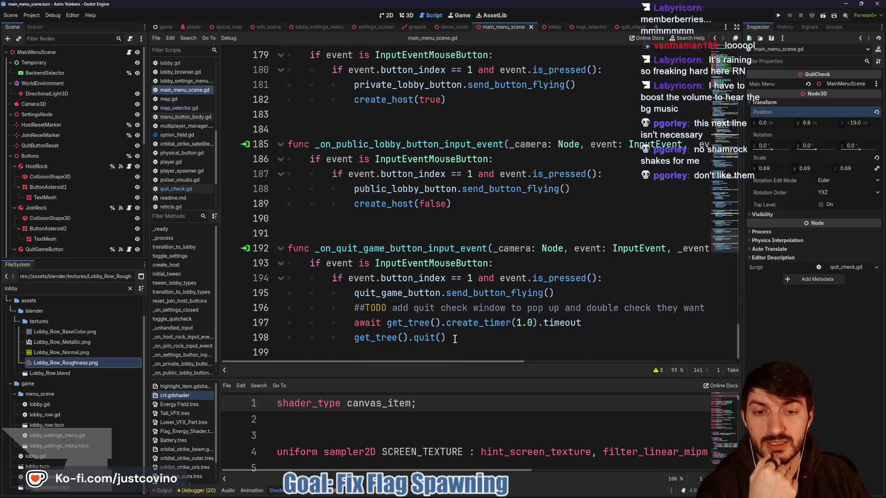
{"action": "left_click_drag", "start_coordinate": [455, 339], "coordinate": [350, 327]}
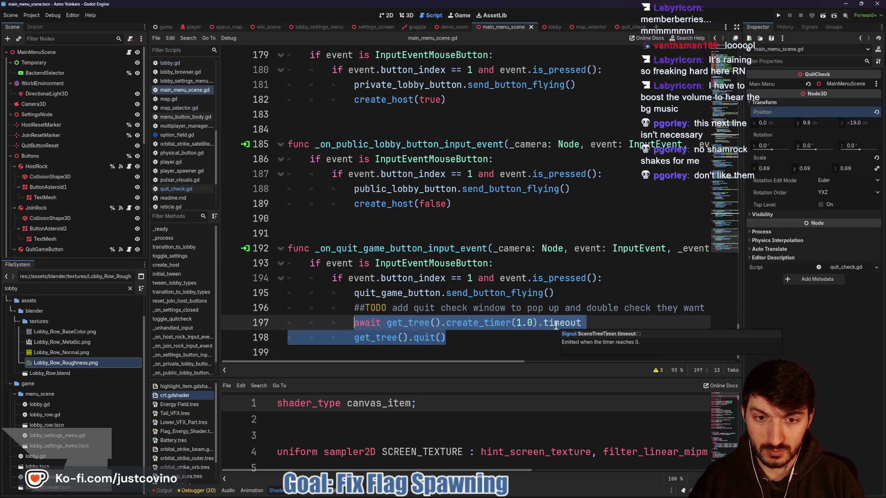
{"action": "type", "text": "toggl"}
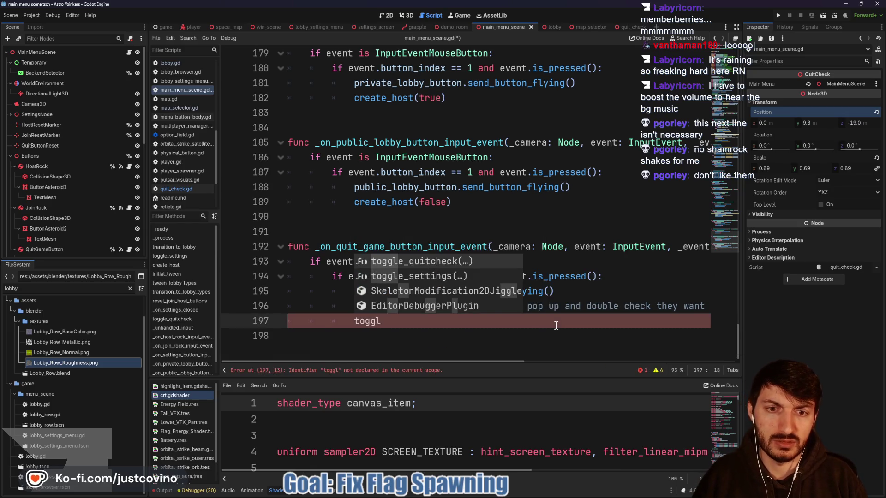
{"action": "key", "text": "Return"}
{"action": "type", "text": "rue)"}
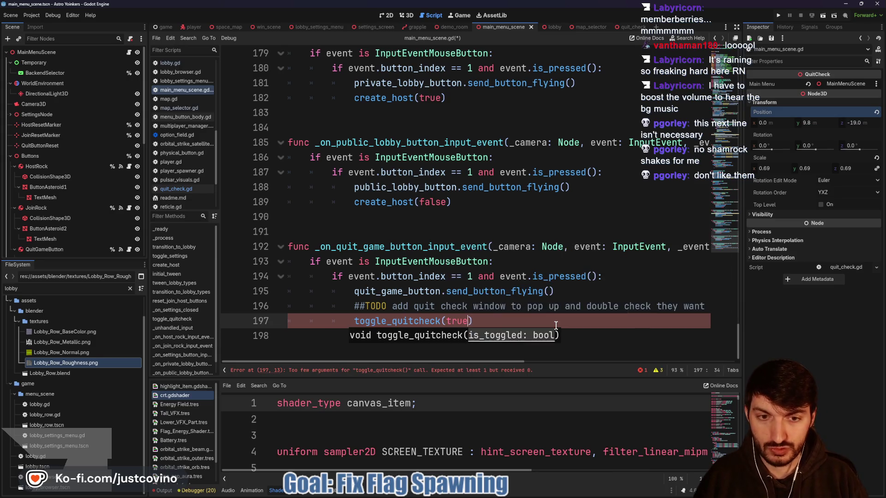
Step: Open the menu_button_body.gd script from the Scene dock
{"action": "scroll", "coordinate": [485, 199], "scroll_direction": "up", "scroll_amount": 9}
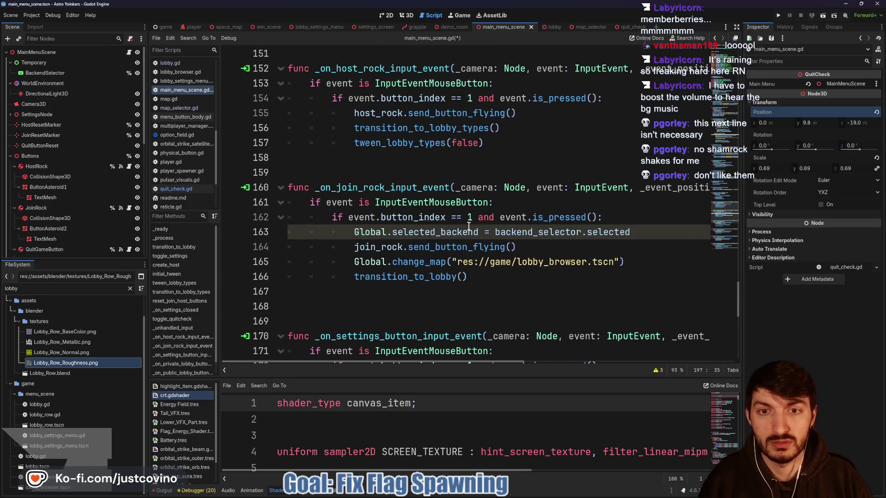
{"action": "scroll", "coordinate": [469, 226], "scroll_direction": "down", "scroll_amount": 9}
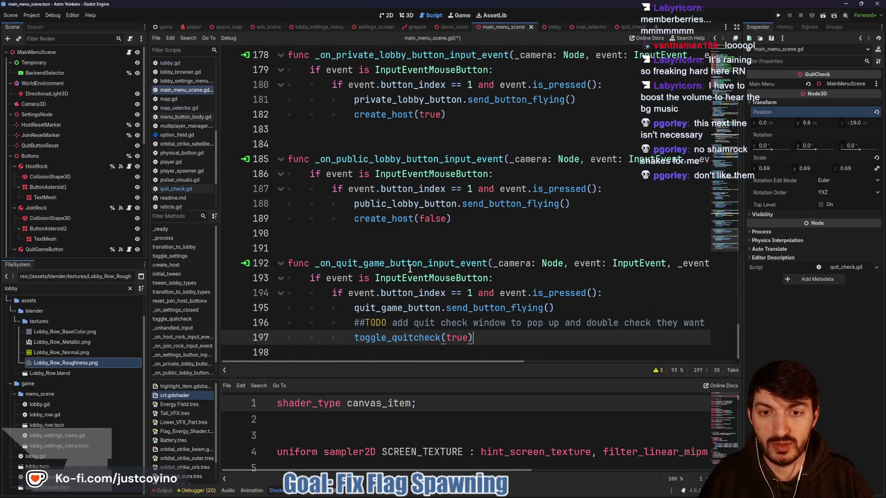
{"action": "scroll", "coordinate": [409, 268], "scroll_direction": "up", "scroll_amount": 5}
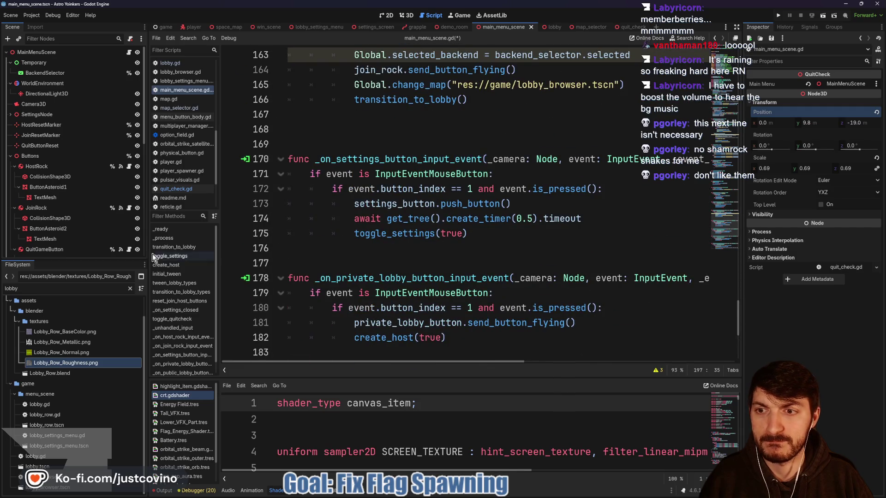
{"action": "left_click", "coordinate": [129, 253]}
{"action": "scroll", "coordinate": [426, 225], "scroll_direction": "down", "scroll_amount": 3}
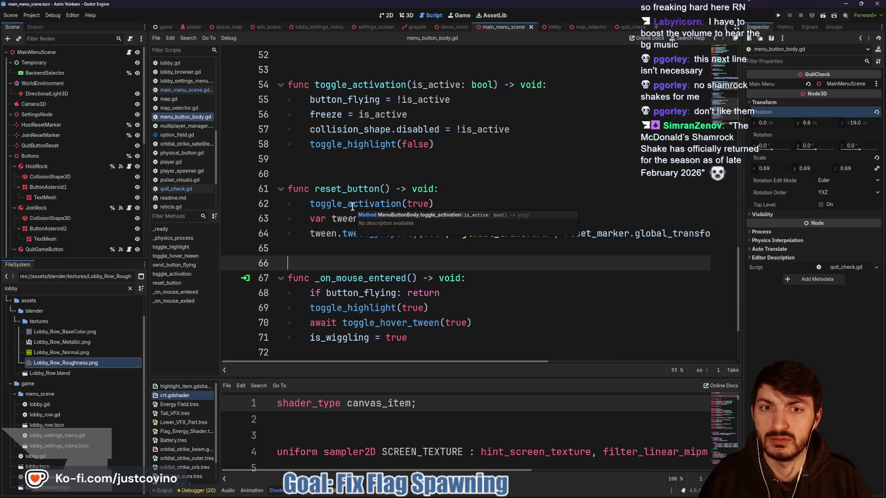
{"action": "scroll", "coordinate": [340, 205], "scroll_direction": "up", "scroll_amount": 1}
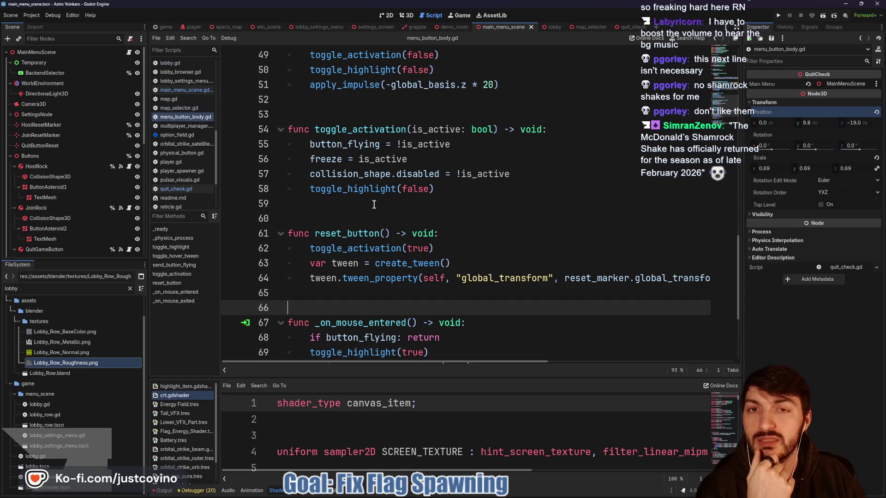
{"action": "left_click", "coordinate": [129, 52]}
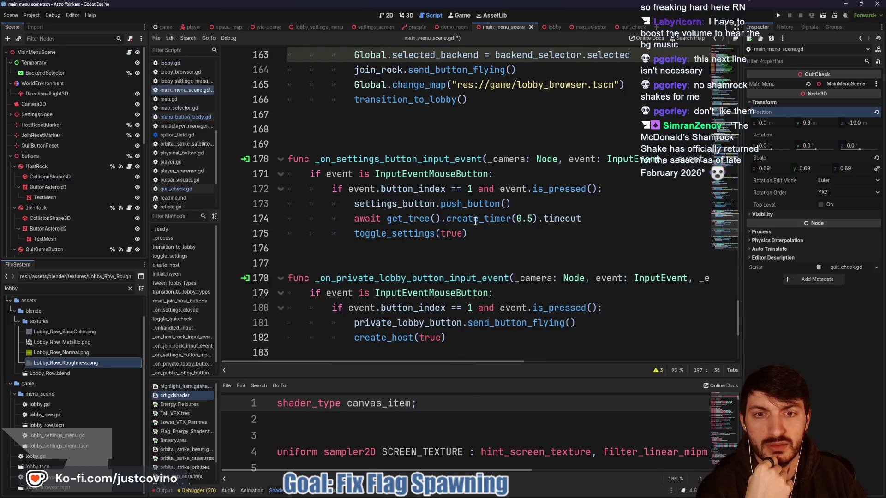
{"action": "scroll", "coordinate": [419, 235], "scroll_direction": "down", "scroll_amount": 3}
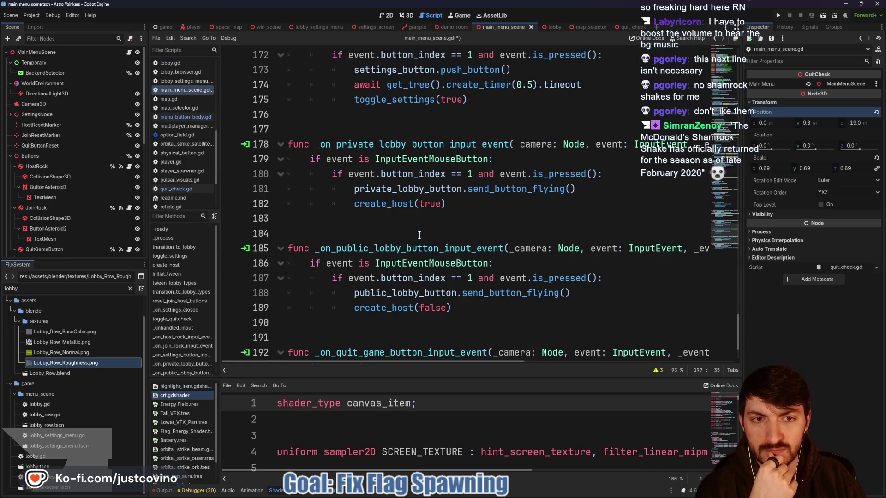
{"action": "scroll", "coordinate": [419, 235], "scroll_direction": "down", "scroll_amount": 2}
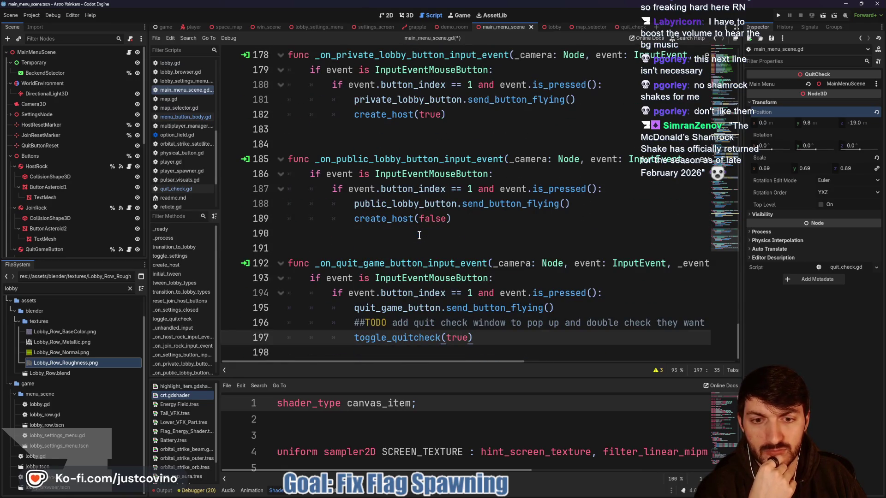
{"action": "scroll", "coordinate": [419, 235], "scroll_direction": "up", "scroll_amount": 7}
{"action": "scroll", "coordinate": [419, 235], "scroll_direction": "up", "scroll_amount": 3}
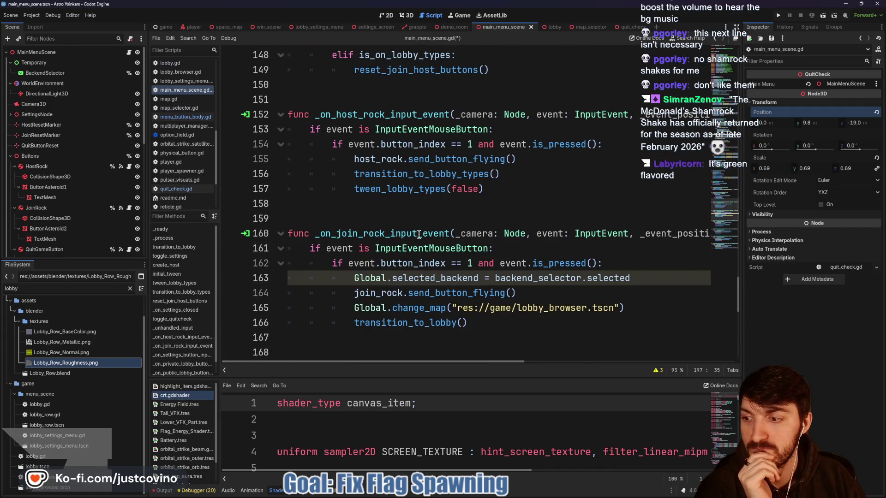
{"action": "scroll", "coordinate": [419, 235], "scroll_direction": "up", "scroll_amount": 3}
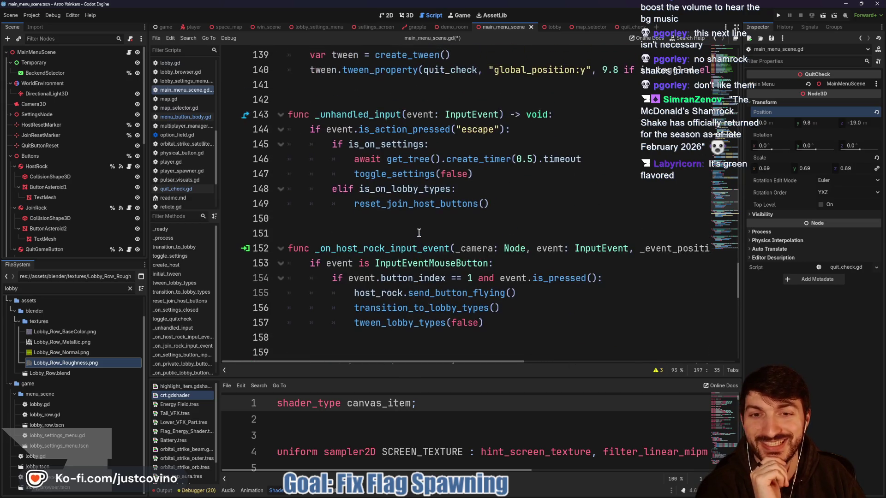
{"action": "left_click", "coordinate": [406, 203]}
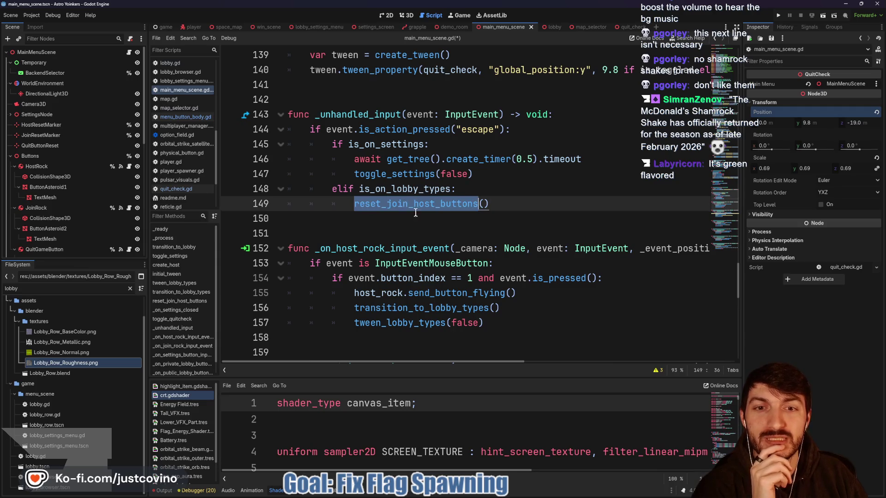
{"action": "left_click", "coordinate": [407, 204], "text": "ctrl"}
{"action": "scroll", "coordinate": [415, 213], "scroll_direction": "down", "scroll_amount": 2}
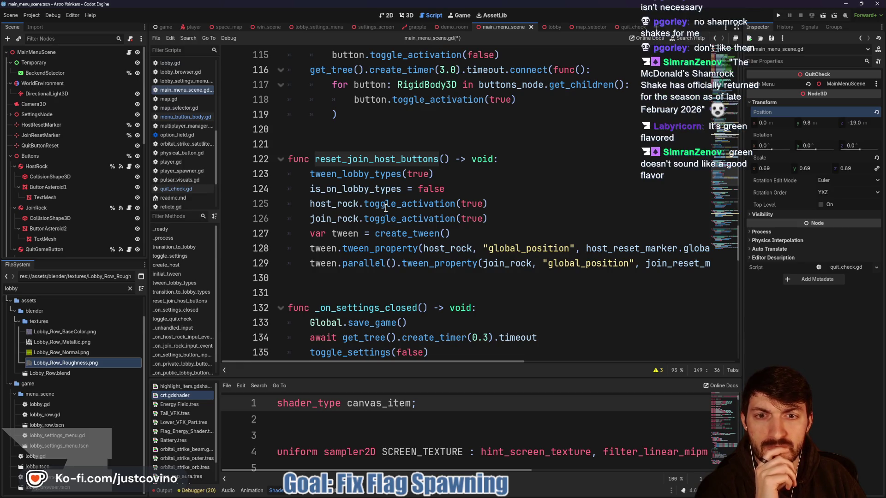
{"action": "scroll", "coordinate": [94, 190], "scroll_direction": "down", "scroll_amount": 10}
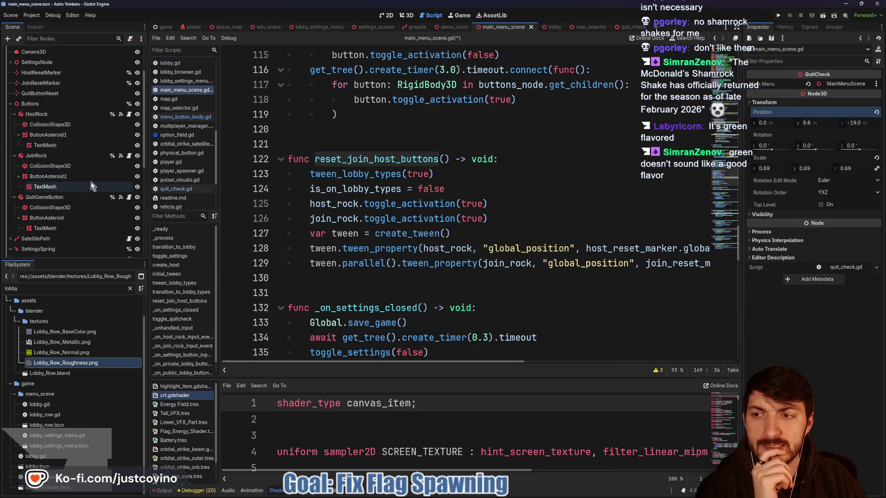
{"action": "left_click", "coordinate": [128, 250]}
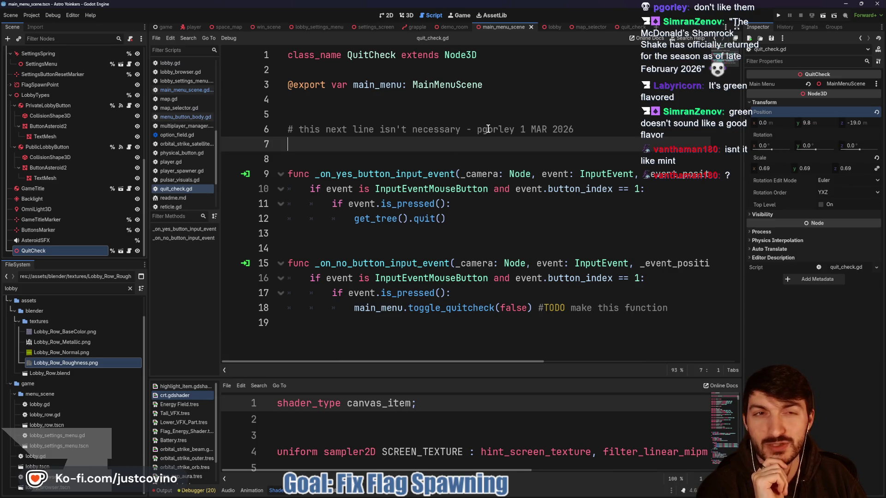
{"action": "left_click", "coordinate": [403, 17]}
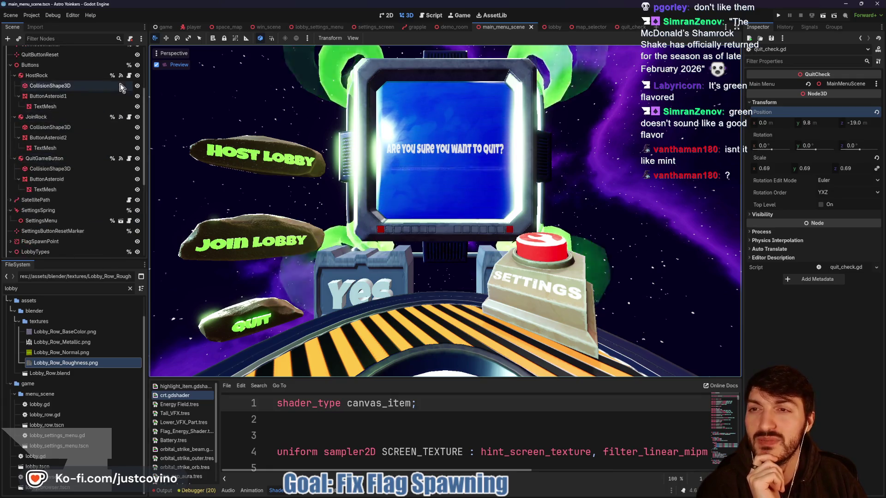
{"action": "scroll", "coordinate": [74, 185], "scroll_direction": "up", "scroll_amount": 10}
{"action": "left_click", "coordinate": [129, 52]}
{"action": "scroll", "coordinate": [456, 196], "scroll_direction": "up", "scroll_amount": 1}
{"action": "scroll", "coordinate": [456, 191], "scroll_direction": "down", "scroll_amount": 9}
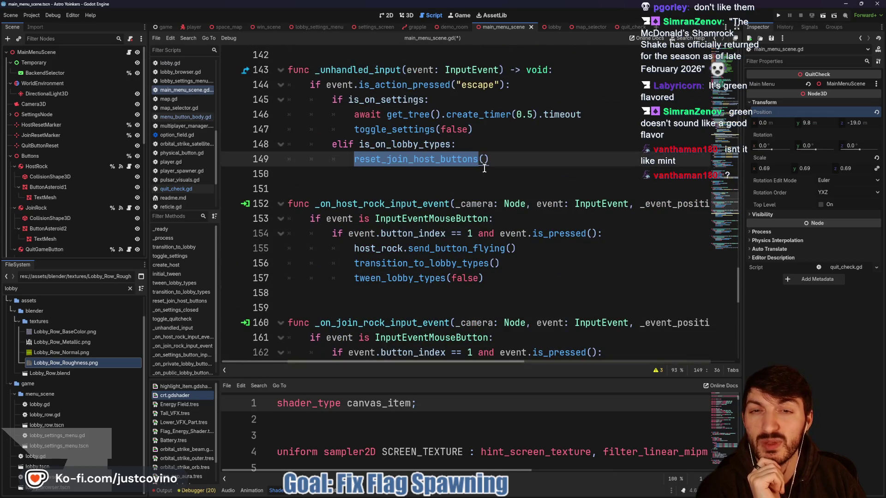
{"action": "scroll", "coordinate": [485, 168], "scroll_direction": "down", "scroll_amount": 12}
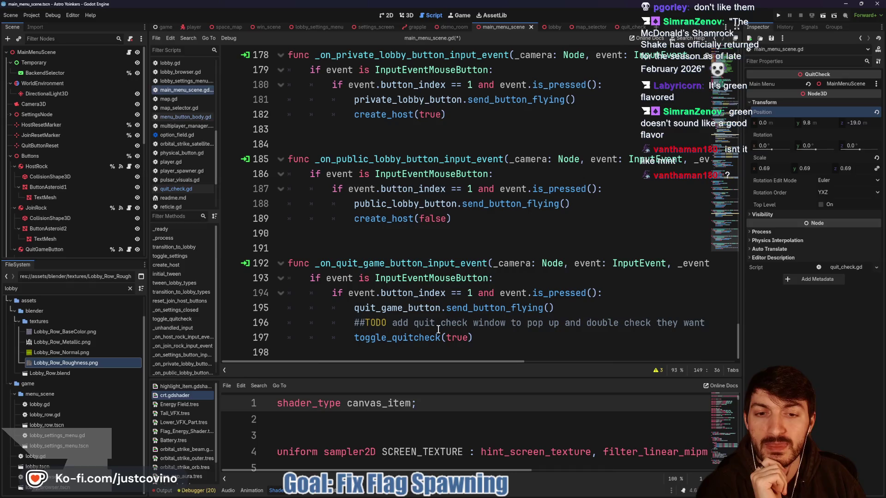
{"action": "left_click", "coordinate": [418, 337]}
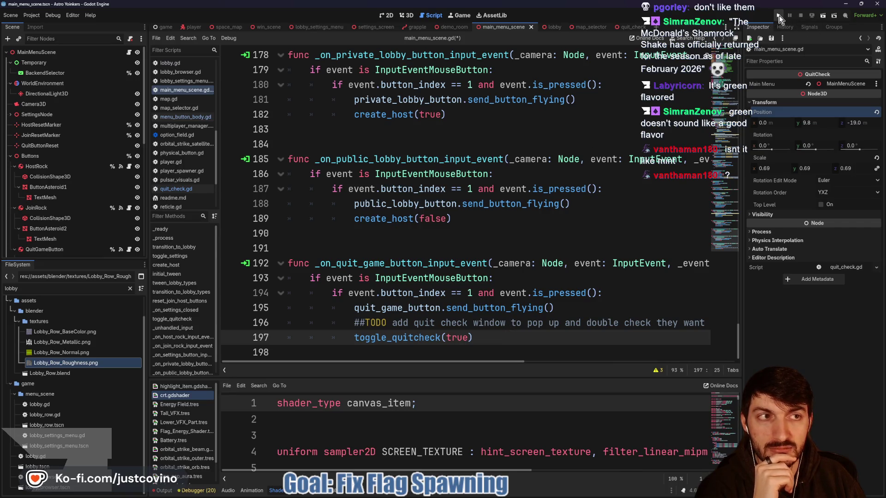
Step: Run the project to check the quit prompt, stop it, and switch to the quit_check scene
{"action": "left_click", "coordinate": [779, 16]}
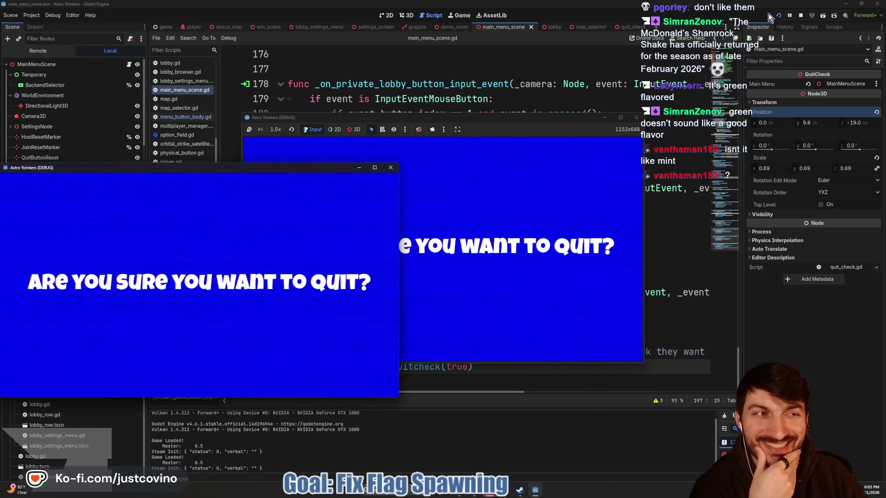
{"action": "mouse_move", "coordinate": [298, 168]}
{"action": "left_mouse_down"}
{"action": "mouse_move", "coordinate": [453, 163]}
{"action": "mouse_move", "coordinate": [431, 159]}
{"action": "left_mouse_up"}
{"action": "left_click", "coordinate": [796, 16]}
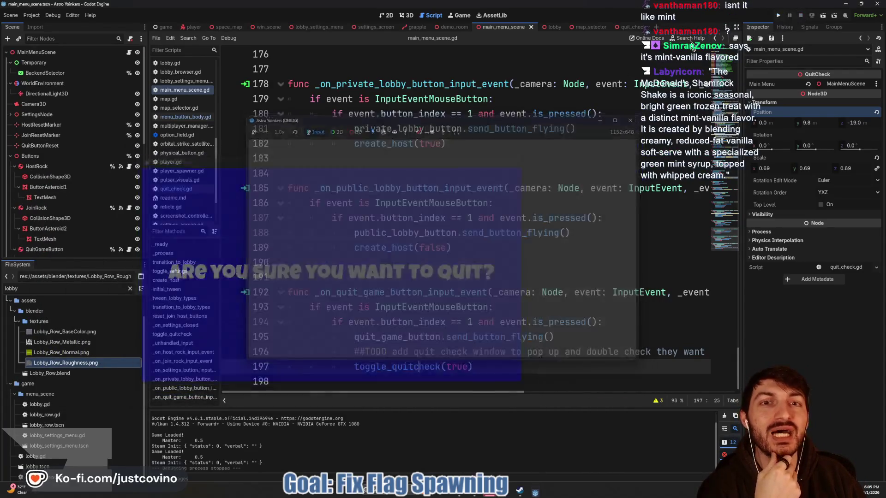
{"action": "left_click", "coordinate": [628, 26]}
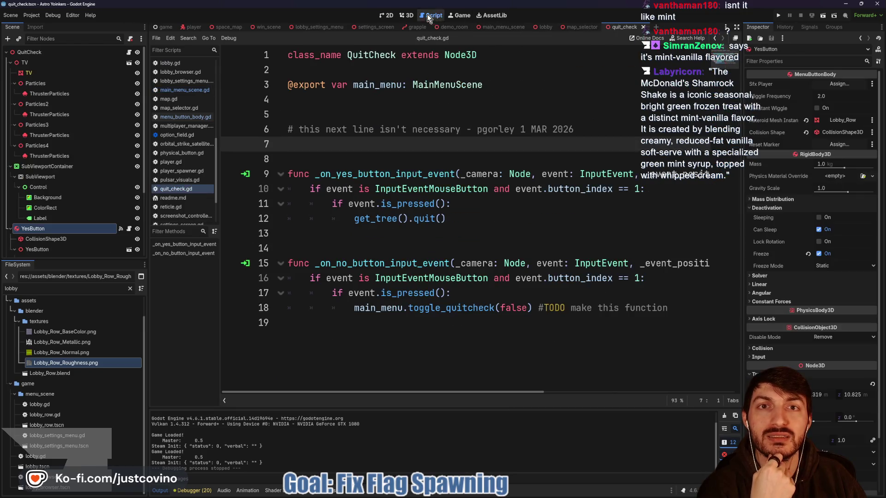
Step: In the 2D view, move the SubViewportContainer about 600 px up and save the quit_check scene
{"action": "left_click", "coordinate": [388, 16]}
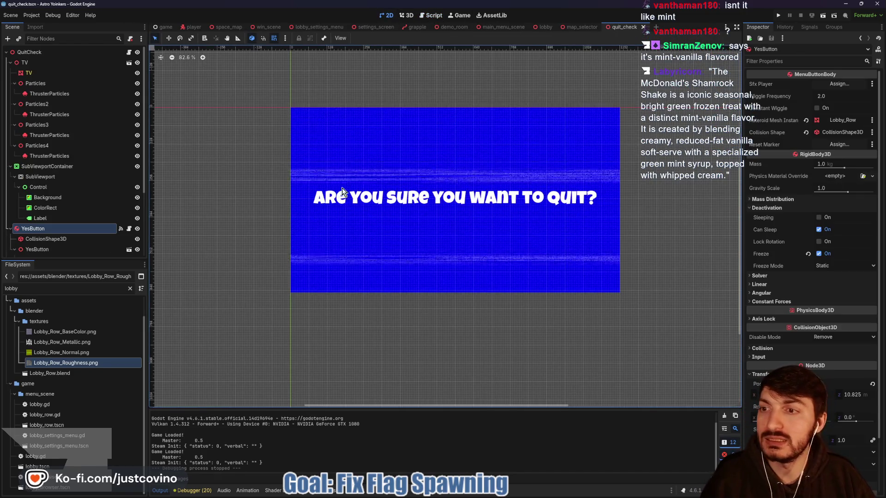
{"action": "left_click", "coordinate": [62, 168]}
{"action": "key", "text": "w"}
{"action": "mouse_move", "coordinate": [461, 161]}
{"action": "left_mouse_down"}
{"action": "mouse_move", "coordinate": [443, 127]}
{"action": "mouse_move", "coordinate": [412, 303]}
{"action": "mouse_move", "coordinate": [387, 72]}
{"action": "left_mouse_up"}
{"action": "key", "text": "q"}
{"action": "key", "text": "ctrl+s"}
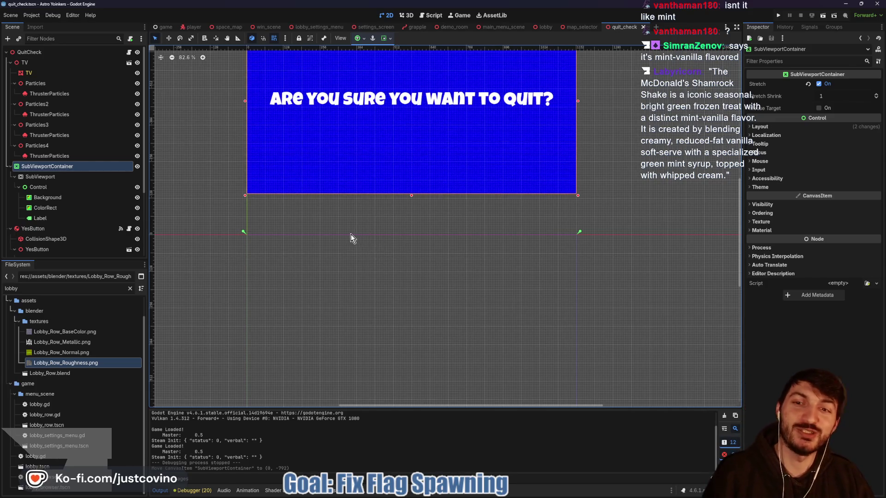
{"action": "left_click_drag", "start_coordinate": [352, 238], "coordinate": [361, 255]}
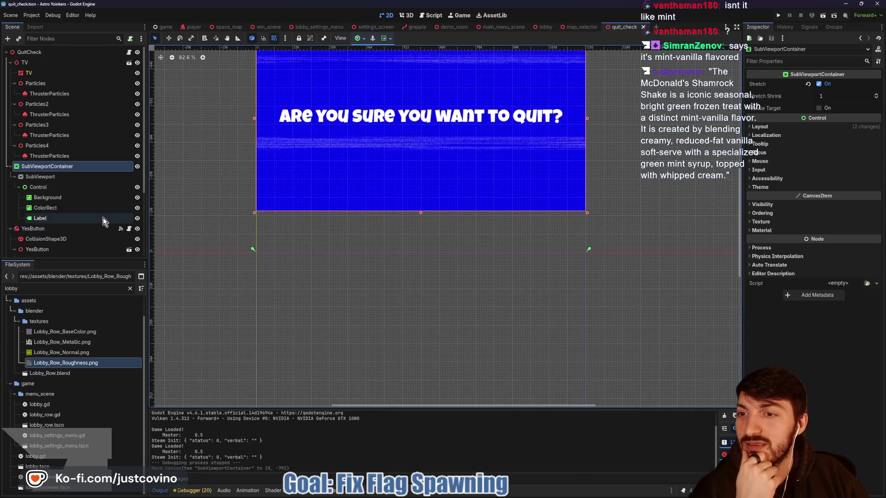